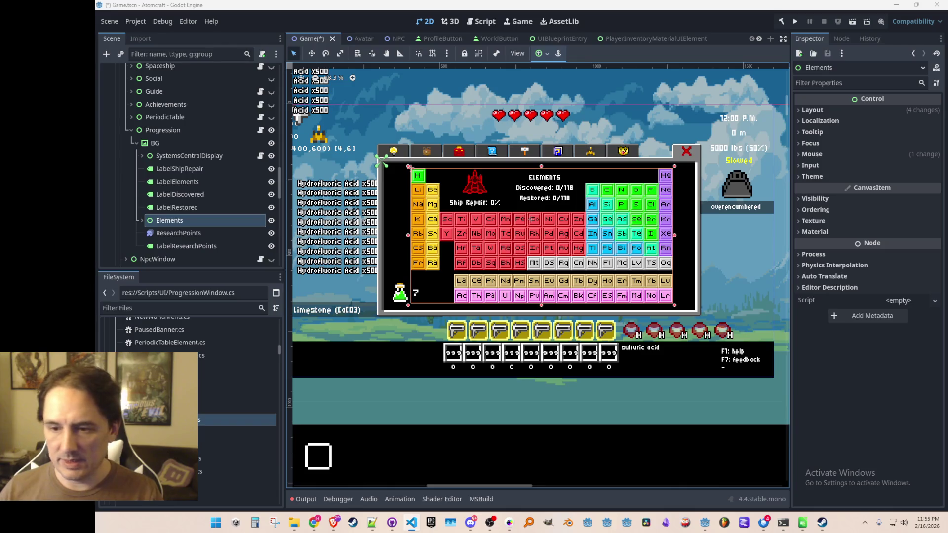
- Check the LabelShipRepair text (0%) in the Progression panel, then switch to the spritesheet in Pro Motion NG
click(205, 171)
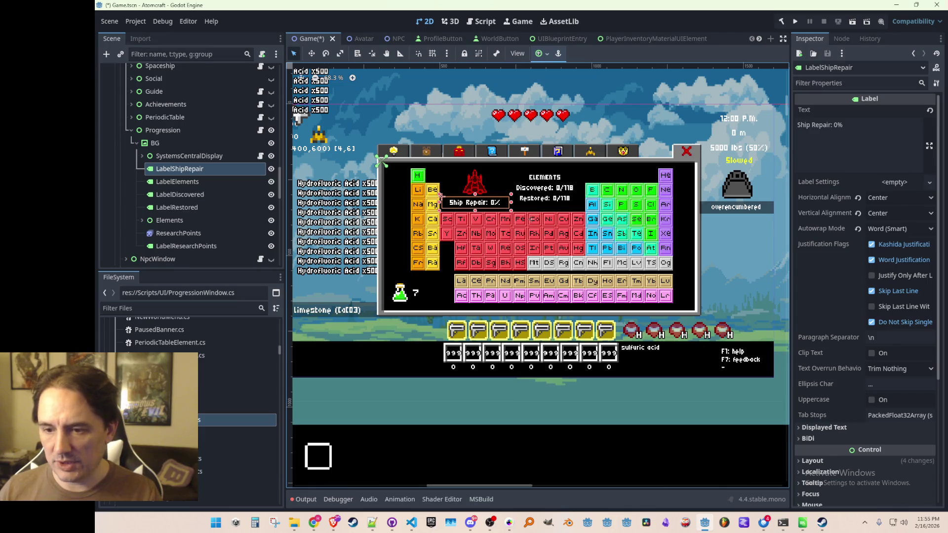
key(alt+Tab)
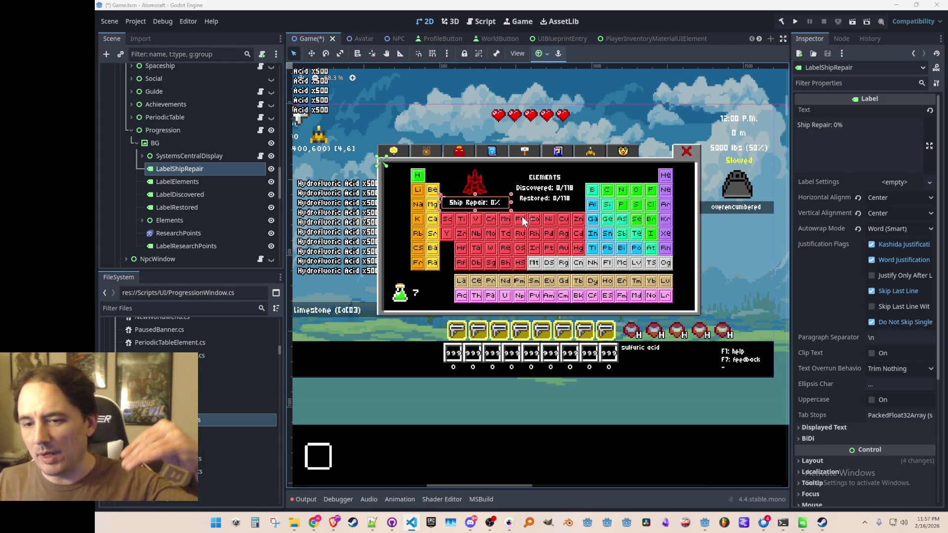
click(510, 522)
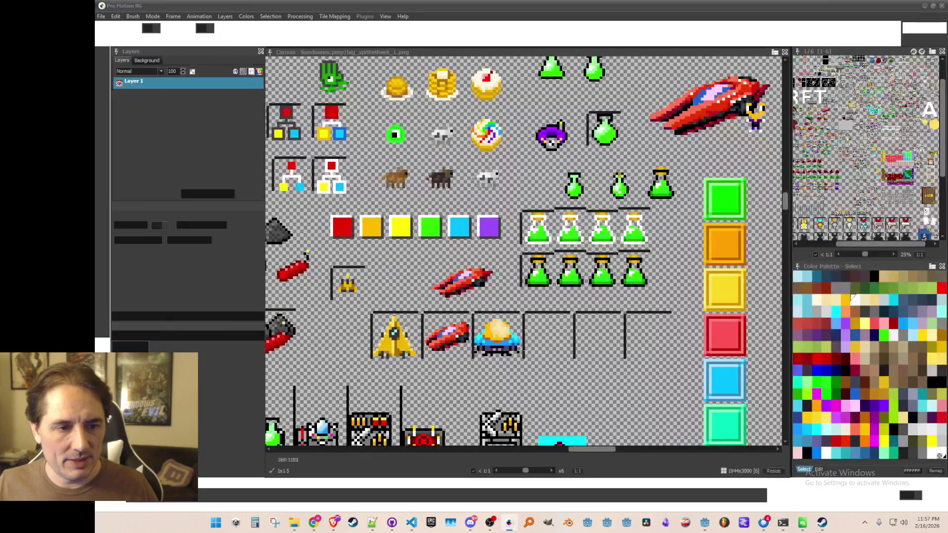
- Copy the Cr letters from the dark tile and stamp them into the empty outlined tile
scroll(524, 251, up, 1)
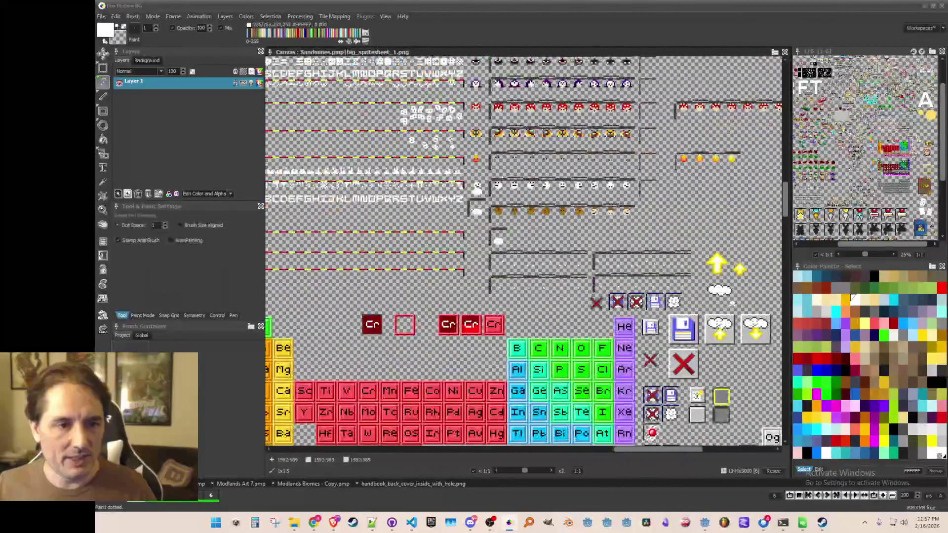
scroll(529, 274, up, 2)
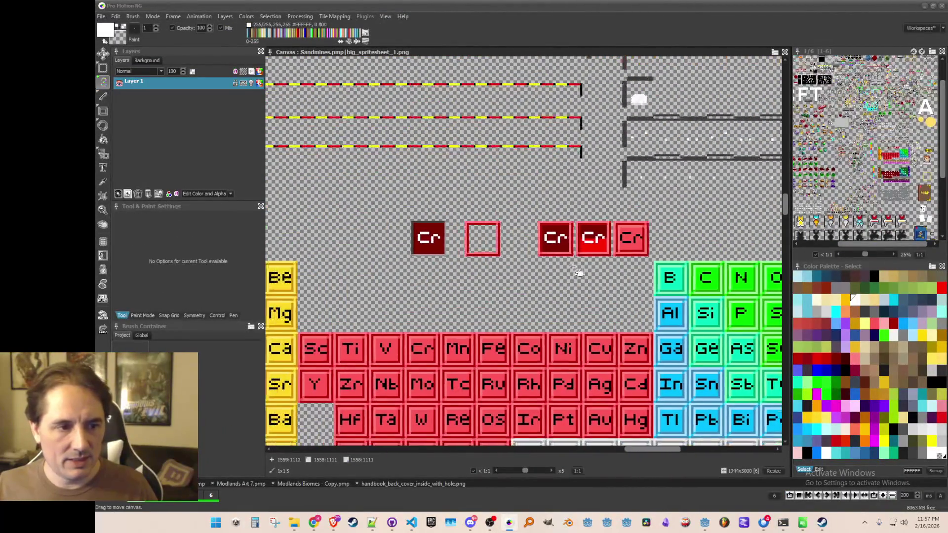
scroll(529, 275, down, 3)
scroll(528, 274, down, 1)
scroll(529, 274, up, 3)
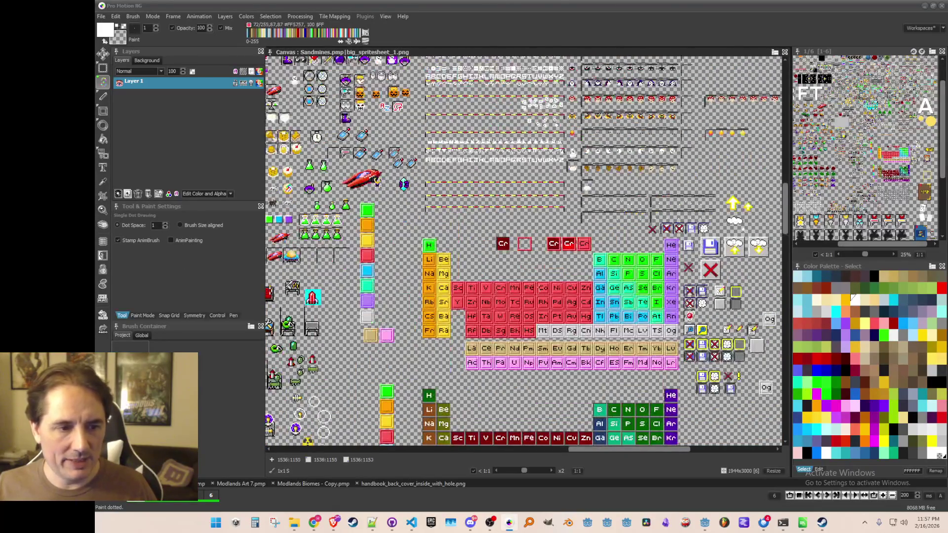
scroll(511, 252, up, 2)
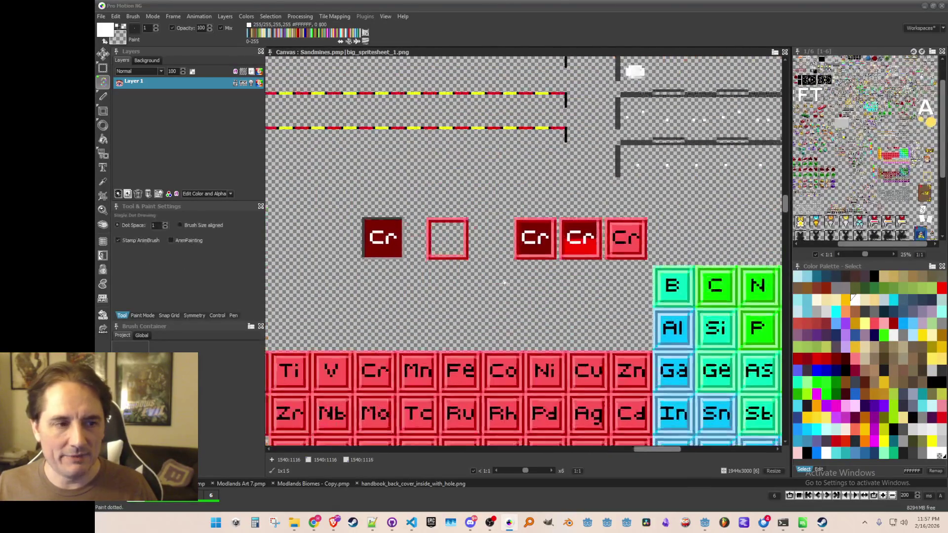
scroll(492, 294, up, 2)
scroll(360, 247, down, 2)
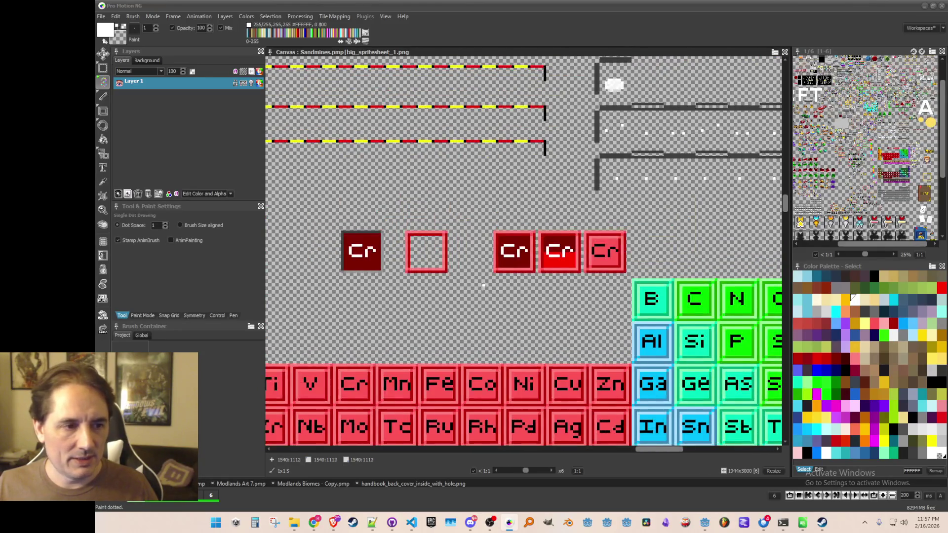
scroll(360, 247, up, 2)
key(b)
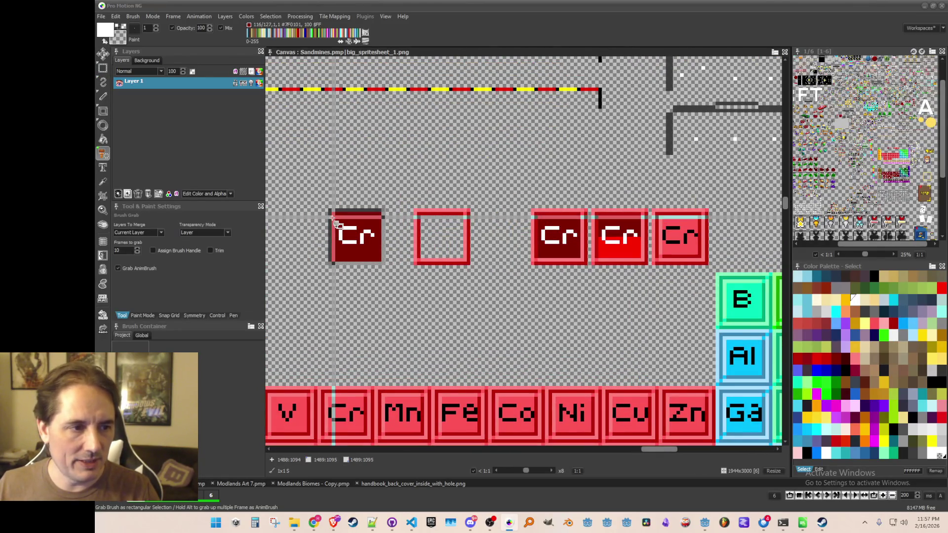
drag(341, 228, 377, 247)
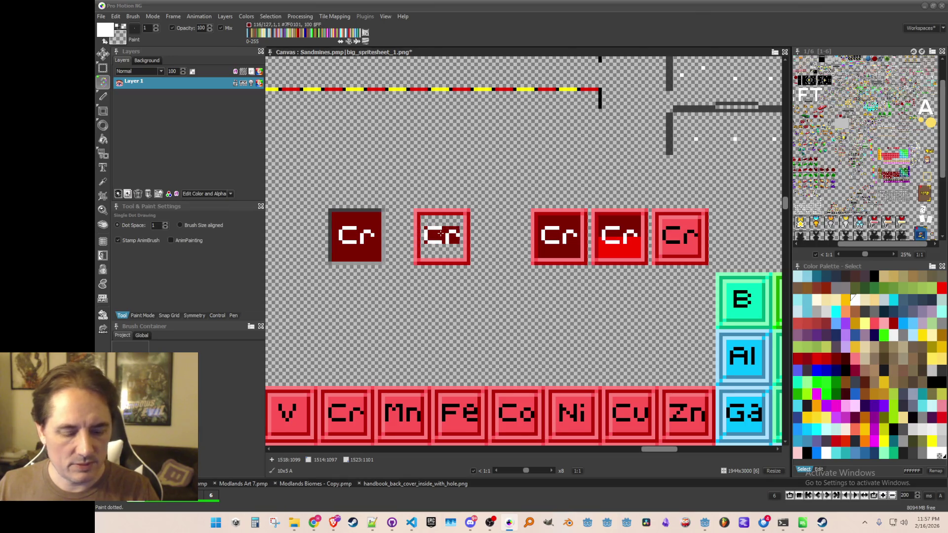
click(442, 234)
- Flood-fill the stamped Cr letters white
scroll(434, 232, up, 1)
key(f)
click(419, 224)
click(419, 254)
click(475, 245)
scroll(487, 256, down, 3)
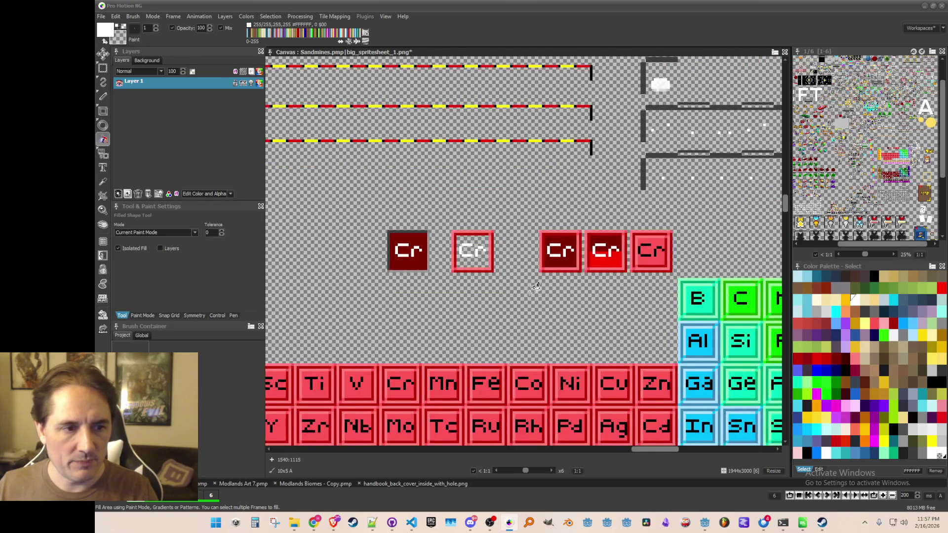
key(d)
key(period)
- Lift the white-lettered Cr tile and move it beside the other three red Cr tiles
scroll(476, 278, down, 1)
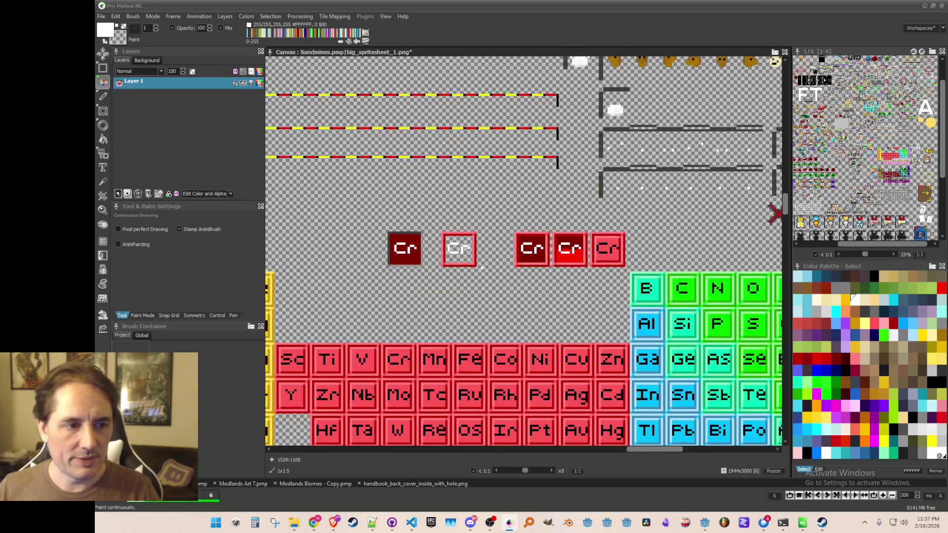
scroll(444, 262, up, 1)
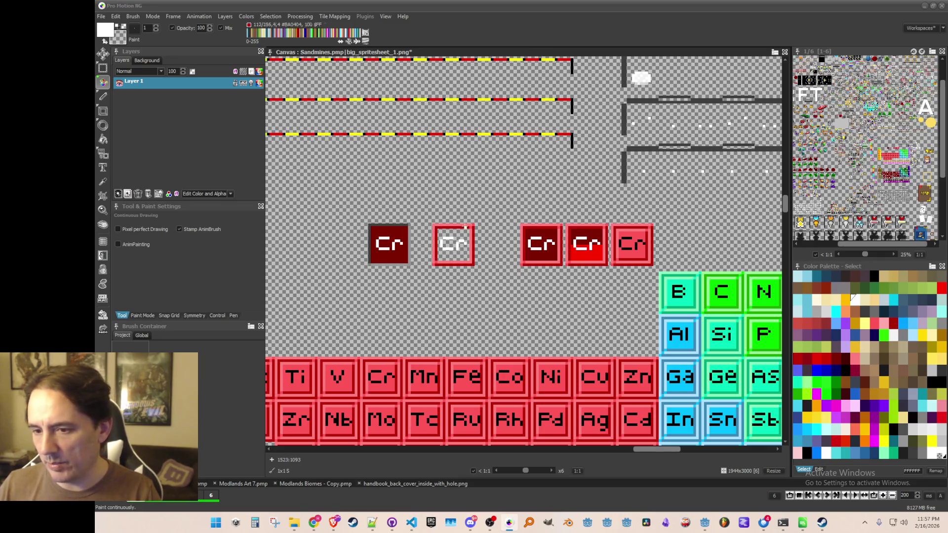
scroll(436, 258, down, 1)
scroll(479, 288, up, 3)
scroll(484, 282, down, 1)
scroll(514, 262, up, 1)
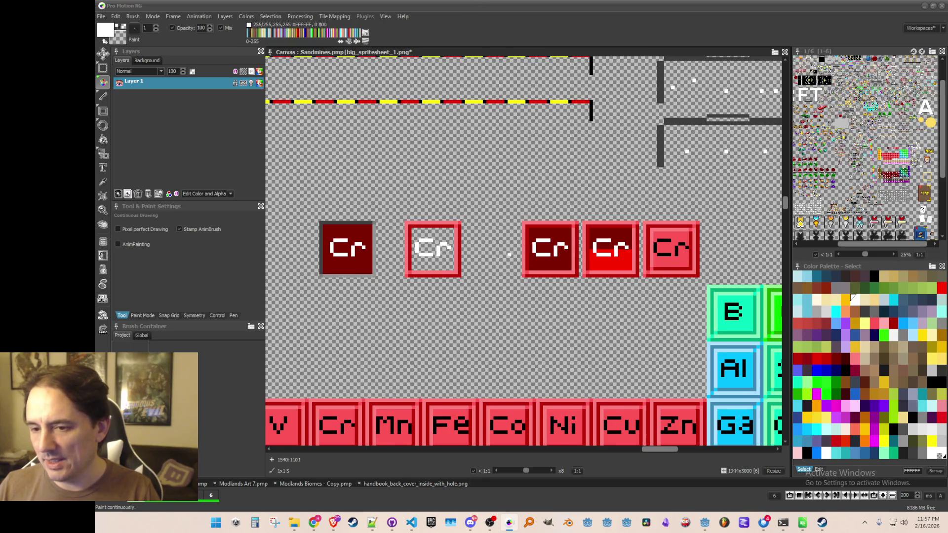
scroll(565, 242, down, 1)
scroll(543, 247, up, 1)
scroll(481, 267, down, 1)
scroll(480, 267, down, 2)
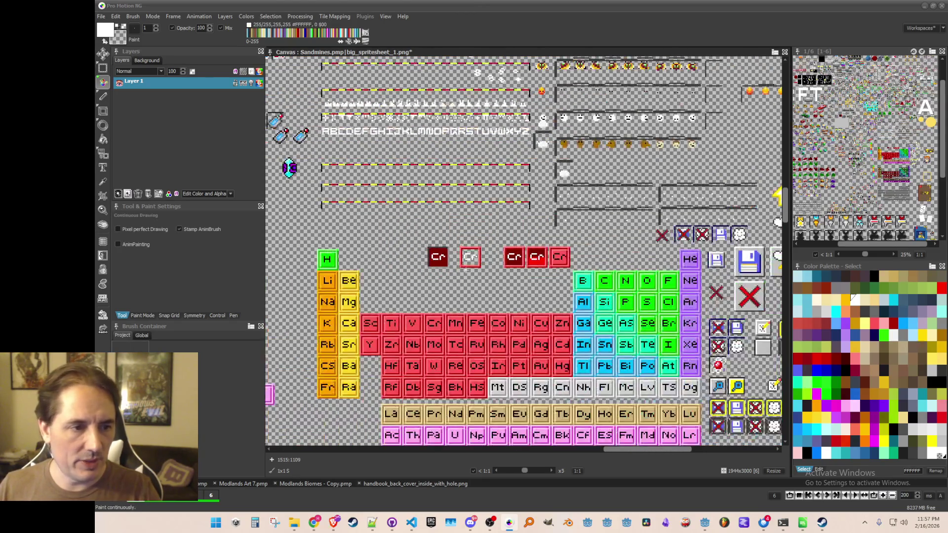
scroll(494, 251, up, 2)
key(b)
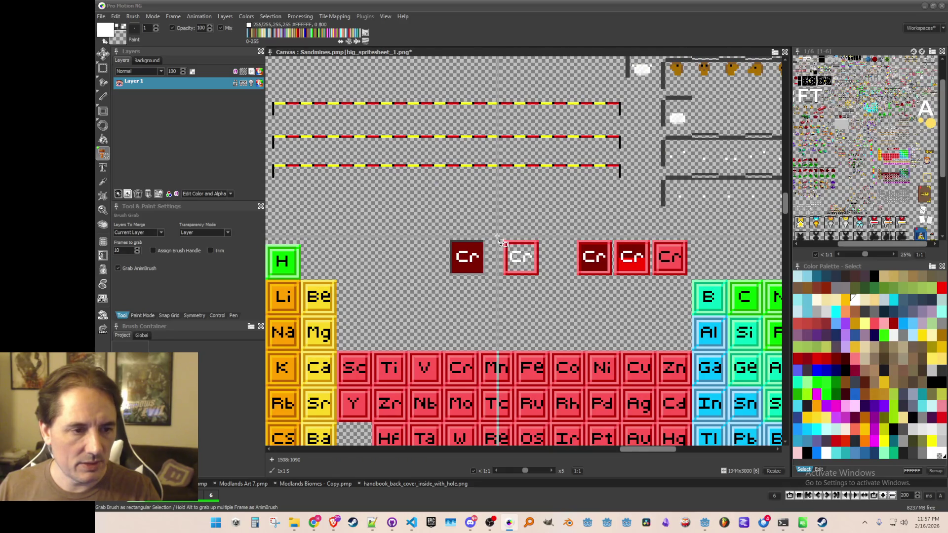
drag(503, 241, 538, 274)
scroll(523, 260, down, 3)
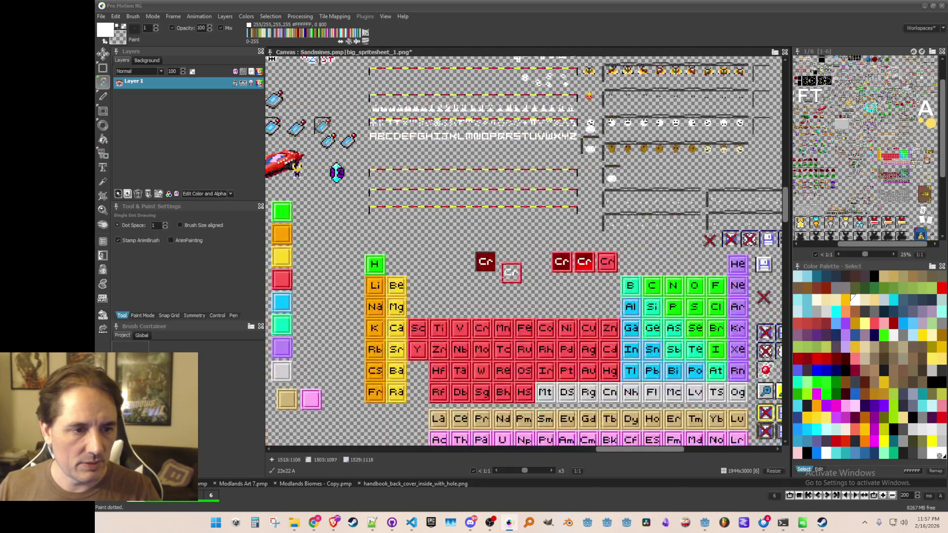
mouse_move(597, 276)
mouse_down()
mouse_move(501, 246)
mouse_move(506, 232)
mouse_move(486, 253)
mouse_up()
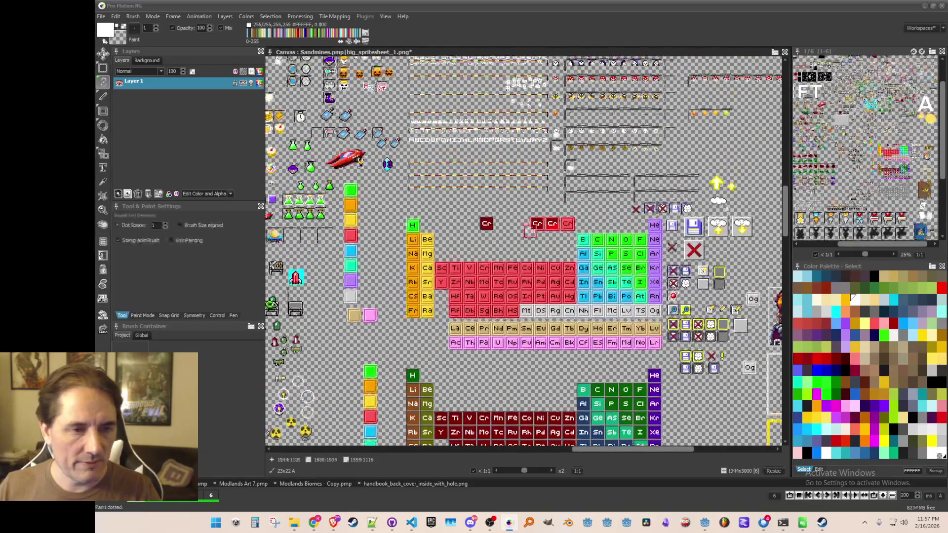
scroll(514, 222, up, 3)
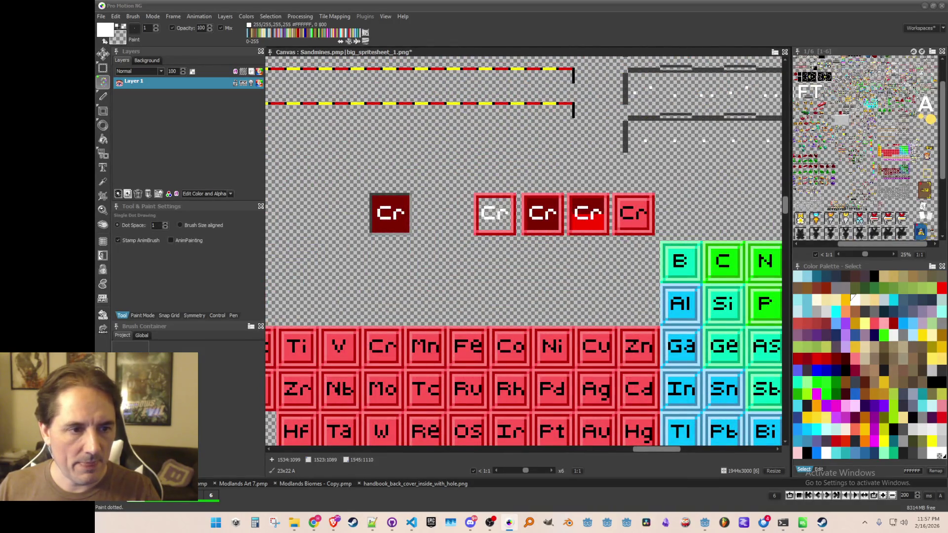
scroll(484, 227, up, 2)
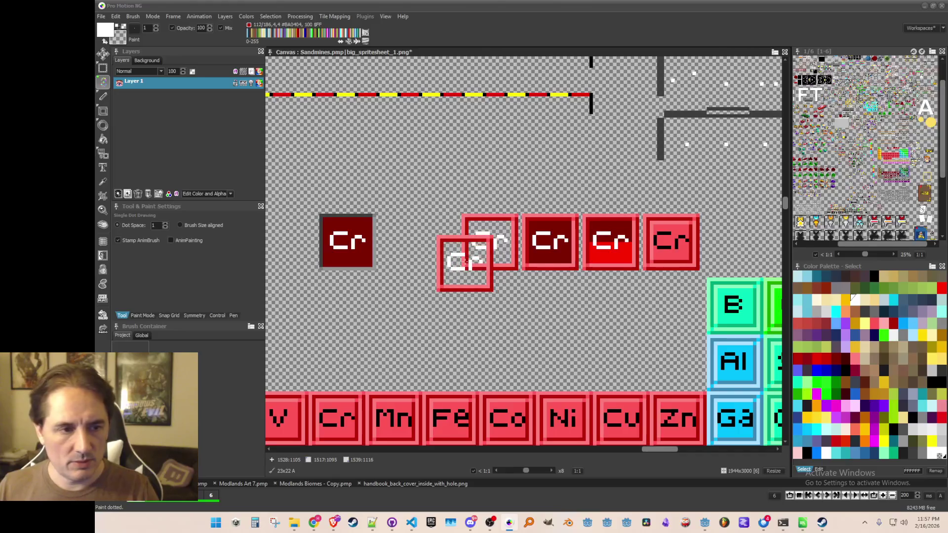
key(k)
scroll(442, 244, up, 1)
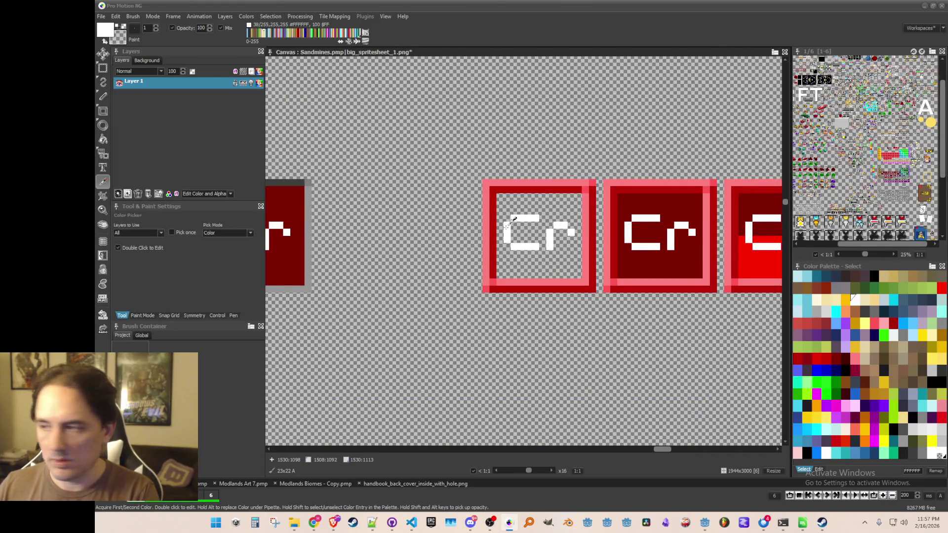
scroll(511, 221, down, 1)
- Draw a white rectangular frame around the lettered Cr tile
key(d)
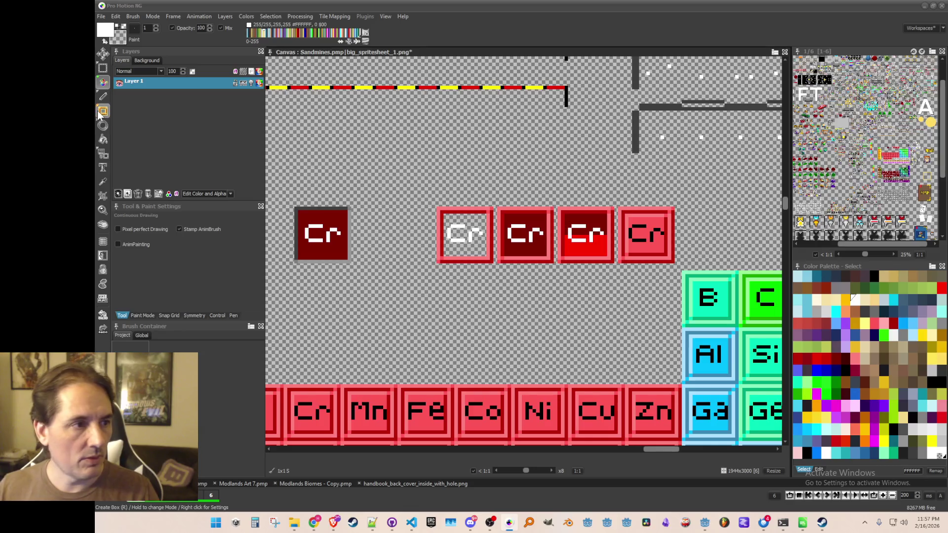
click(102, 112)
drag(438, 209, 493, 262)
- Flood-fill the tile's red interior and leftover corner pixels with transparency
key(f)
click(488, 246)
scroll(514, 207, up, 2)
click(516, 207)
click(377, 347)
scroll(391, 341, down, 4)
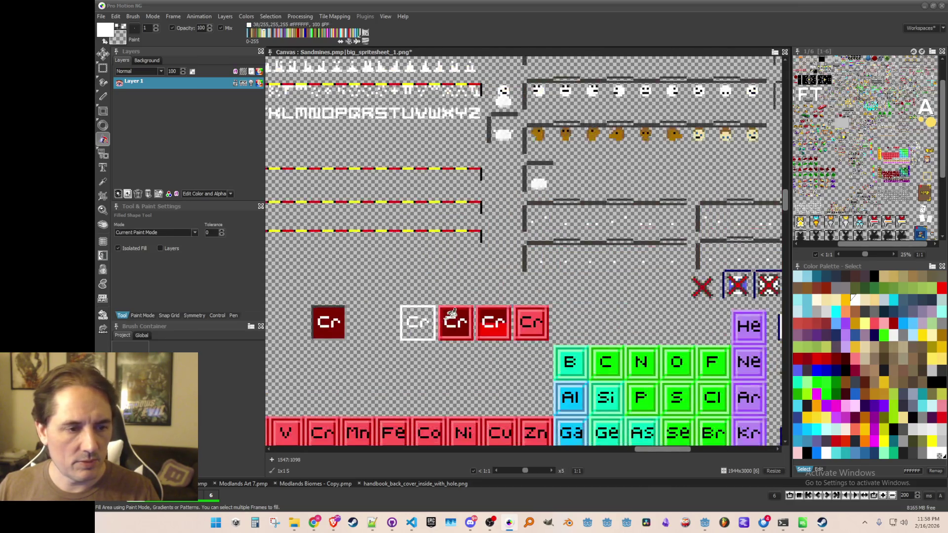
drag(454, 312, 420, 265)
- Paint white pixels under the C of the third tile, then return to Godot
key(d)
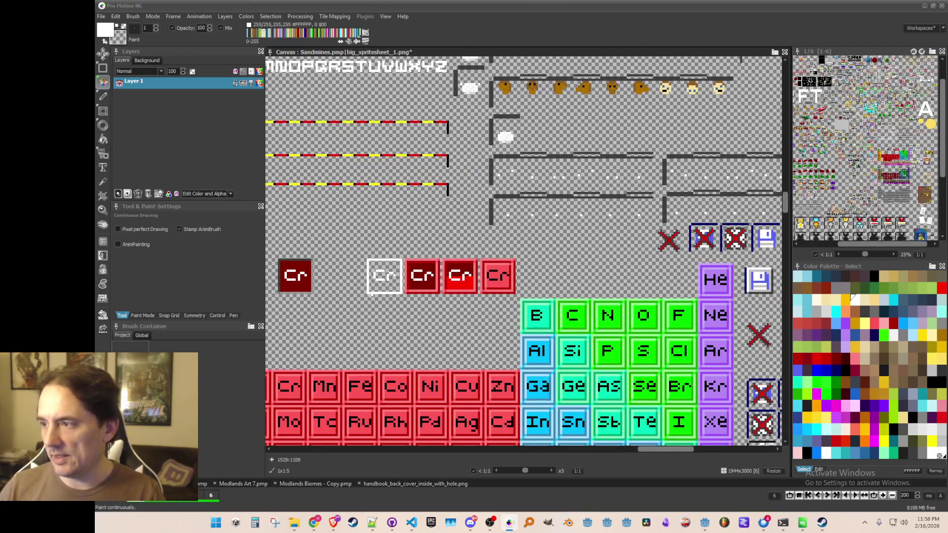
scroll(444, 297, up, 1)
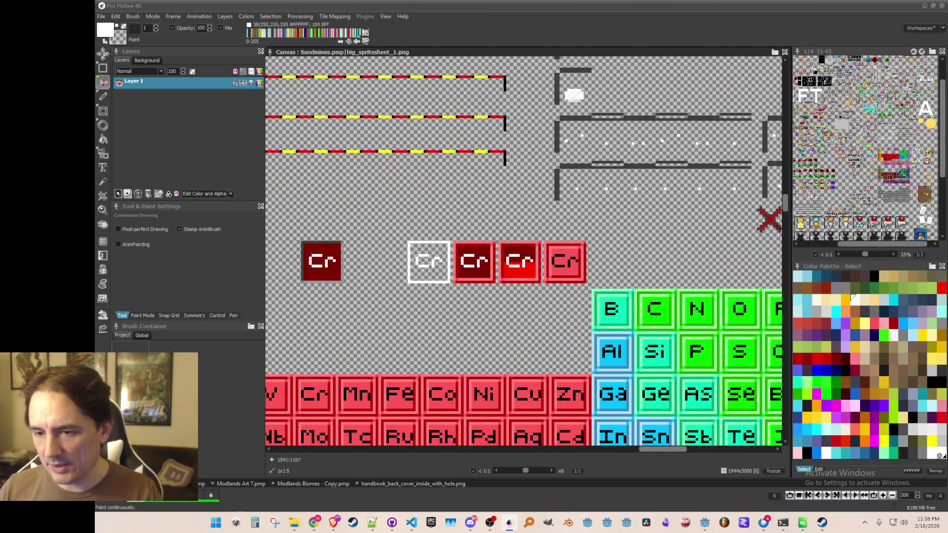
scroll(487, 276, up, 1)
scroll(485, 268, up, 2)
scroll(486, 269, down, 2)
scroll(486, 269, up, 2)
drag(522, 270, 525, 262)
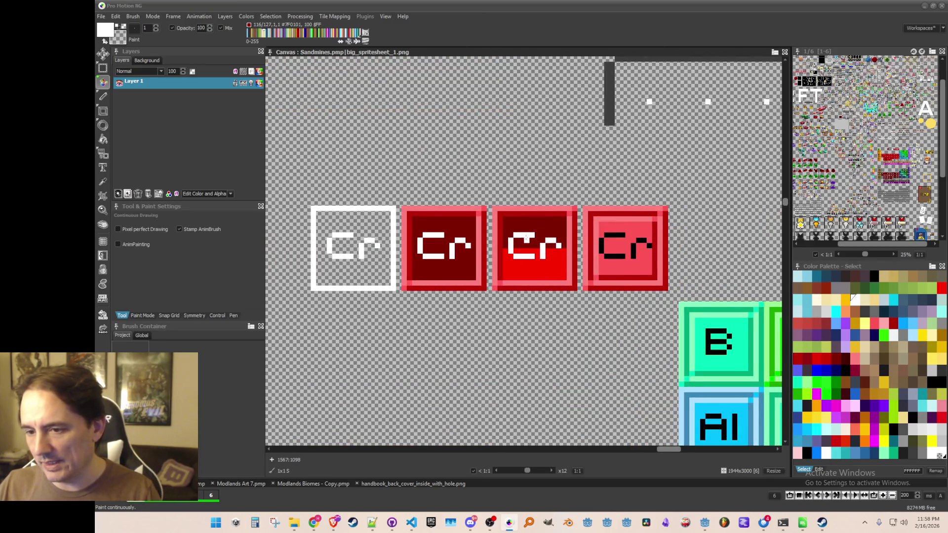
scroll(580, 288, down, 3)
scroll(581, 288, up, 3)
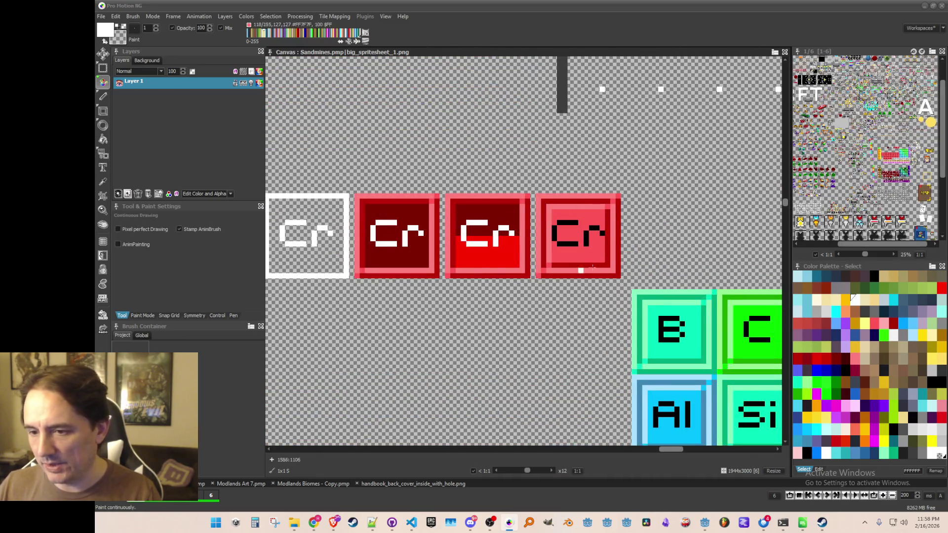
scroll(516, 250, down, 5)
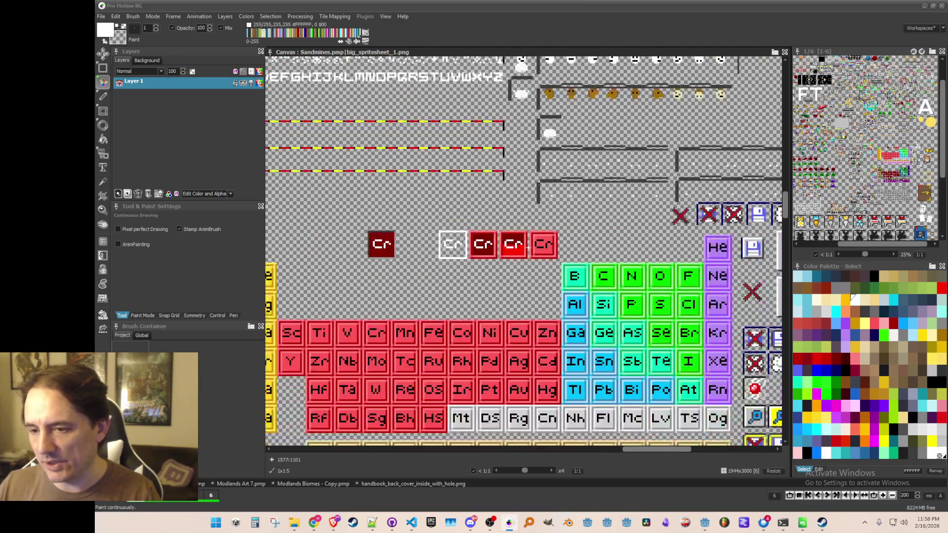
scroll(662, 215, up, 2)
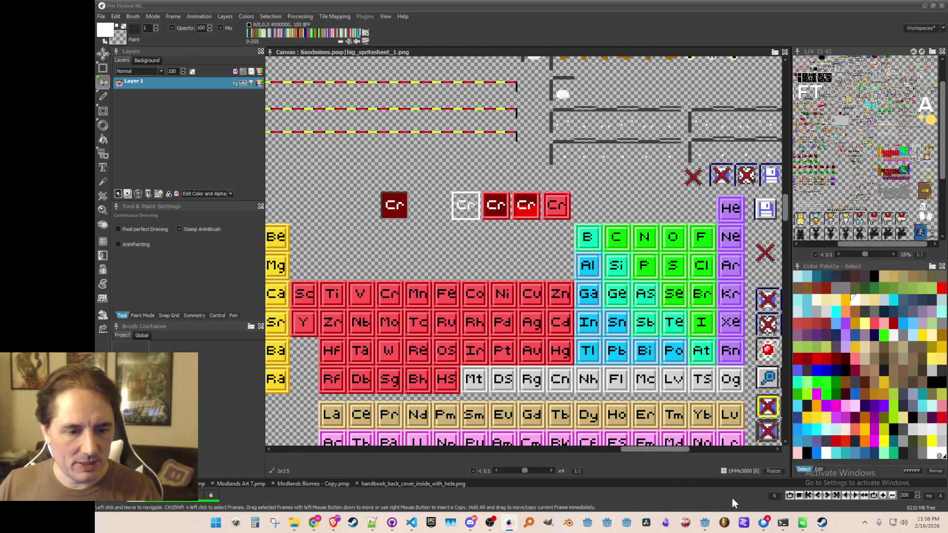
click(705, 524)
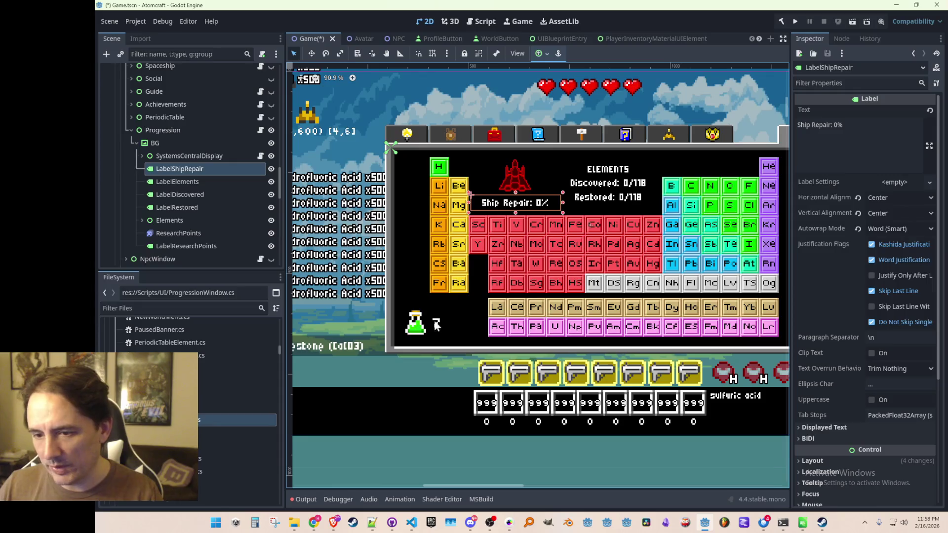
scroll(667, 254, down, 1)
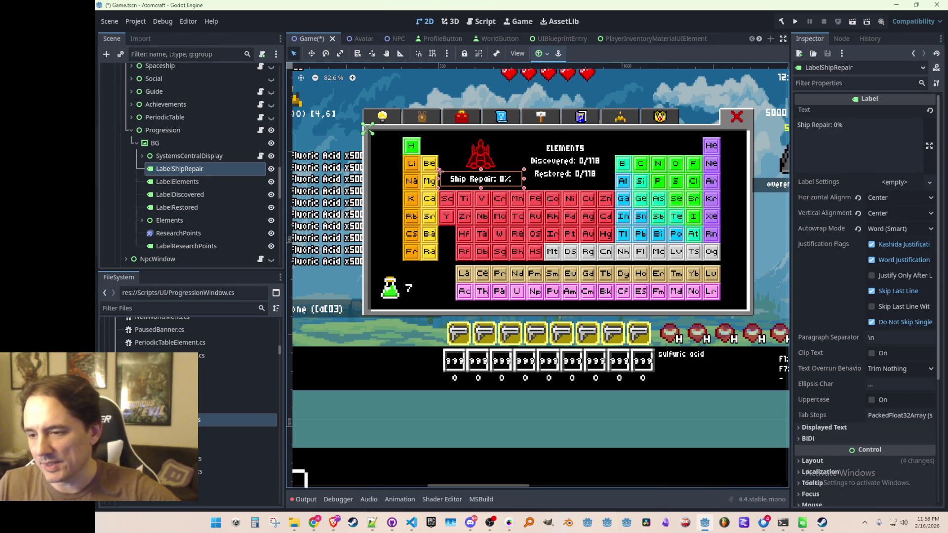
click(411, 522)
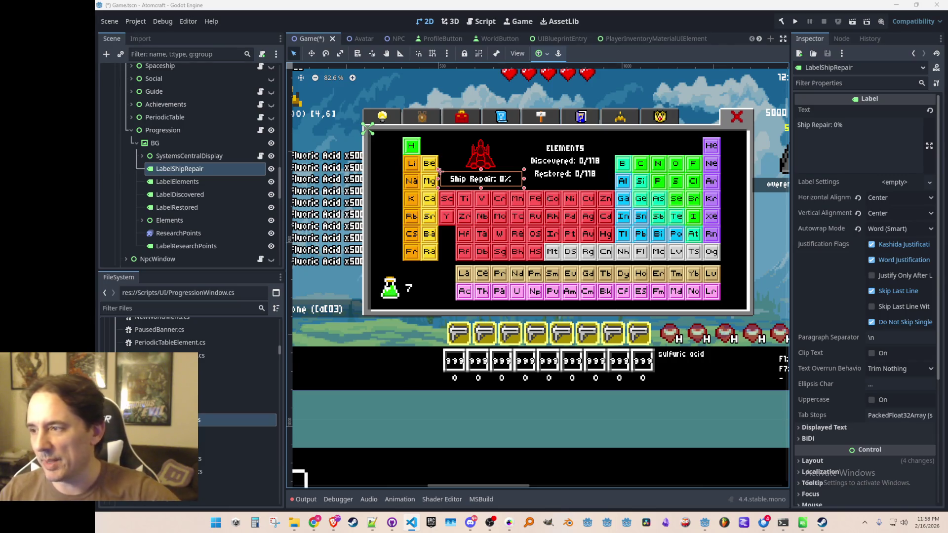
scroll(545, 237, right, 2)
scroll(546, 237, down, 1)
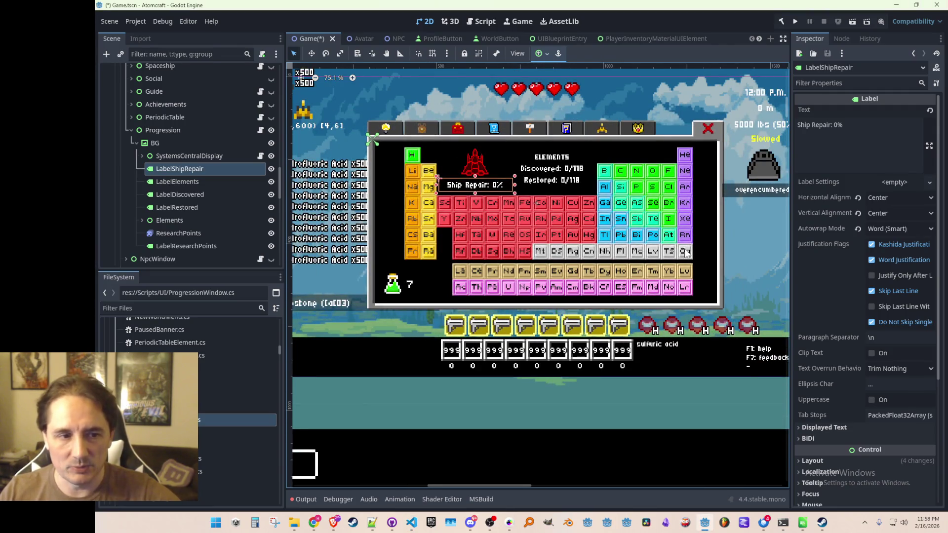
scroll(550, 262, down, 1)
scroll(549, 261, up, 1)
scroll(548, 260, down, 3)
scroll(548, 259, up, 3)
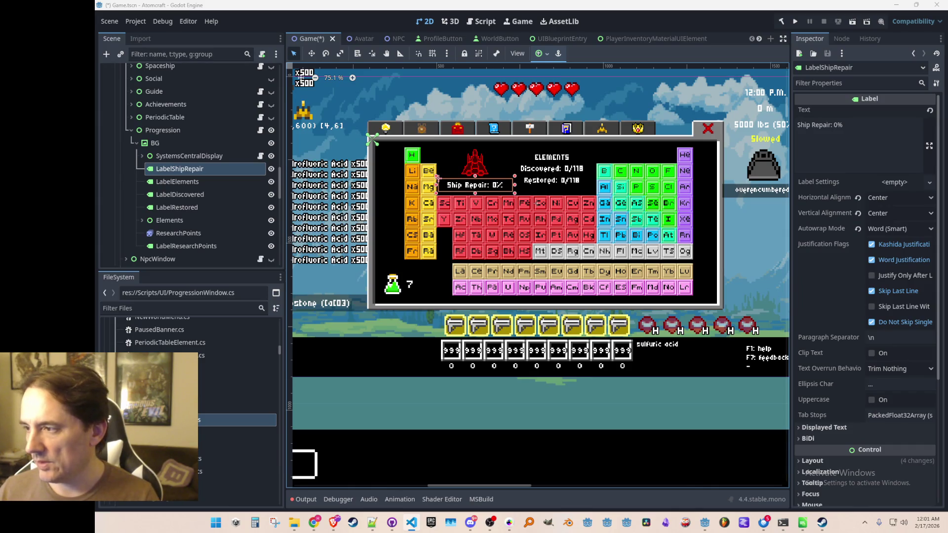
- Collapse and hide the Progression and HubWindow nodes, then save Game.tscn
scroll(516, 221, down, 3)
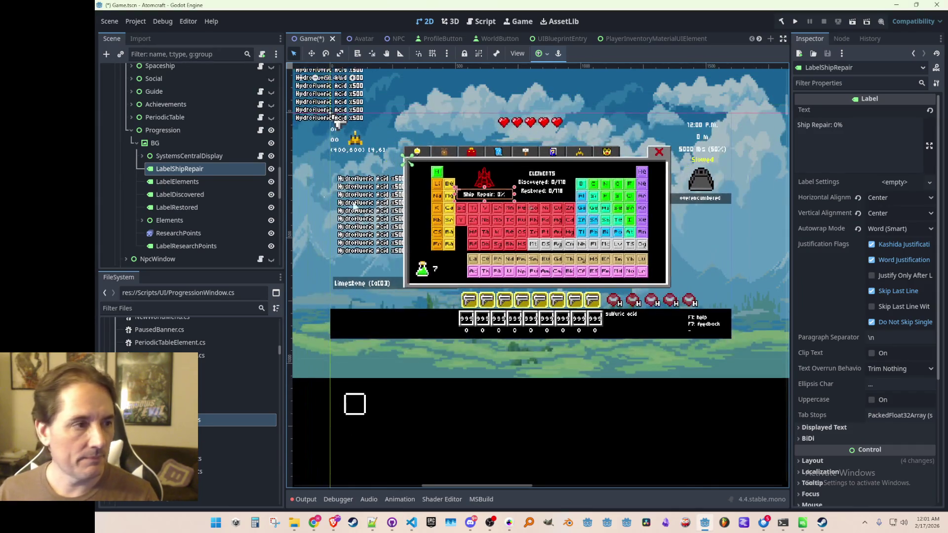
click(131, 130)
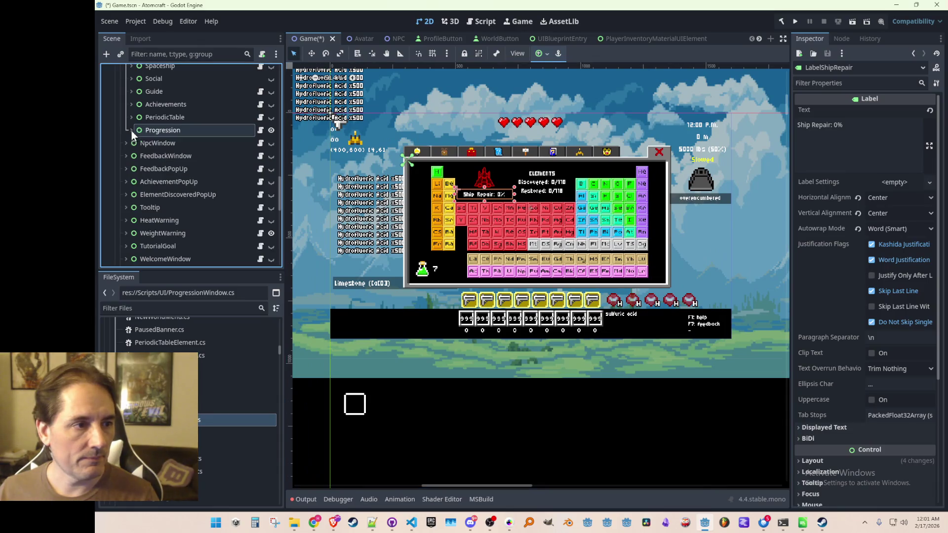
click(271, 130)
scroll(220, 168, up, 5)
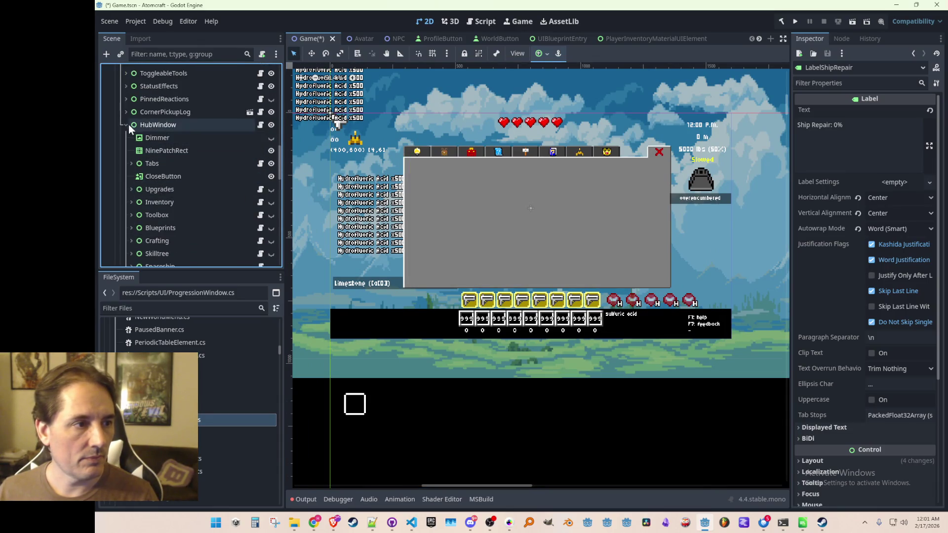
click(127, 124)
click(260, 125)
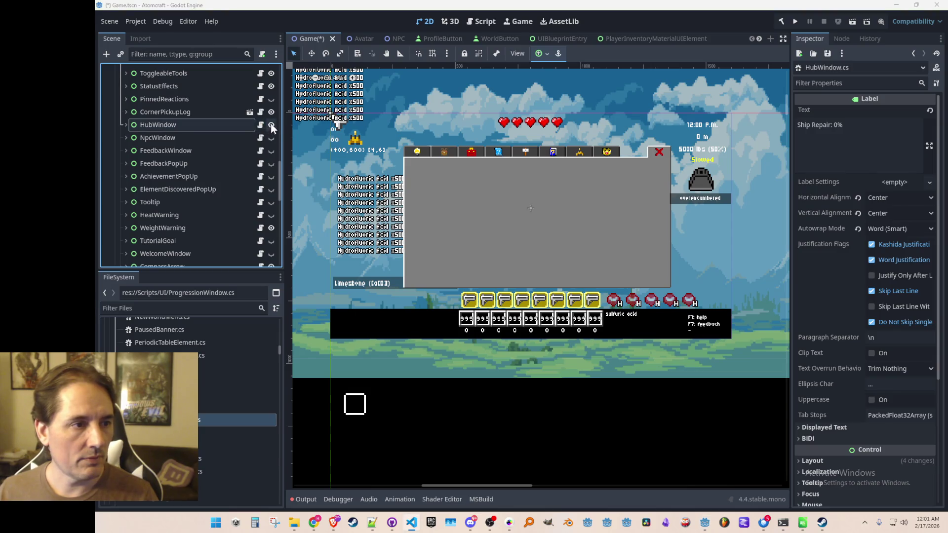
click(271, 125)
scroll(482, 165, down, 2)
key(ctrl+s)
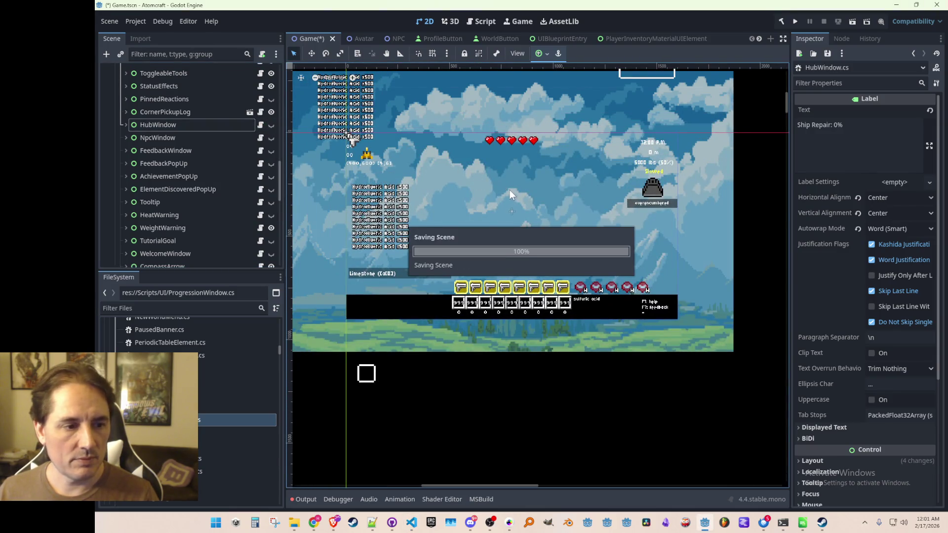
scroll(523, 212, down, 1)
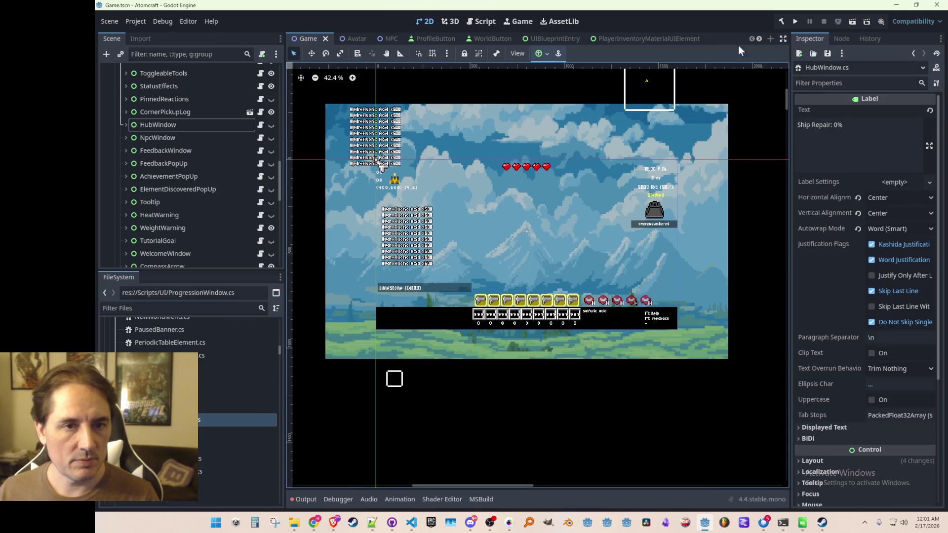
- Launch the Atomcraft project in a debug run (F5)
click(796, 21)
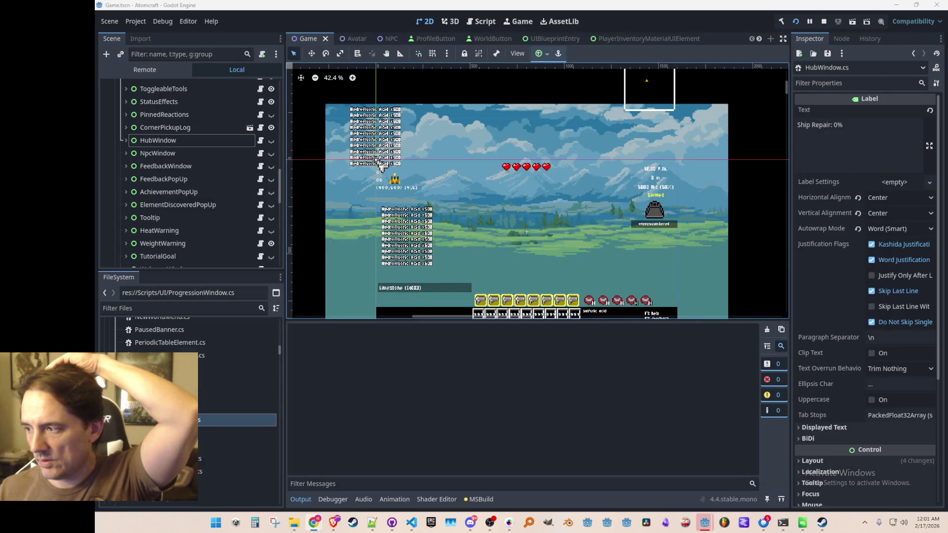
- Bring the game window forward, start Single Player, pick a profile and load the Enchanted Vista world
mouse_move(705, 523)
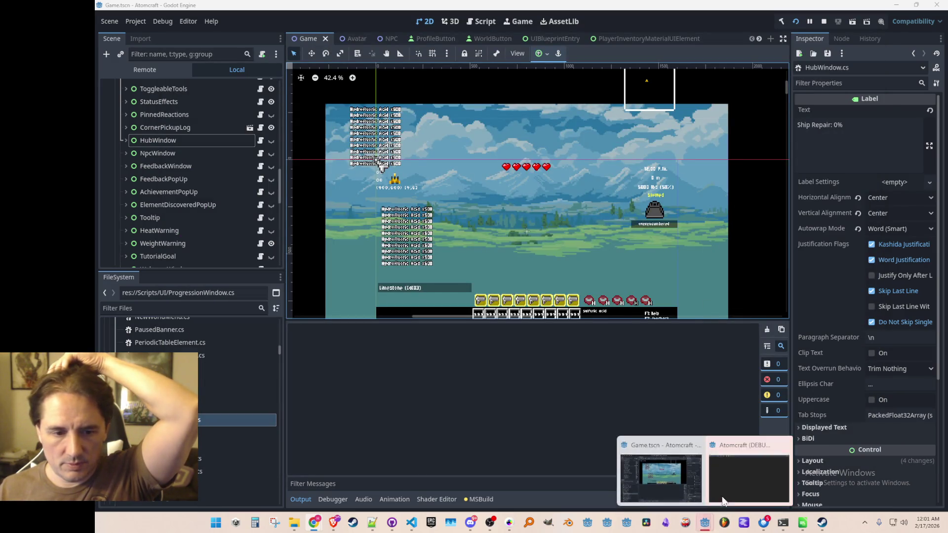
click(750, 477)
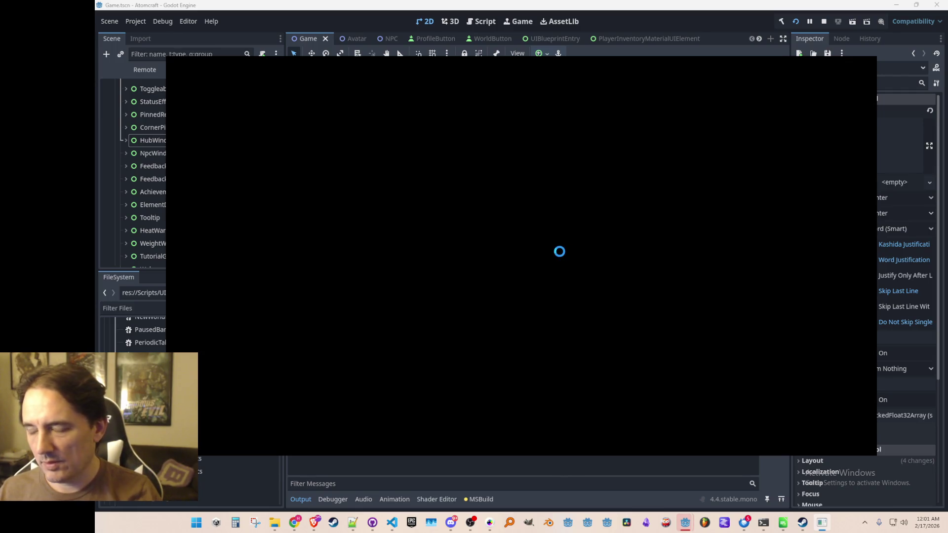
click(504, 271)
scroll(502, 305, down, 2)
click(502, 304)
click(547, 262)
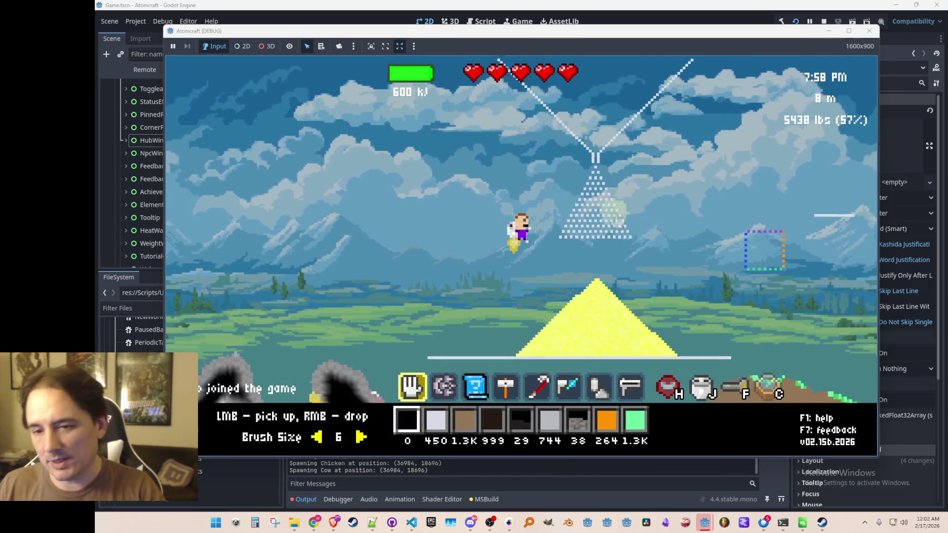
- Open the inventory, view the Blueprints tab, and close the blueprint browser
key(j)
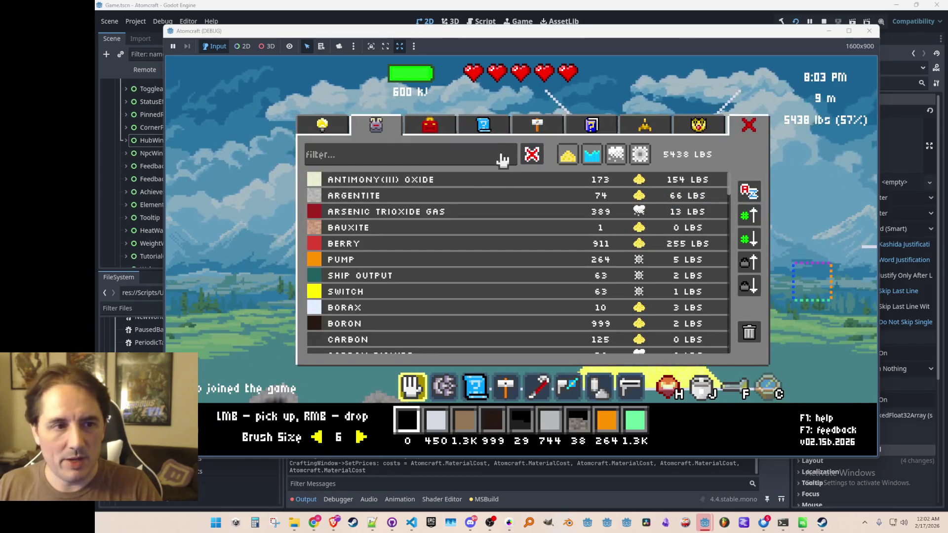
click(495, 132)
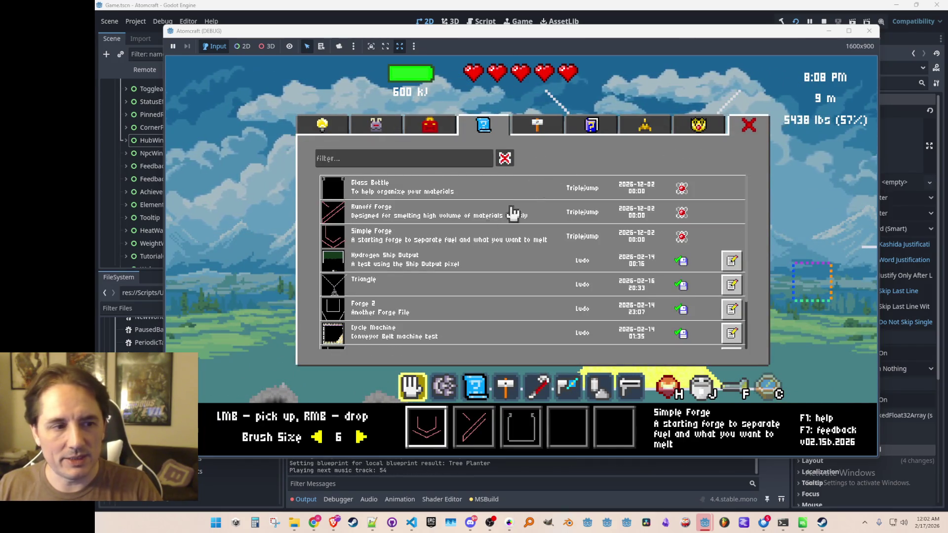
scroll(424, 282, down, 3)
scroll(425, 306, up, 3)
scroll(429, 285, down, 1)
scroll(423, 311, up, 1)
click(362, 293)
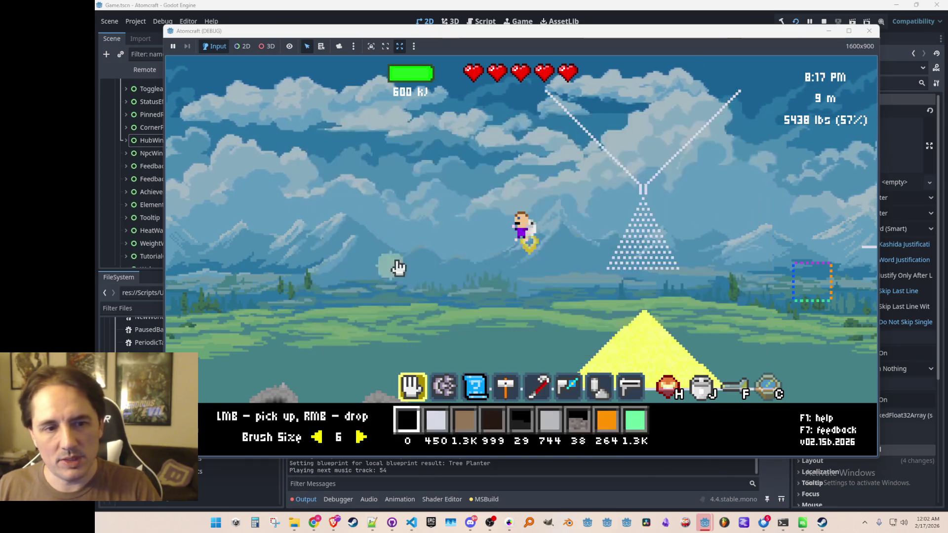
- Jetpack over the wheat pile, raise brush size to 8, and scoop up 895 Wheat Grain
key(a)
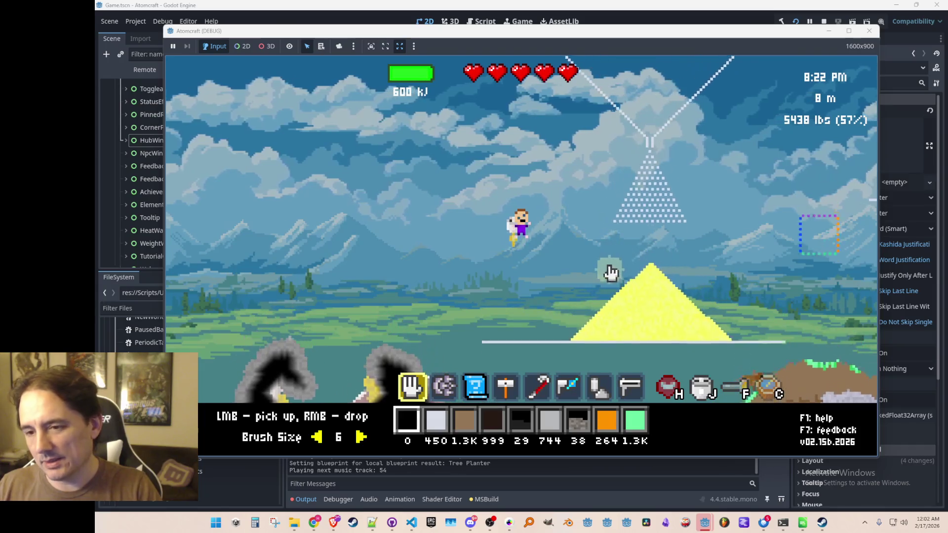
key(d)
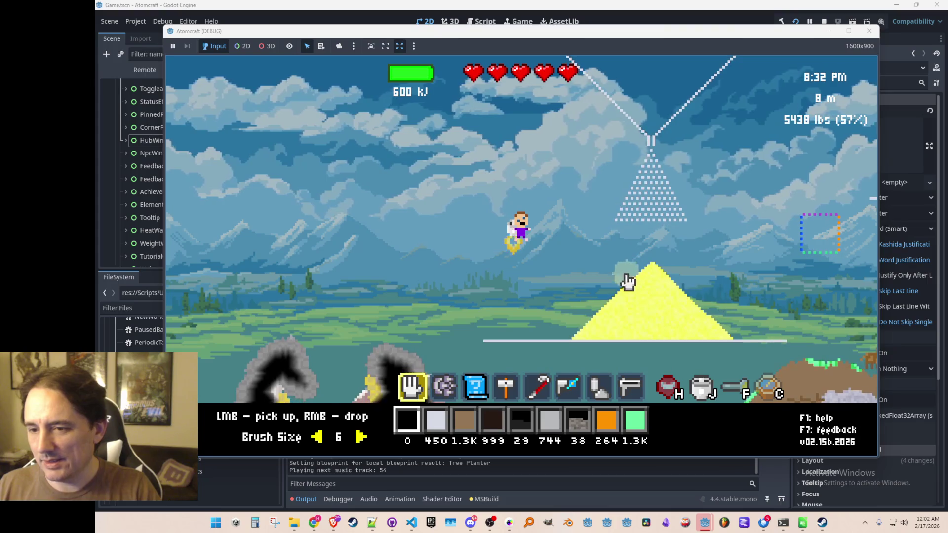
key(w)
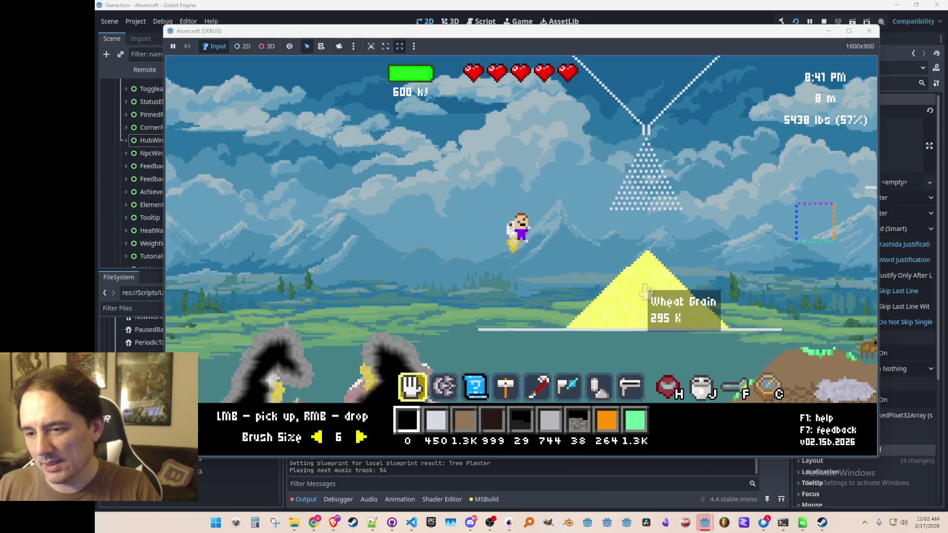
scroll(665, 259, up, 2)
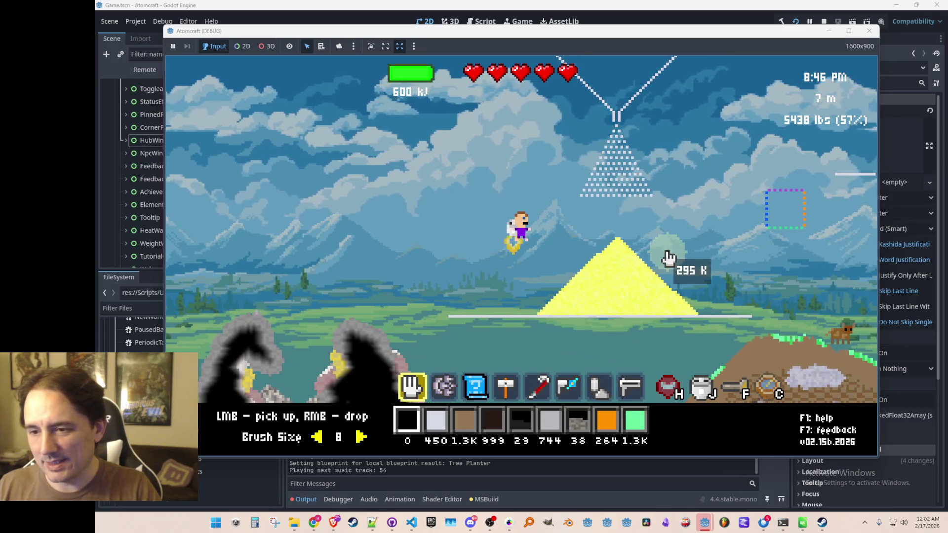
key(w)
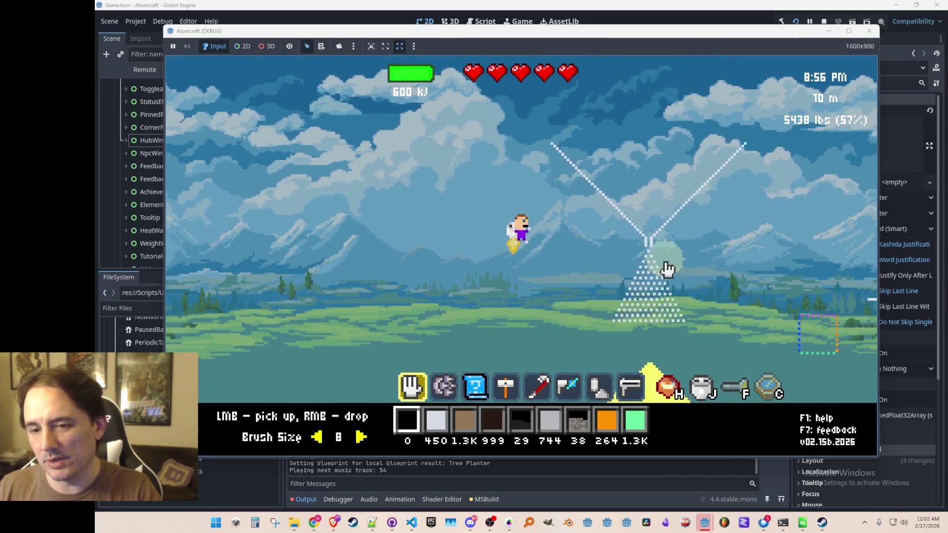
key(w)
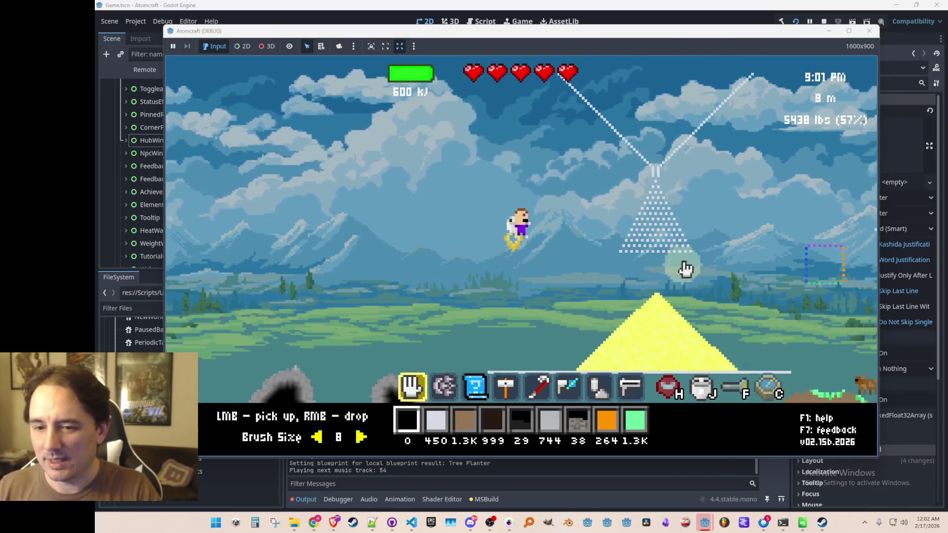
key(w)
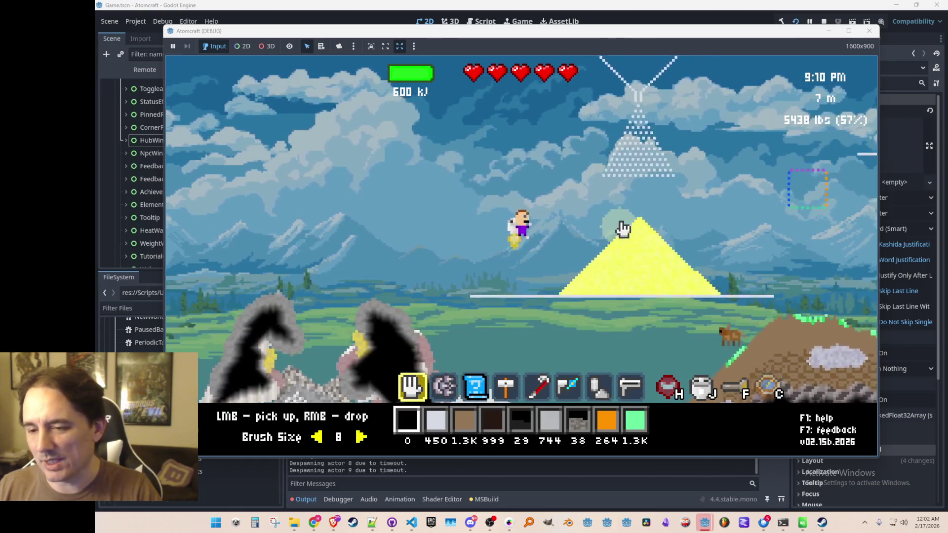
mouse_move(633, 211)
key(w)
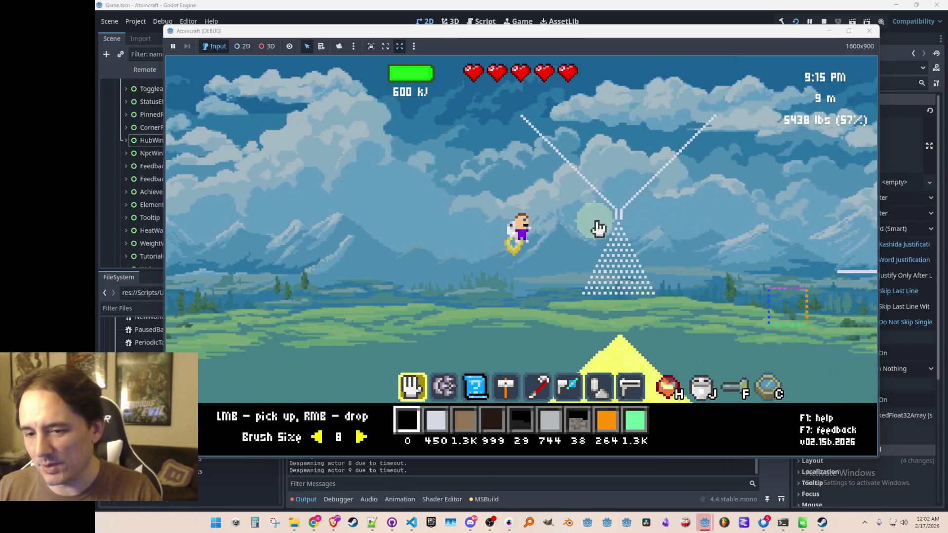
key(w)
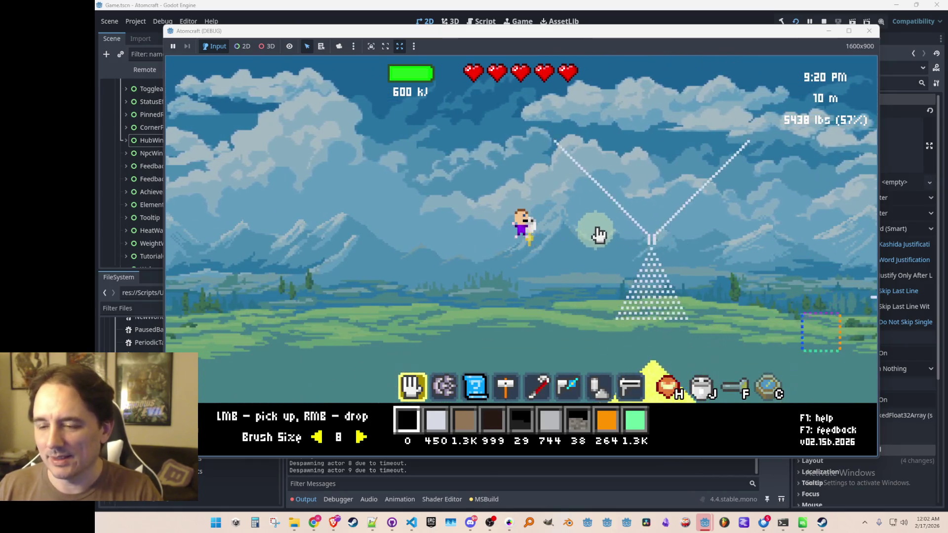
mouse_move(616, 261)
mouse_down()
mouse_move(606, 261)
mouse_move(590, 304)
mouse_up()
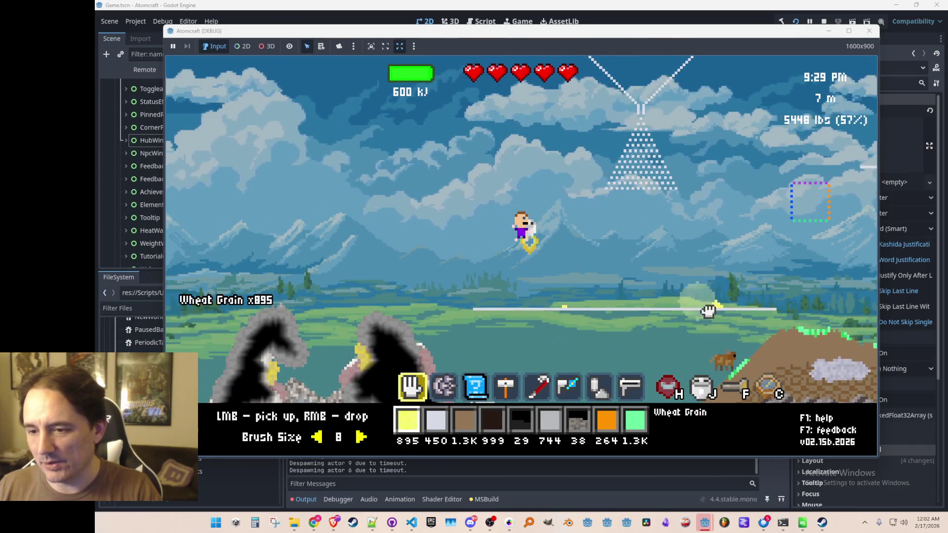
- Fly around the funnel, watching wheat heap onto the platform below
key(w)
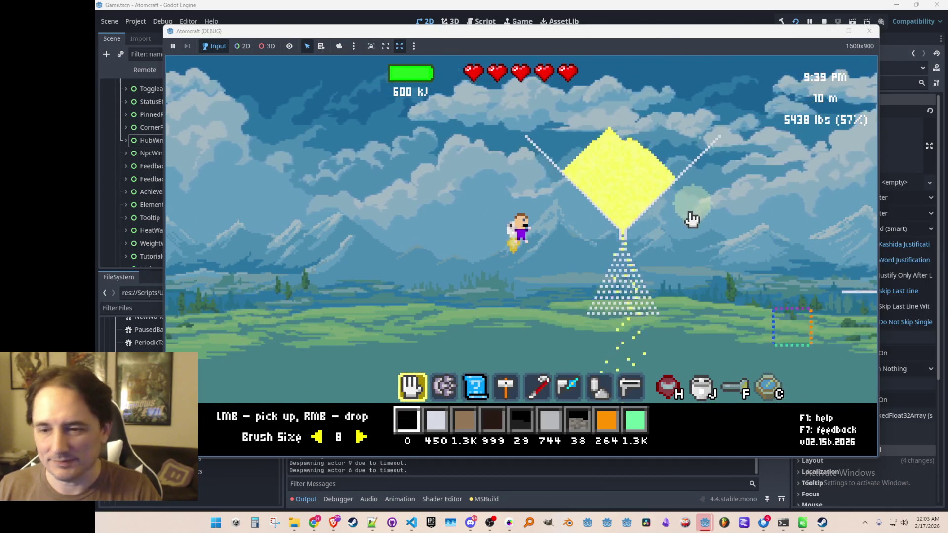
key(a)
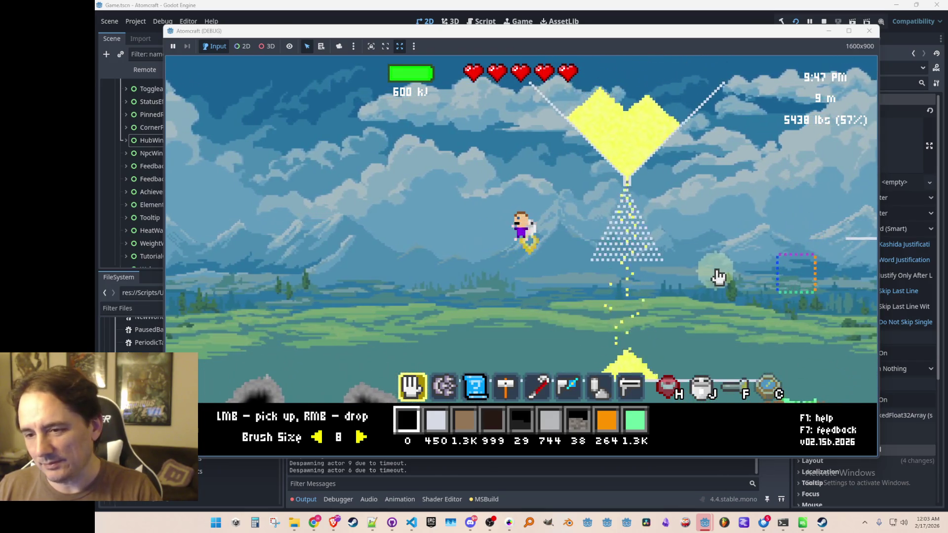
key(d)
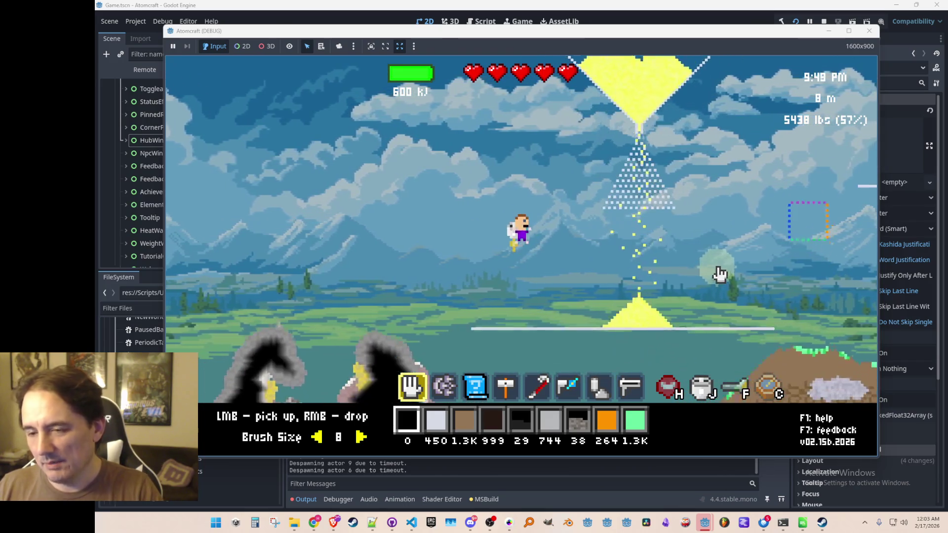
key(w)
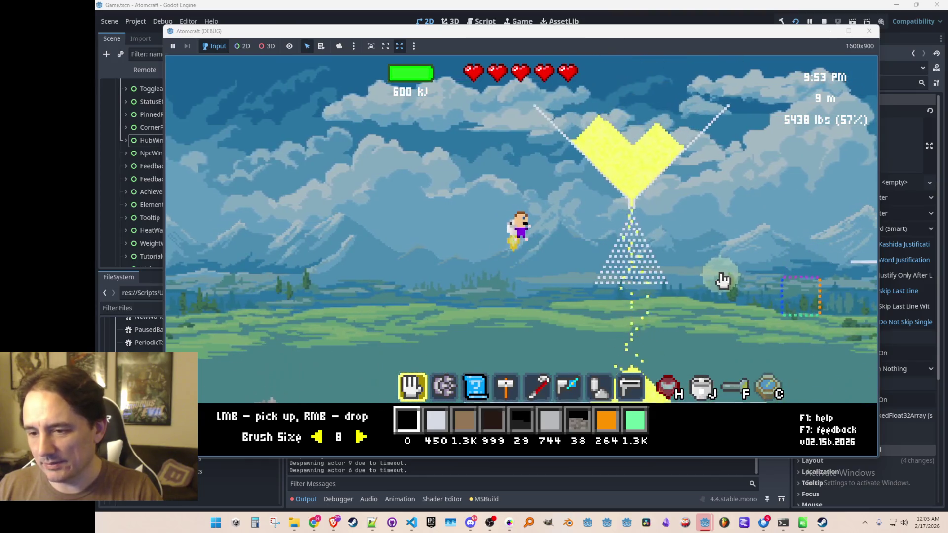
key(w)
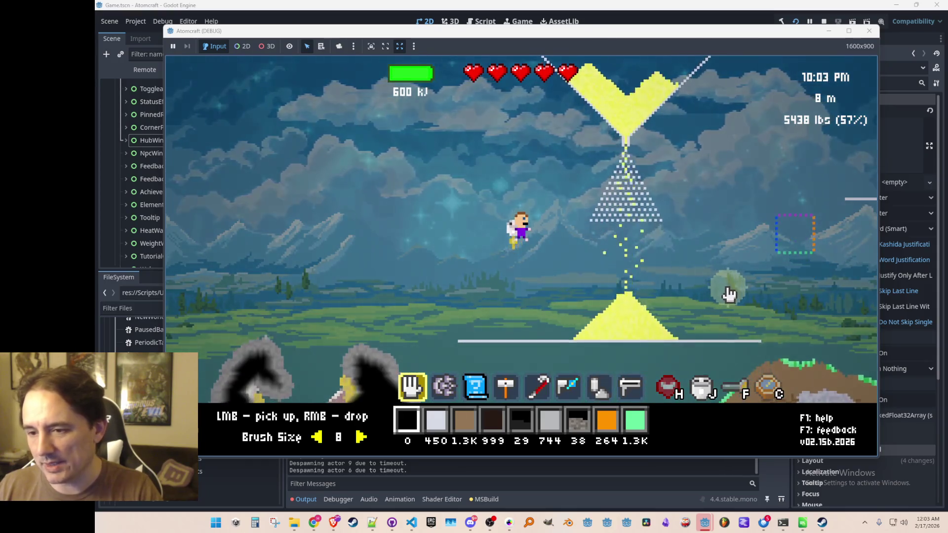
key(w)
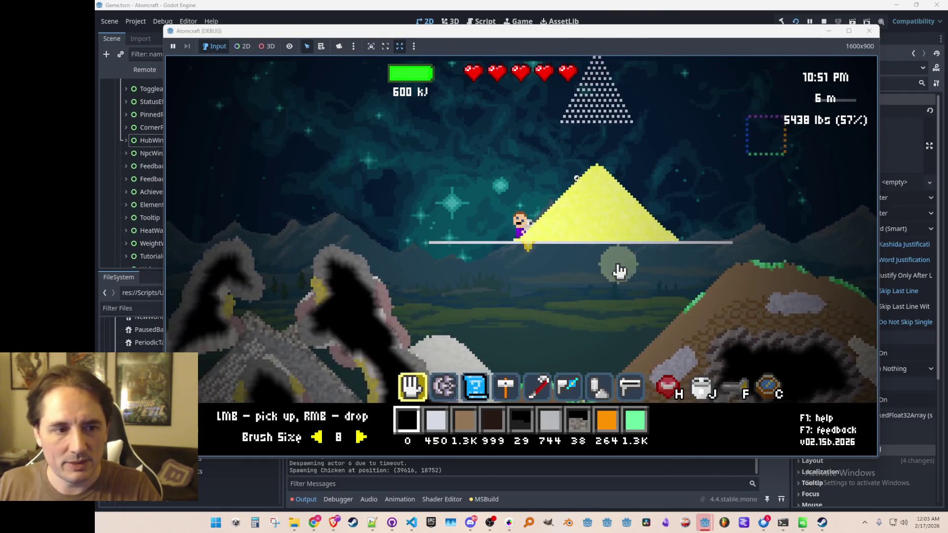
key(d)
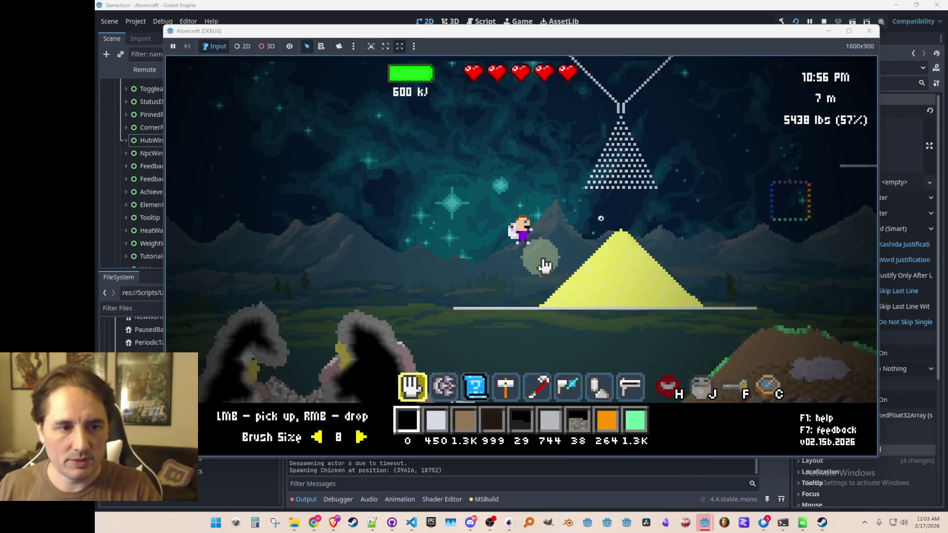
key(space)
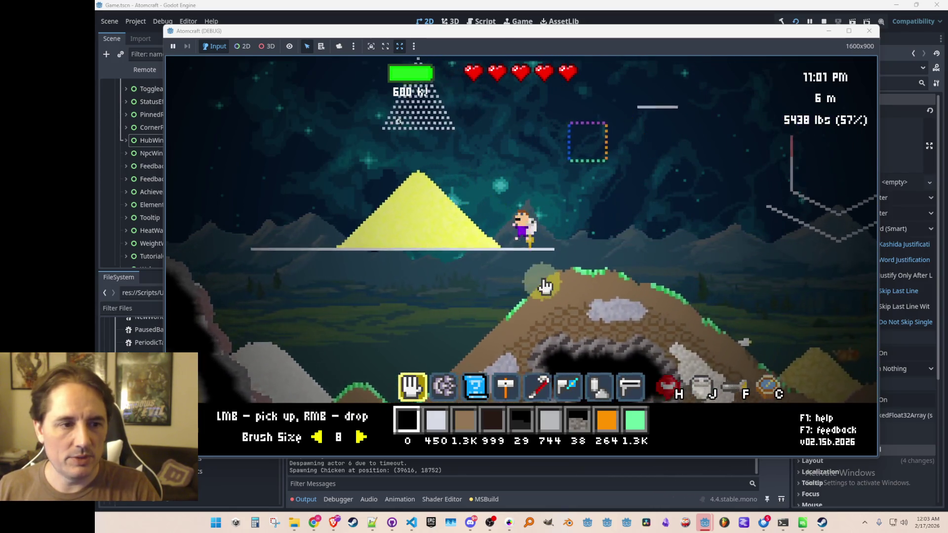
key(a)
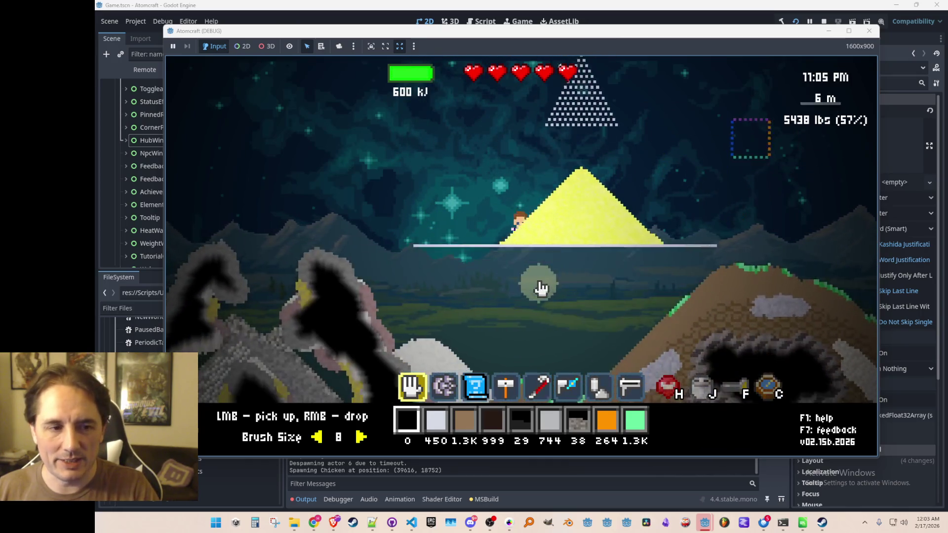
key(space)
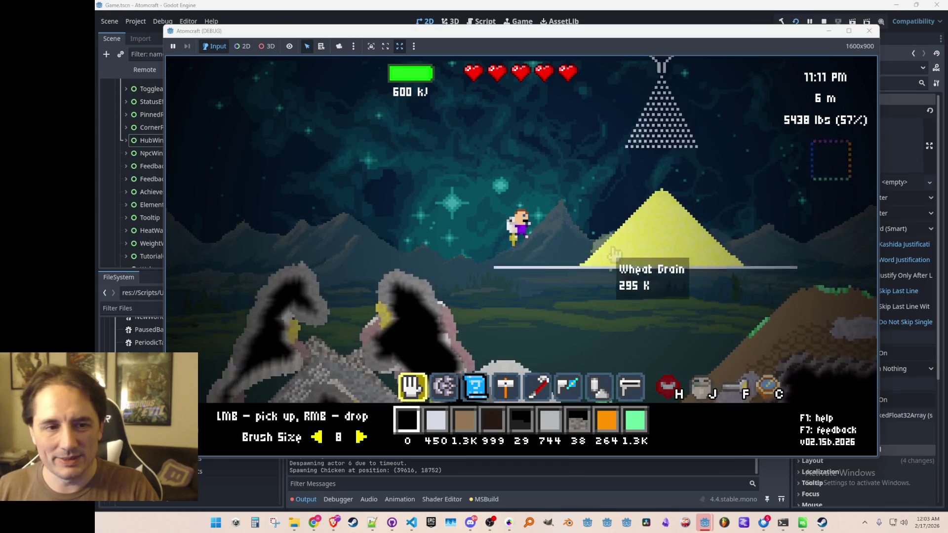
key(space)
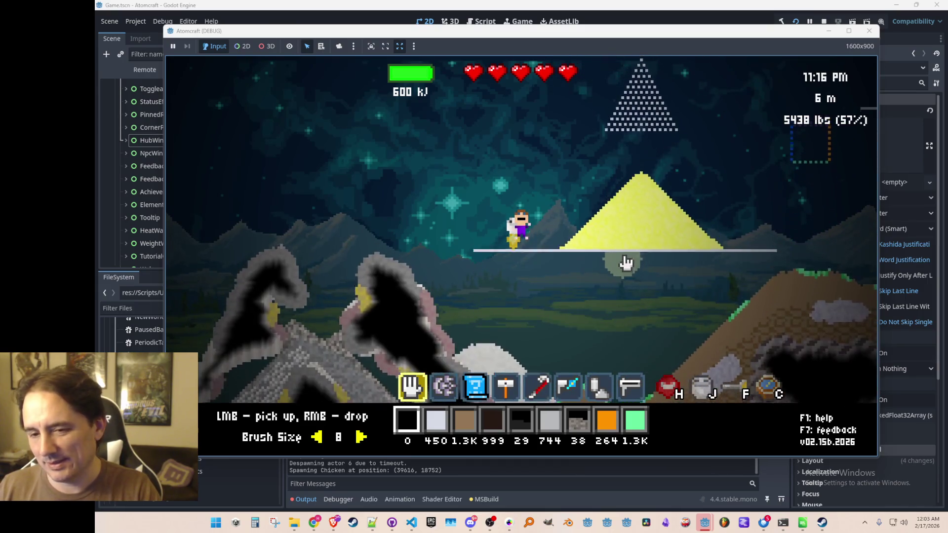
key(space)
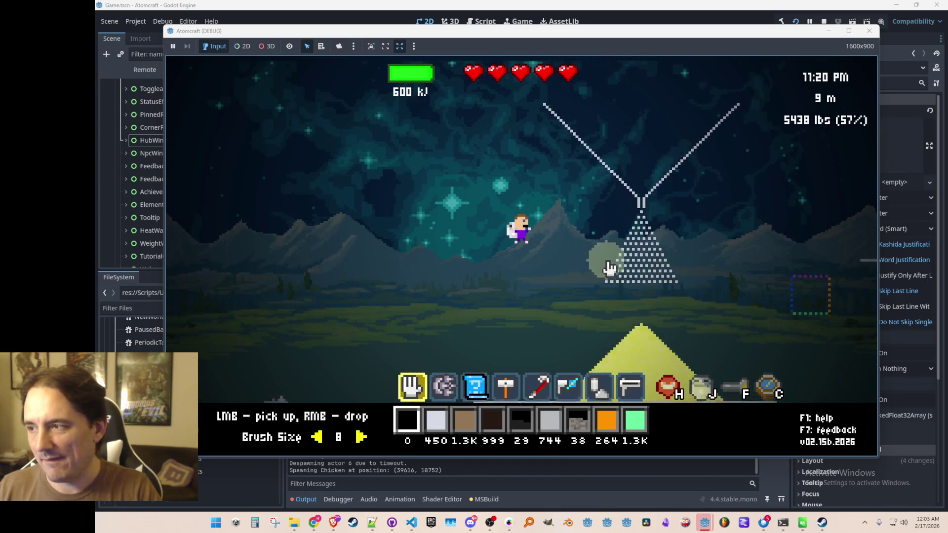
- Open the Hub, show the Achievements (Demo) tab, then stop the debug run
key(space)
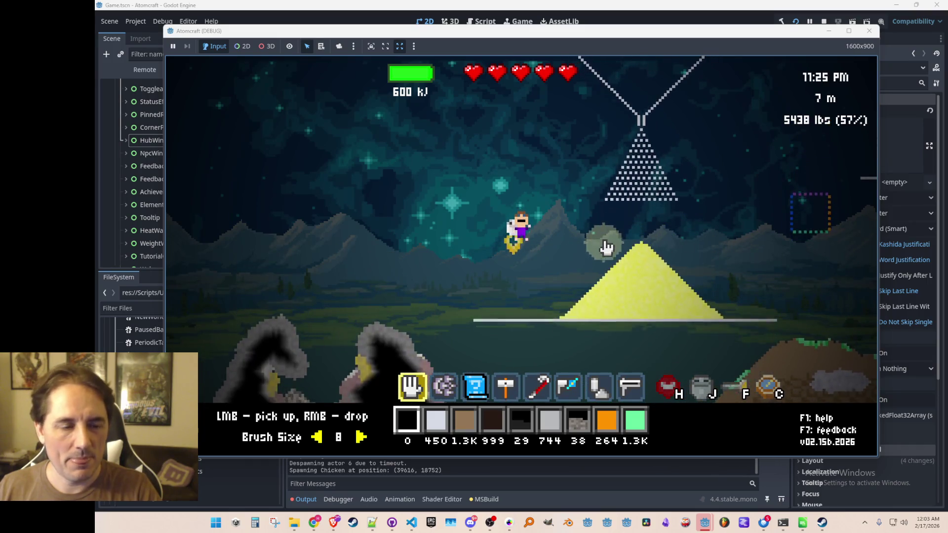
key(b)
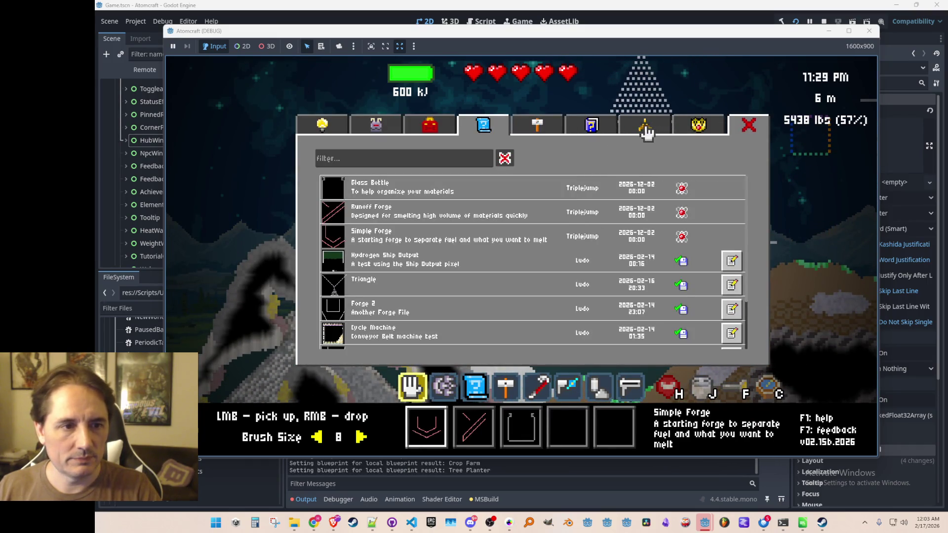
click(586, 133)
click(642, 129)
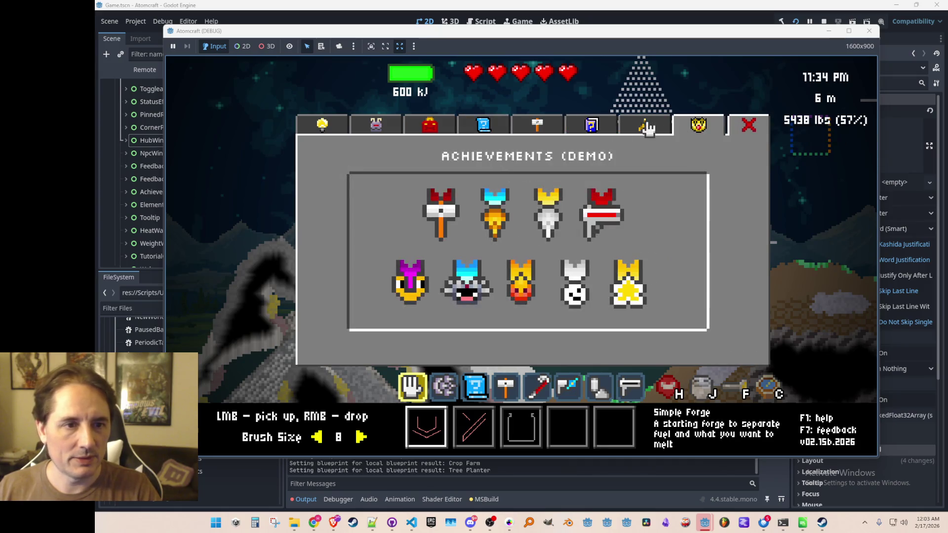
click(824, 21)
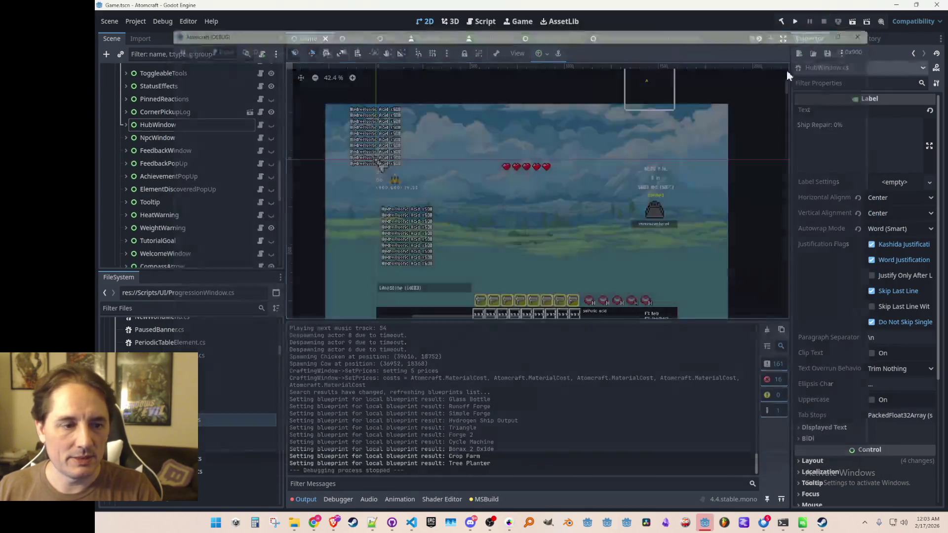
- Declare a ButtonProgression button next to ButtonBlueprint in HubWindow.cs
click(413, 525)
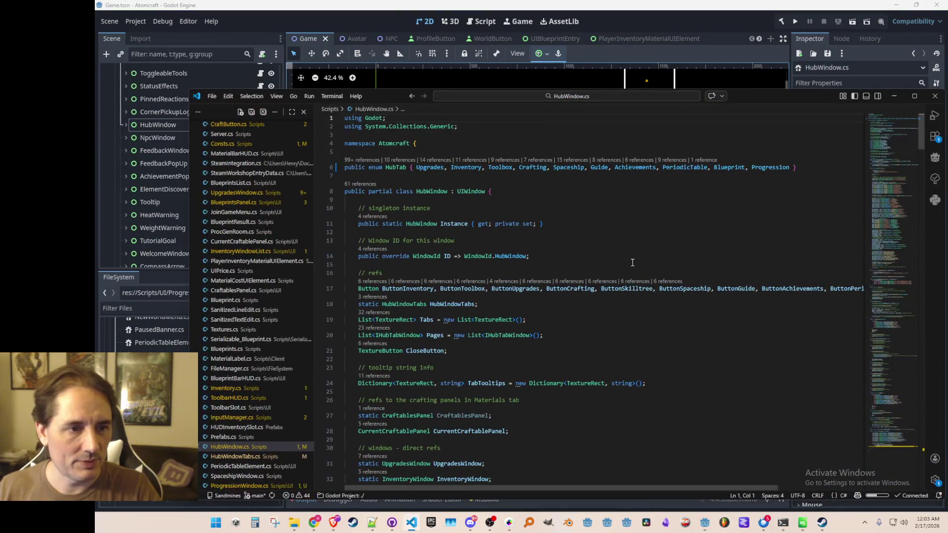
double_click(702, 168)
double_click(756, 168)
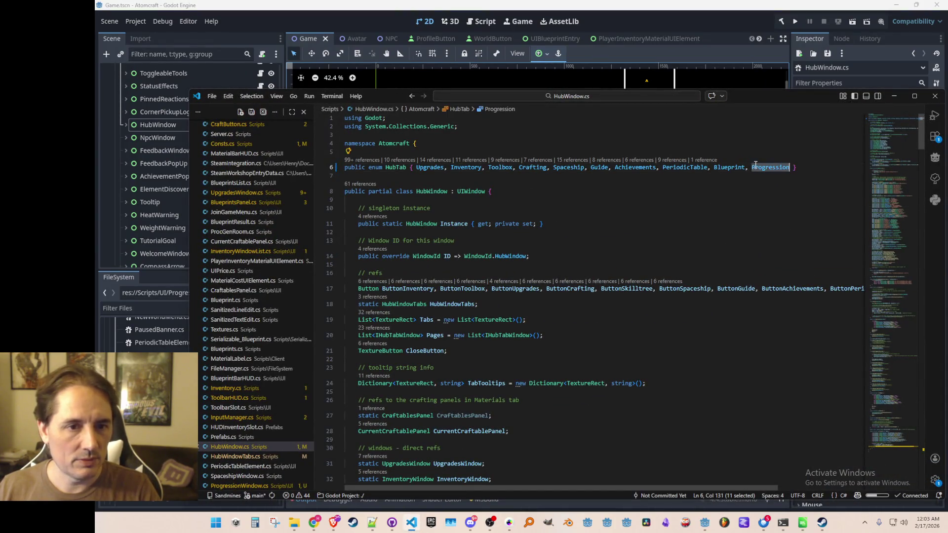
key(ctrl+f)
key(Escape)
key(Home)
scroll(711, 194, down, 1)
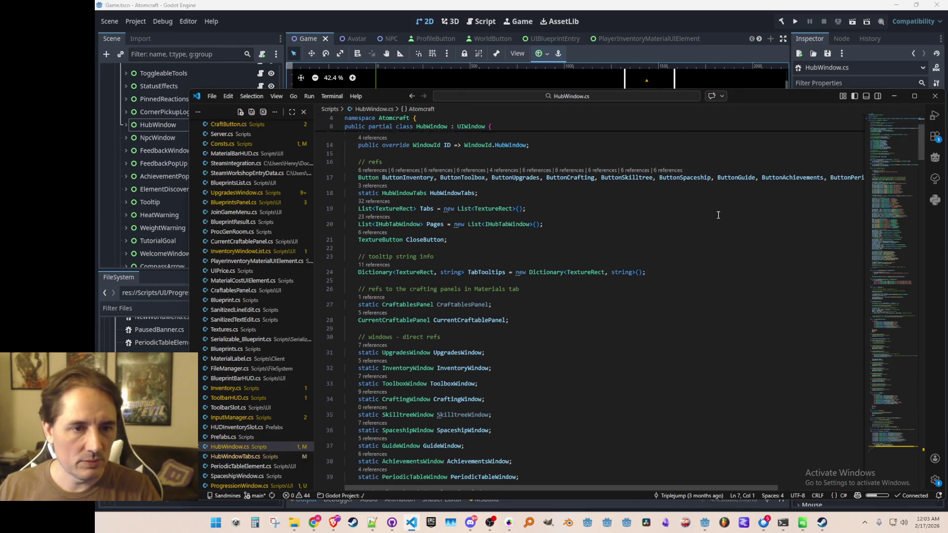
click(708, 266)
key(ctrl+Right)
key(ctrl+Right)
key(ctrl+Right)
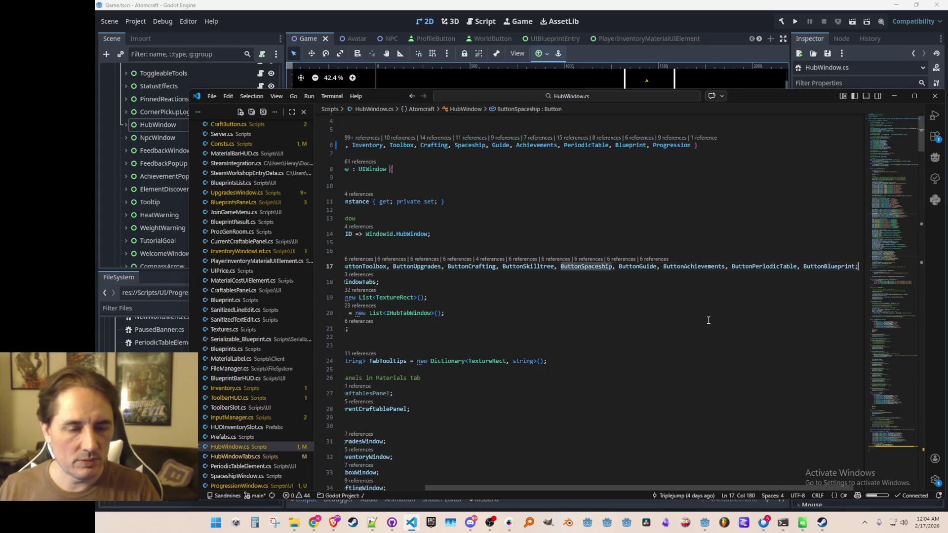
text(, ButtonBlueprin)
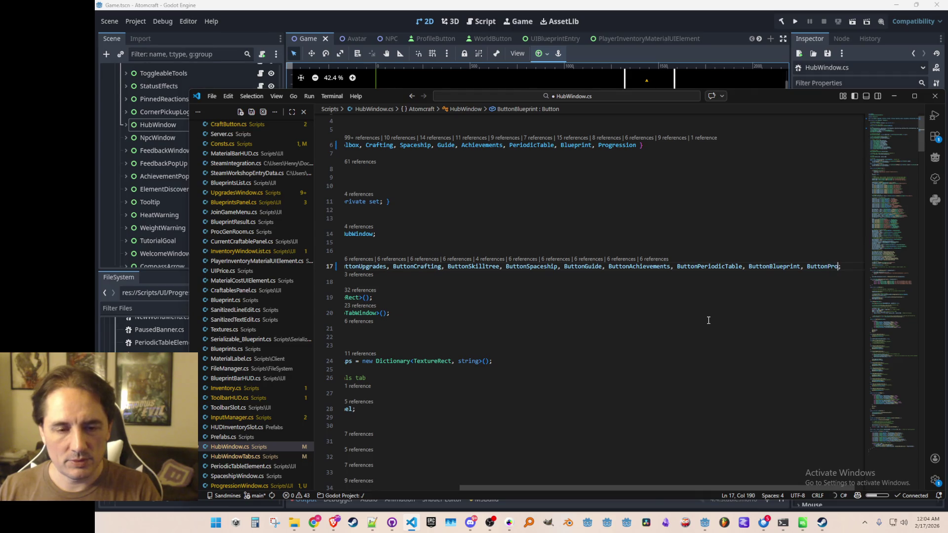
key(ctrl+Right)
key(ctrl+shift+Left)
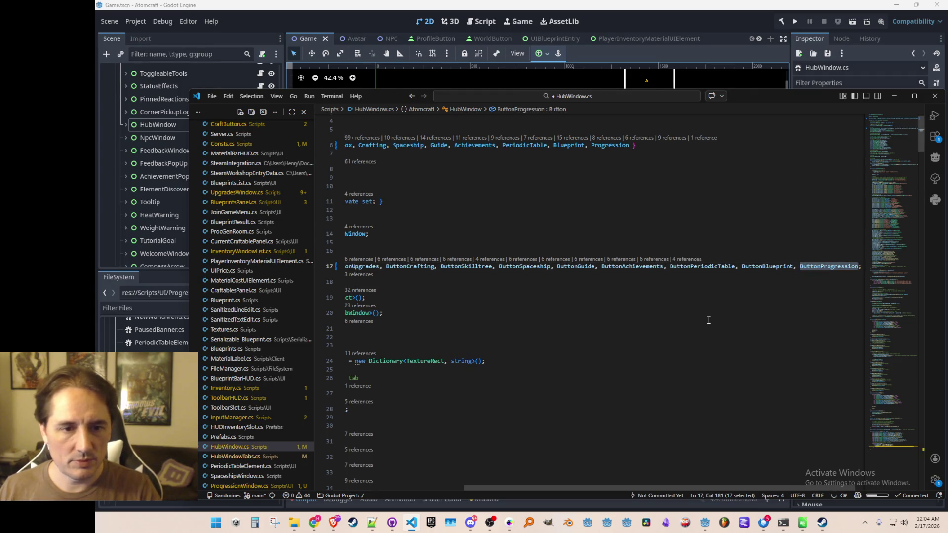
key(ctrl+Left)
- Add ButtonProgression lines below the ButtonBlueprint assignment and its signal hookup
key(F3)
key(End)
key(Return)
text(ButtonProgression)
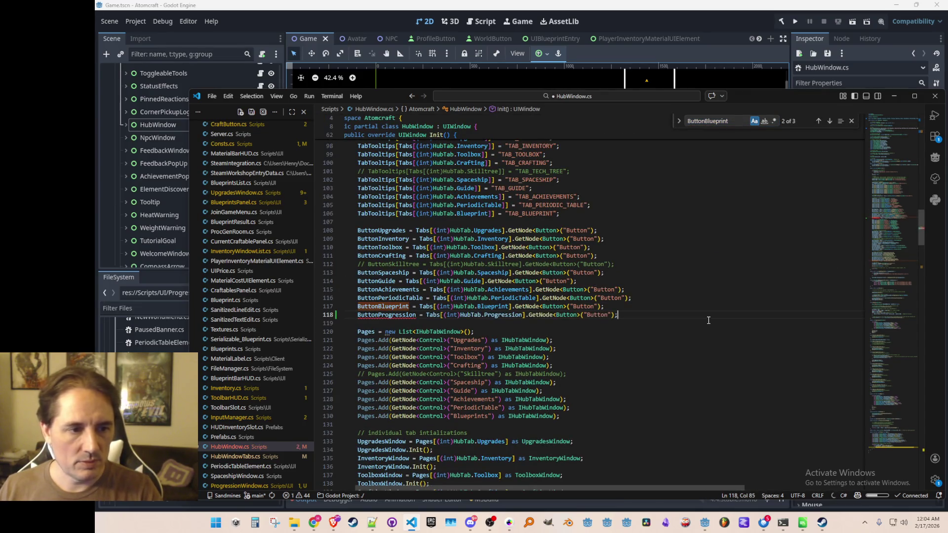
key(Up)
key(Home)
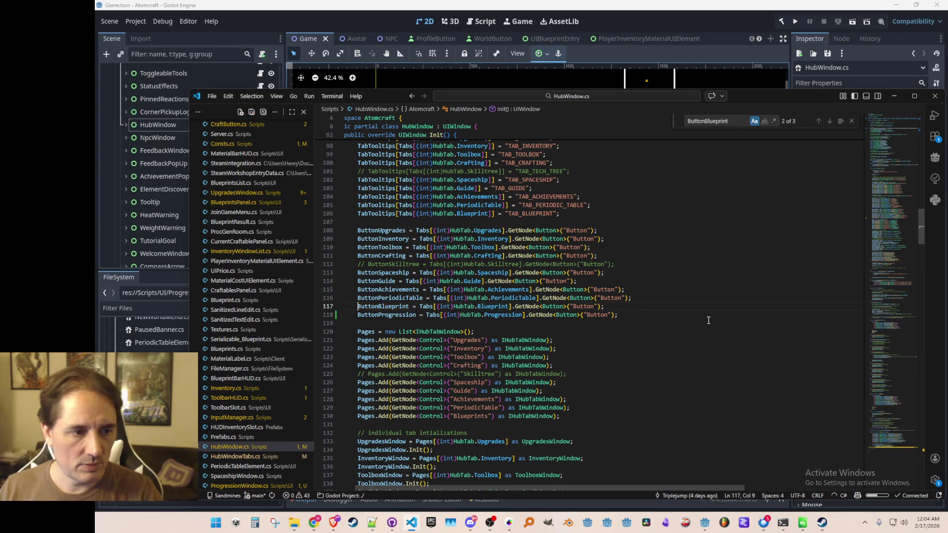
key(Escape)
key(F3)
key(End)
key(Return)
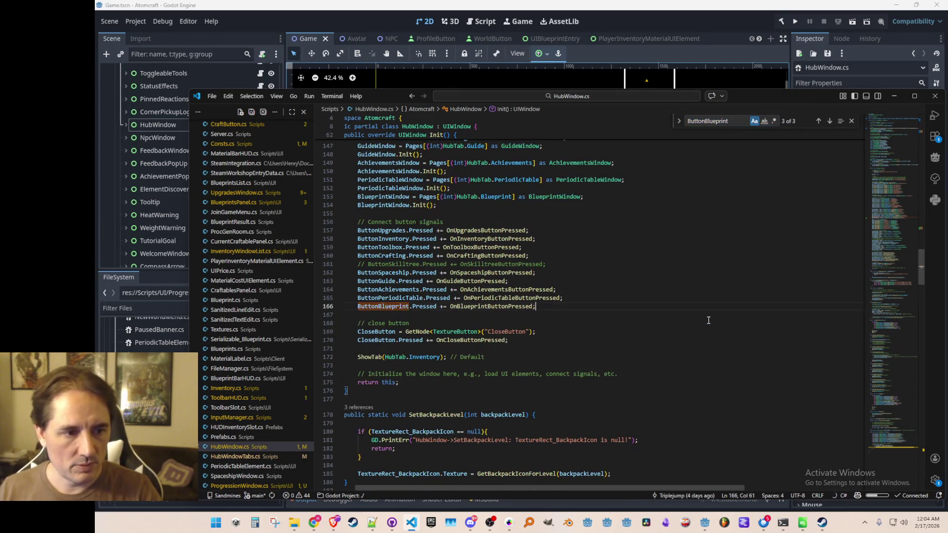
text(ButtonProgression.Pressed += OnProgressionButtonPressed;)
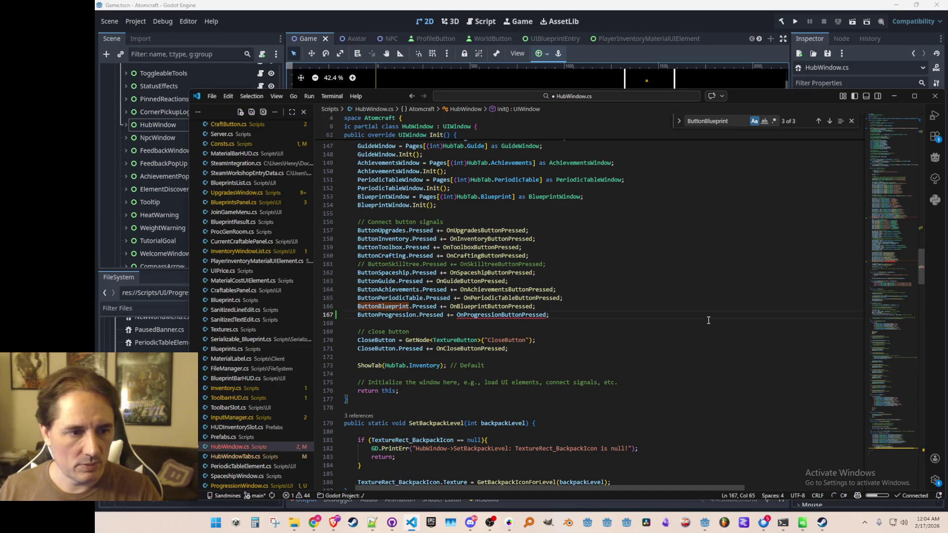
key(Up)
key(Left)
key(ctrl+shift+Left)
- Add an OnProgressionButtonPressed handler method after OnBlueprintButtonPressed
key(ctrl+f)
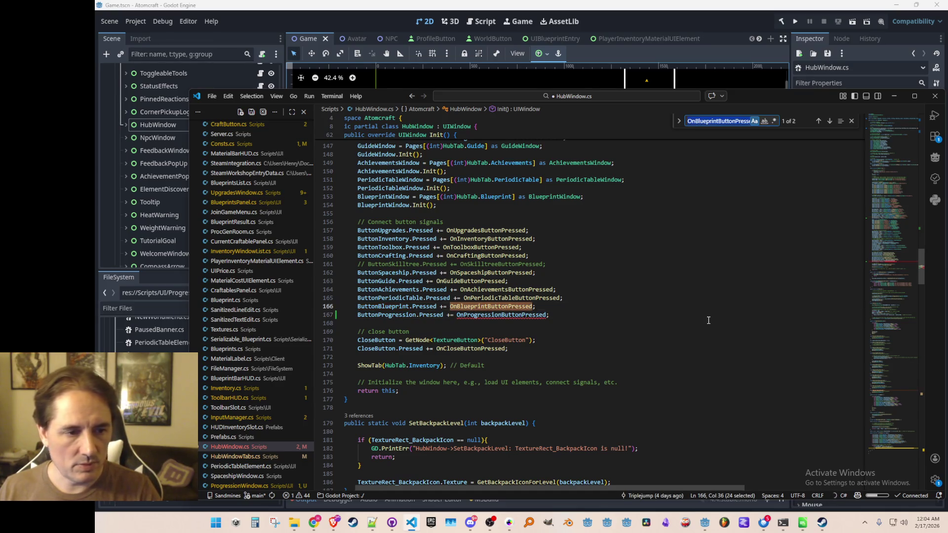
key(Return)
key(Escape)
key(Down)
key(Down)
key(Down)
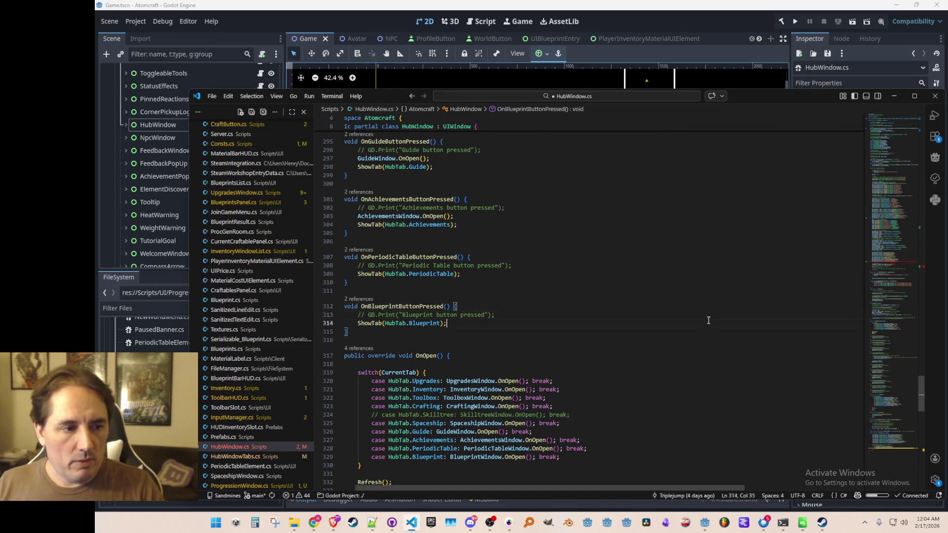
key(End)
key(Return)
key(Return)
key(Tab)
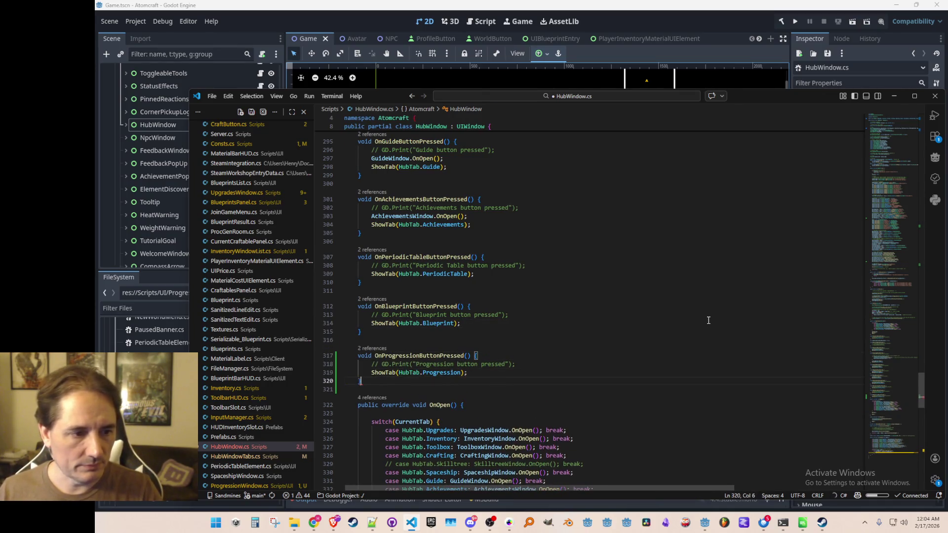
key(Return)
text(})
key(Down)
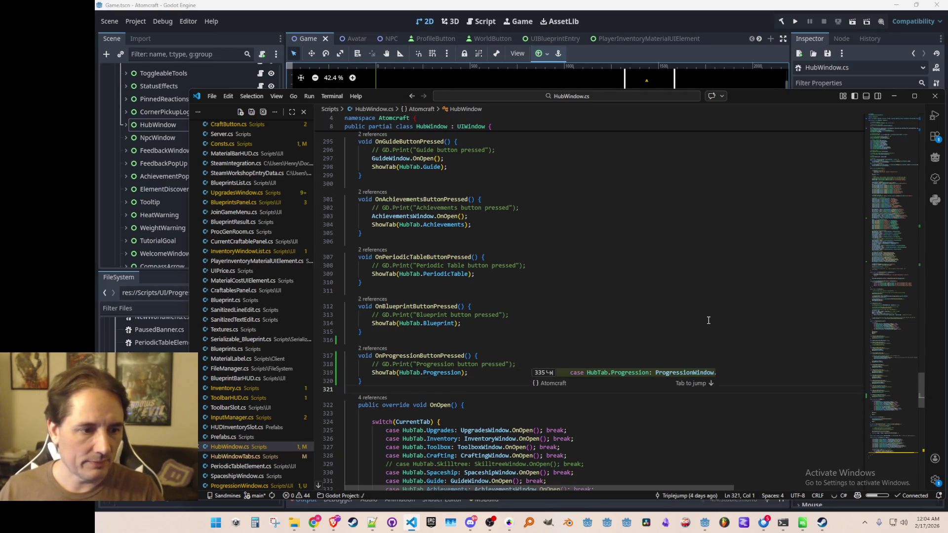
- Add 'case HubTab.Progression: ProgressionWindow.OnOpen(); break;' to the OnOpen switch
scroll(709, 321, down, 5)
click(694, 299)
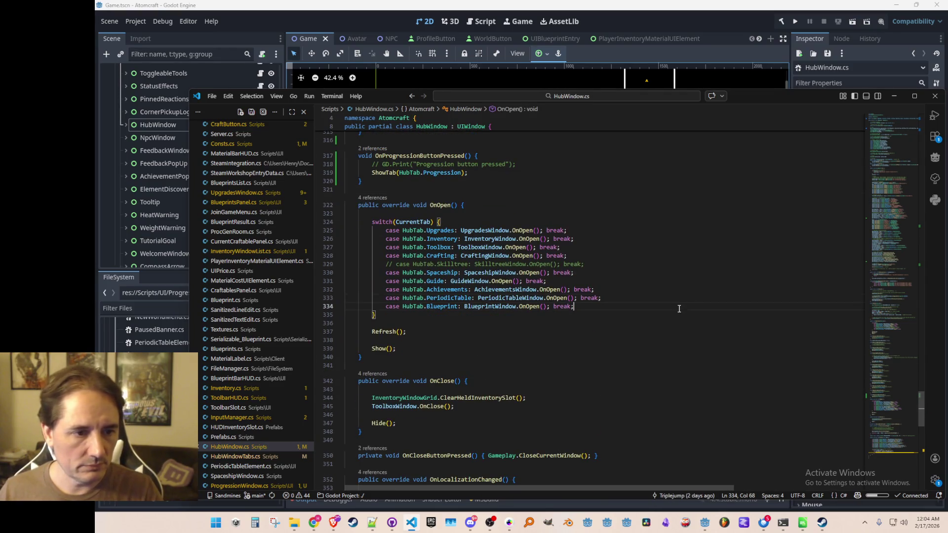
key(Return)
text(case HubTab.Progression: ProgressionWindow.OnOpen(); break;)
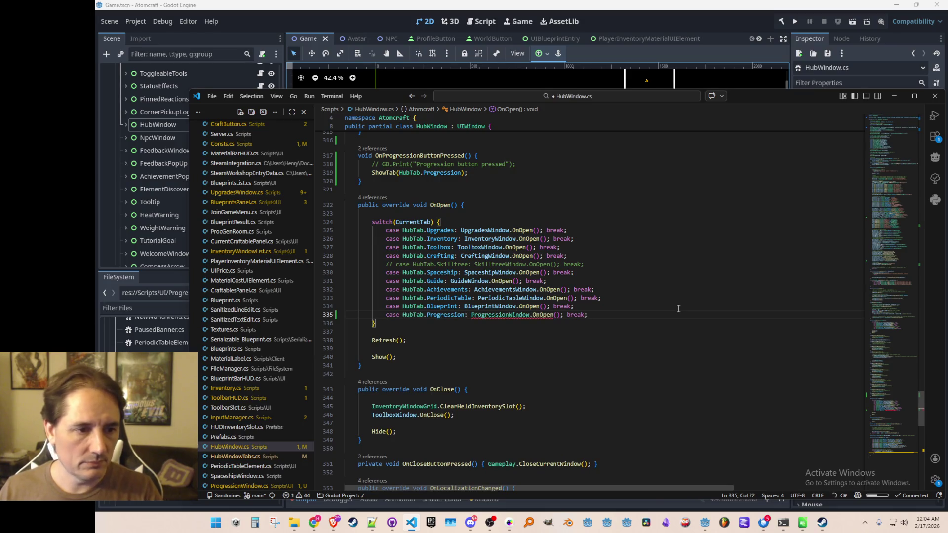
key(Down)
key(Down)
key(Down)
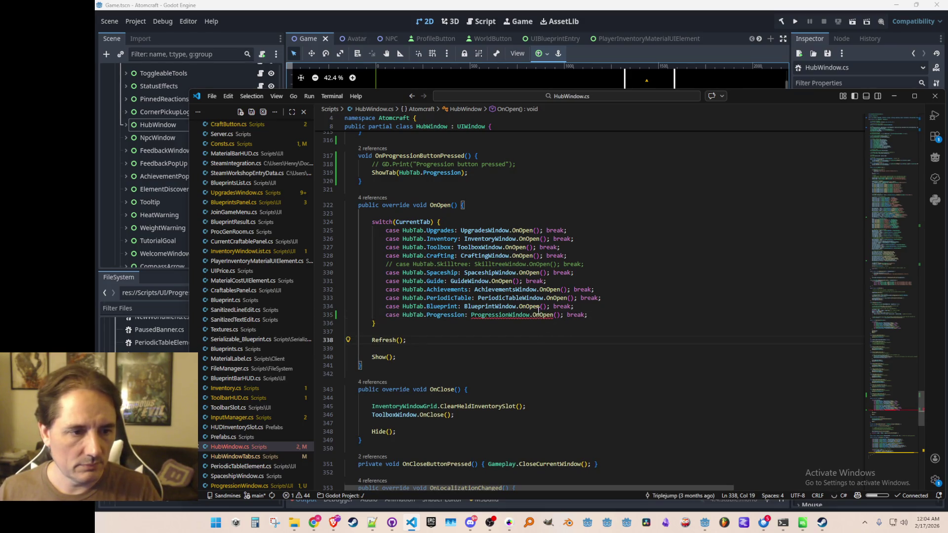
- Go to the definition of PeriodicTableWindow's OnOpen method
right_click(539, 309)
key(Escape)
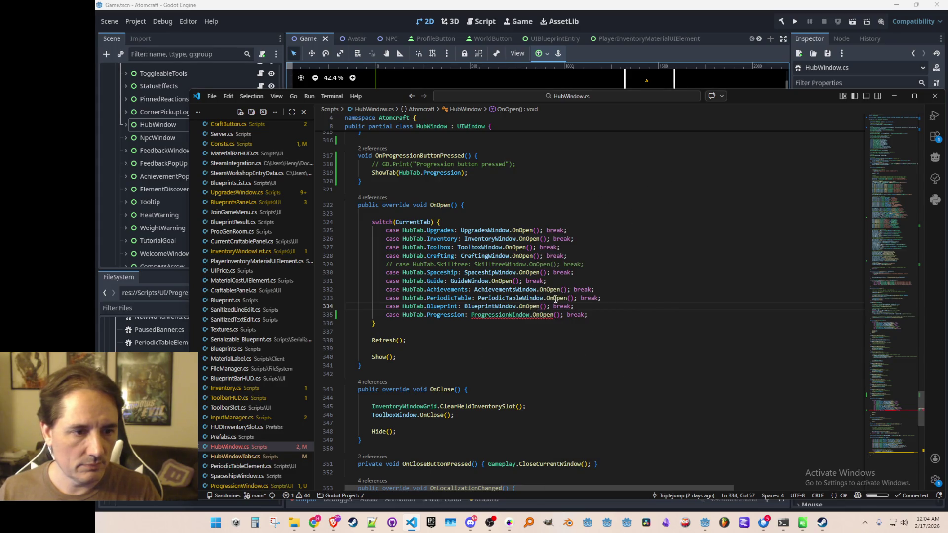
right_click(556, 299)
click(608, 193)
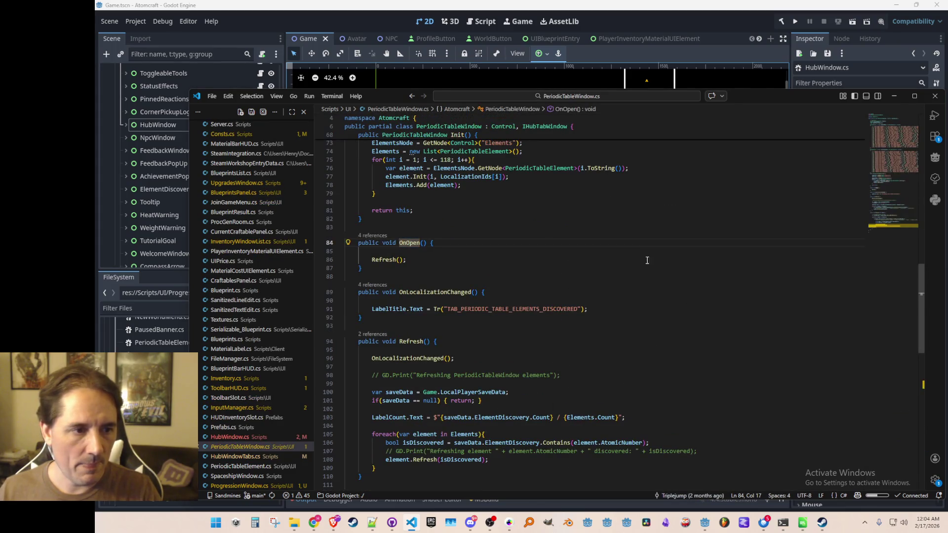
- Copy PeriodicTableWindow's OnOpen method and return to HubWindow.cs
key(Home)
key(shift+Down)
key(shift+Down)
key(shift+Down)
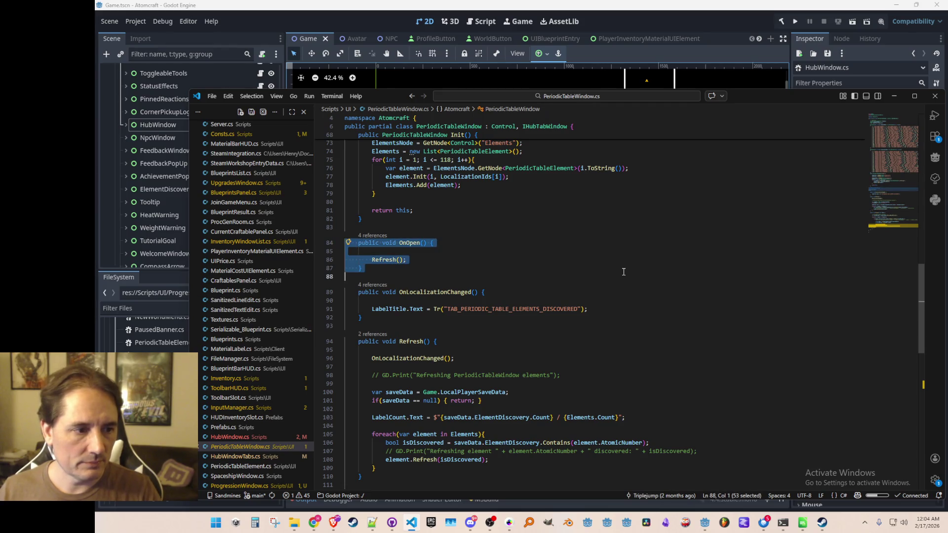
key(Left)
key(Up)
key(alt+Left)
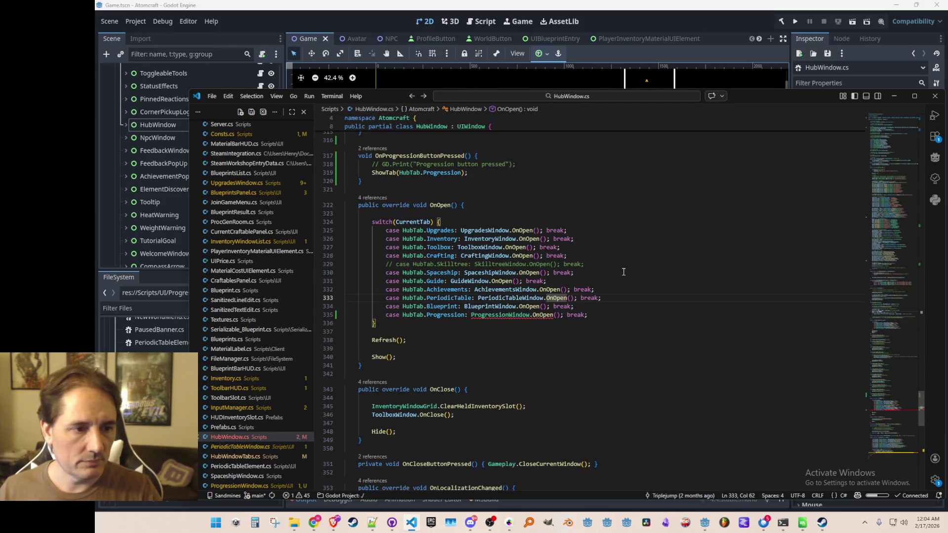
- Inspect the ProgressionWindow class definition in ProgressionWindow.cs, then come back to HubWindow.cs
right_click(520, 314)
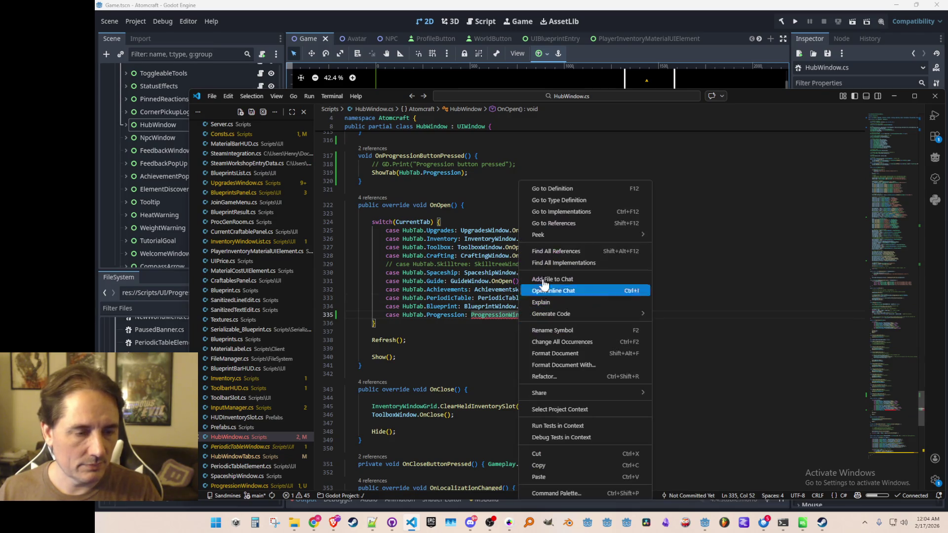
click(571, 192)
scroll(650, 316, down, 20)
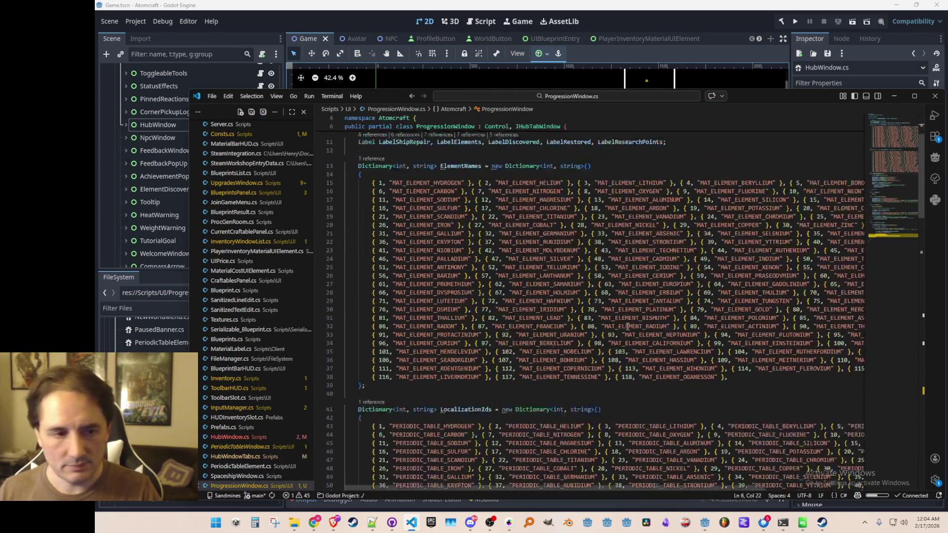
scroll(740, 326, up, 10)
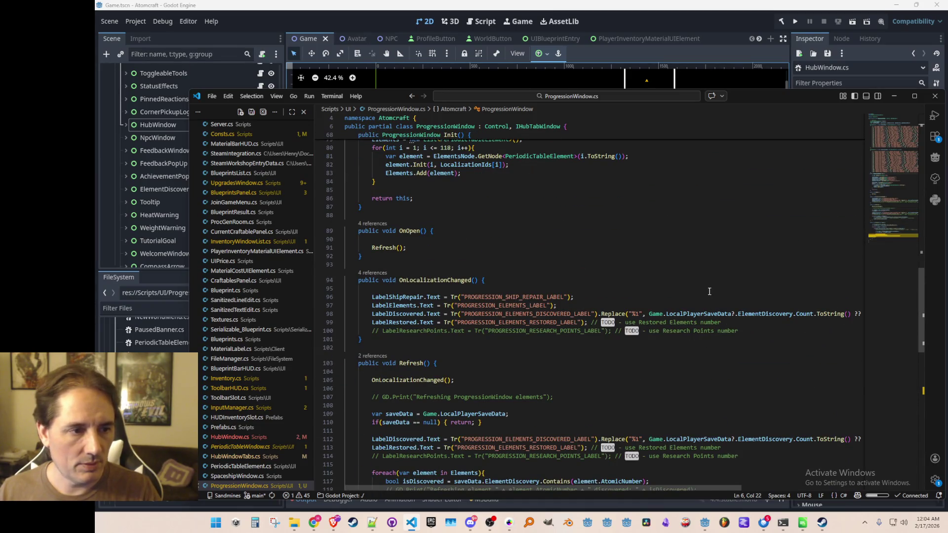
click(711, 267)
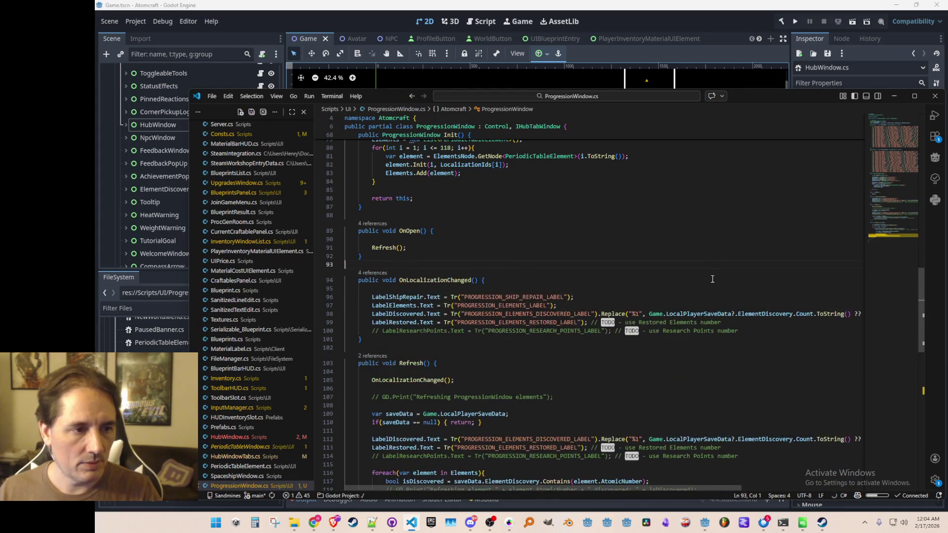
key(alt+Left)
key(alt+Left)
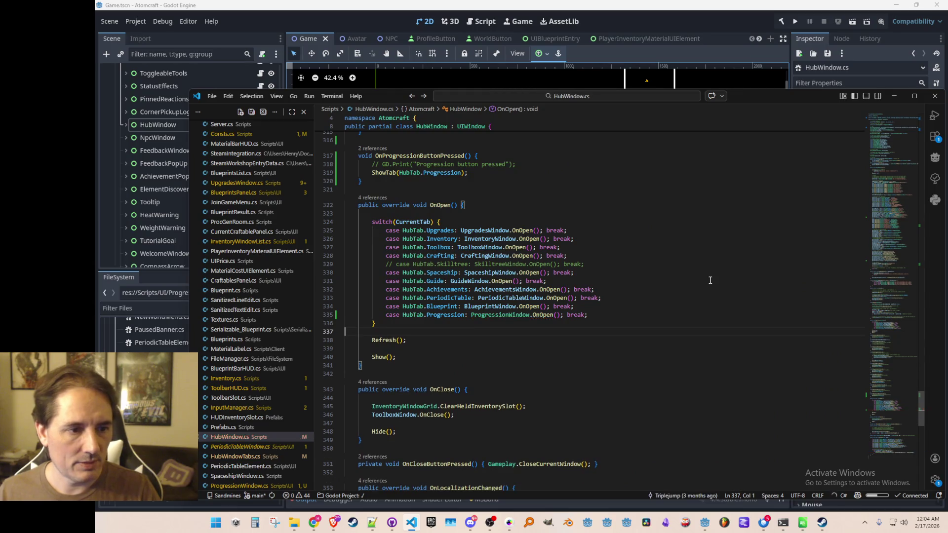
- Declare a static ProgressionWindow field below the static BlueprintWindow field
double_click(512, 316)
right_click(491, 308)
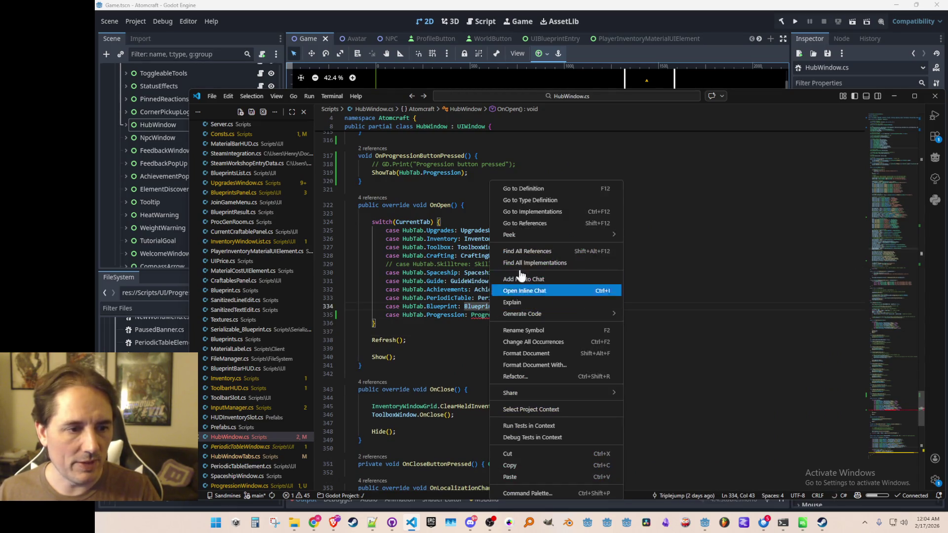
click(529, 188)
key(Return)
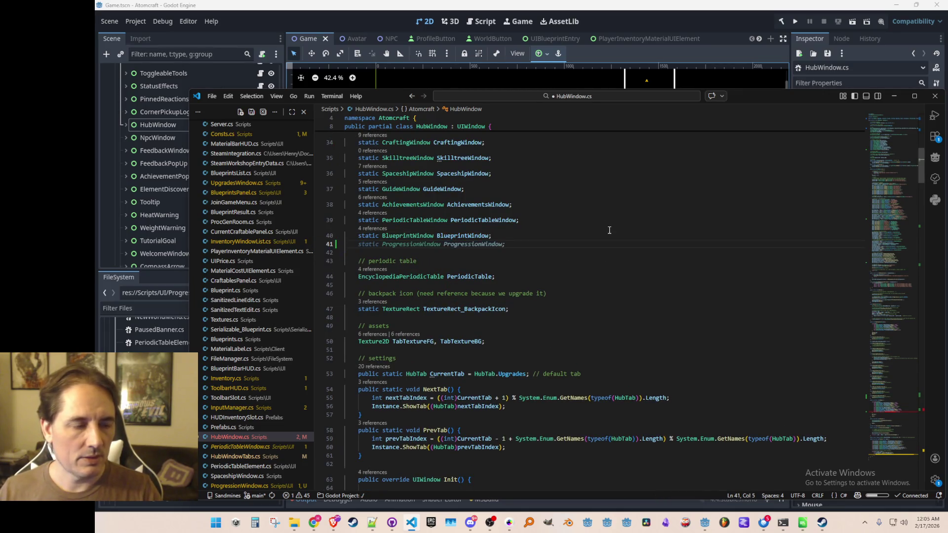
key(Up)
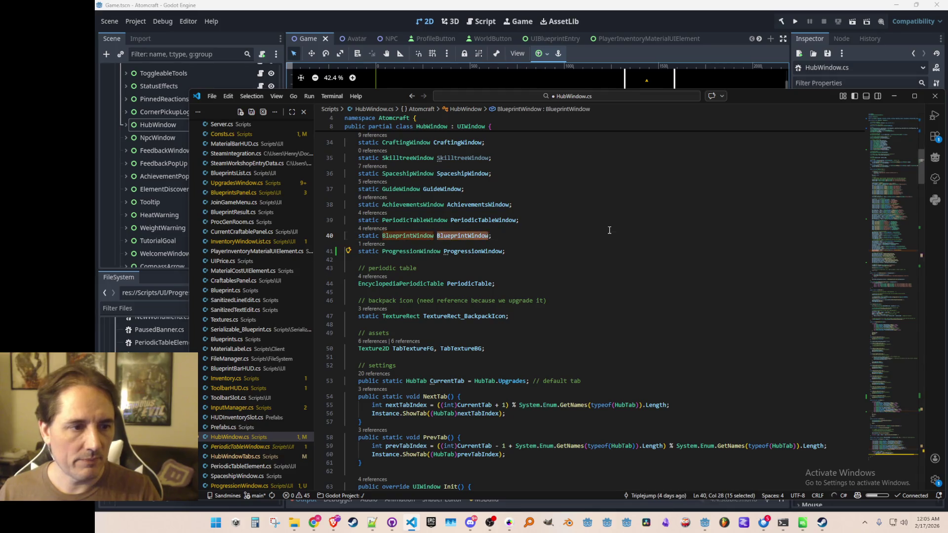
- In Init, fetch ProgressionWindow from the Progression page, call ProgressionWindow.Init(), and save
key(ctrl+f)
key(Return)
key(Down)
key(End)
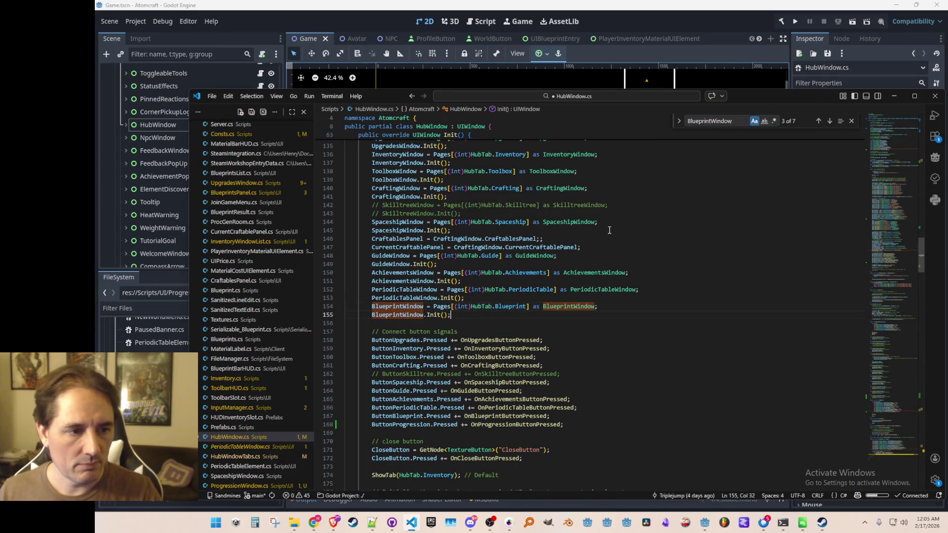
key(Return)
key(Tab)
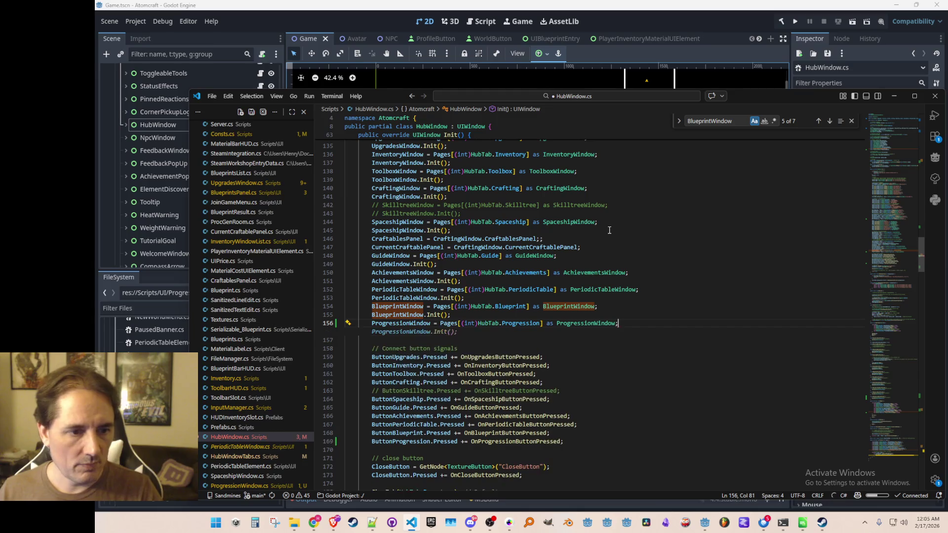
key(Tab)
key(Escape)
key(Down)
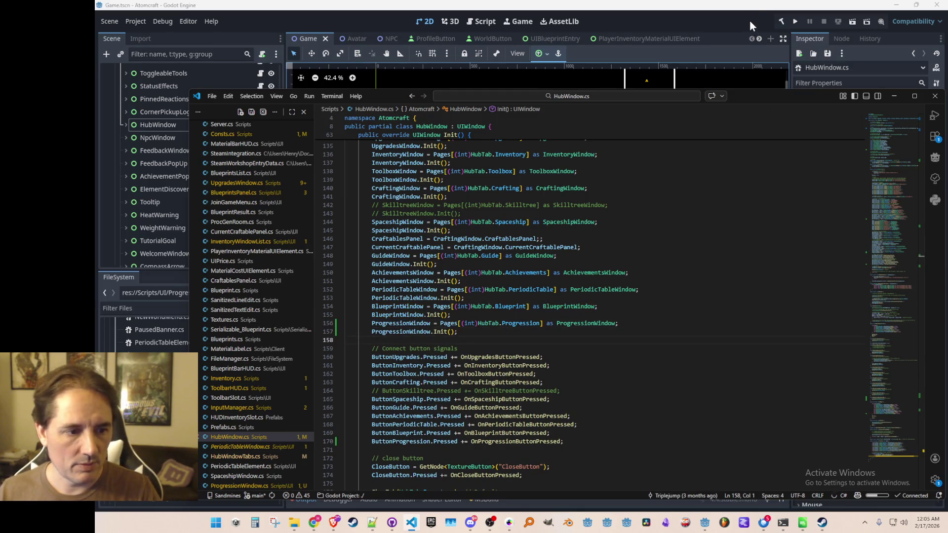
- Run the game from the Godot editor to test the changes, then stop it
click(750, 20)
click(797, 19)
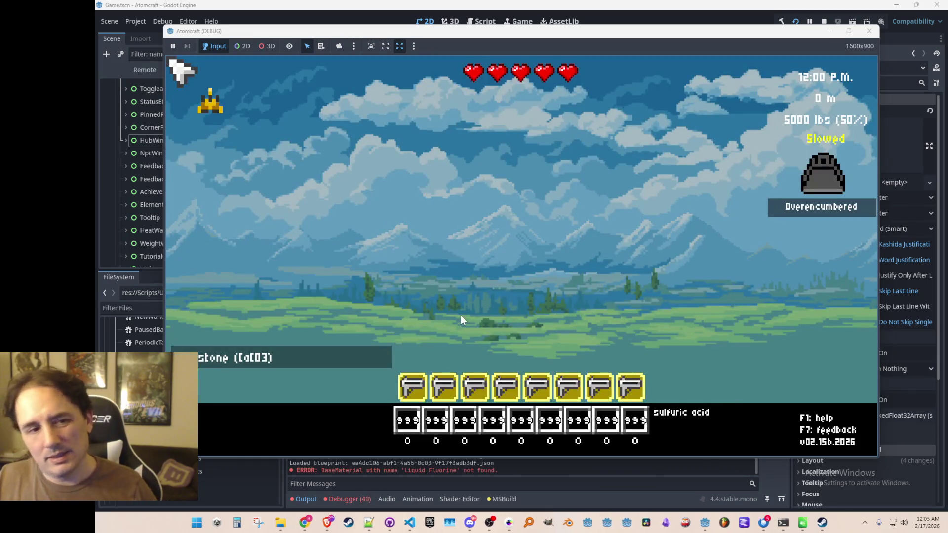
click(823, 22)
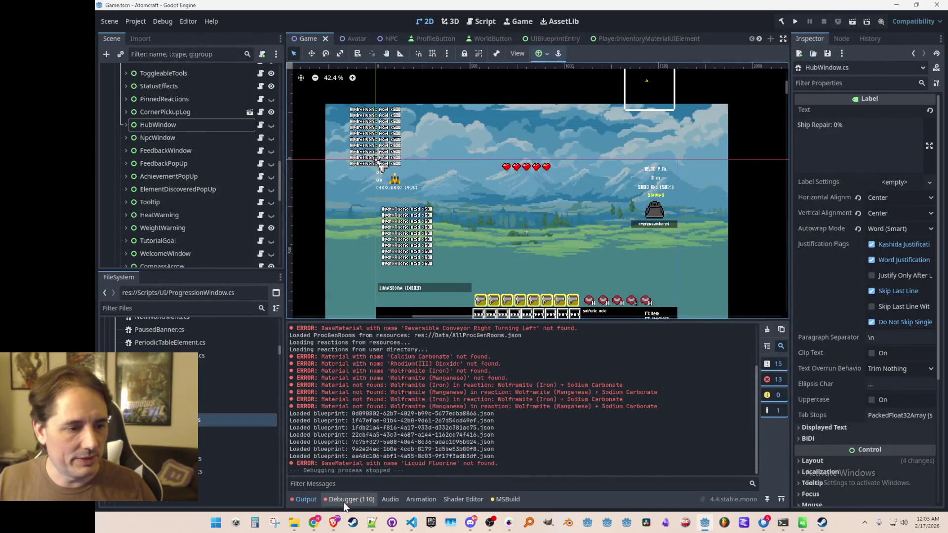
- Open the ArgumentOutOfRangeException from the Debugger errors at HubWindow.cs Init line 119
click(343, 502)
mouse_move(616, 360)
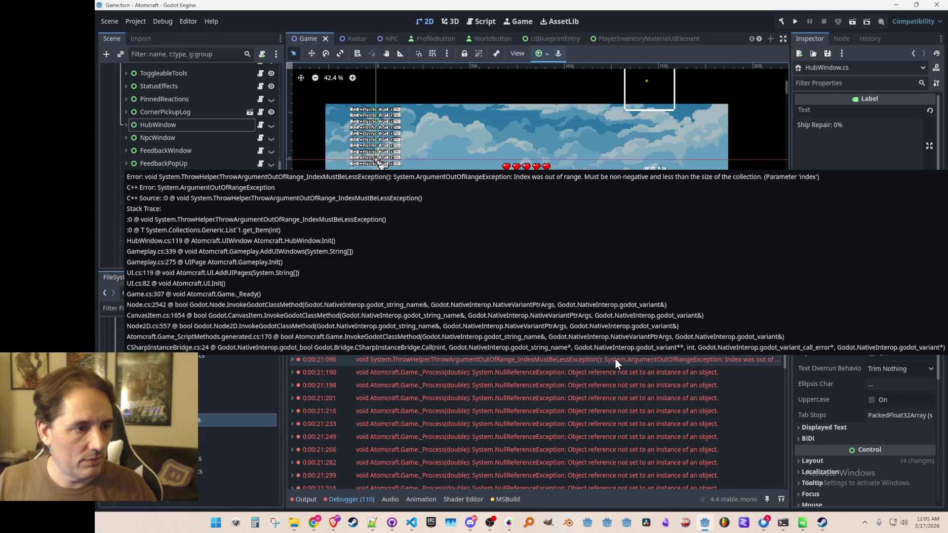
click(614, 357)
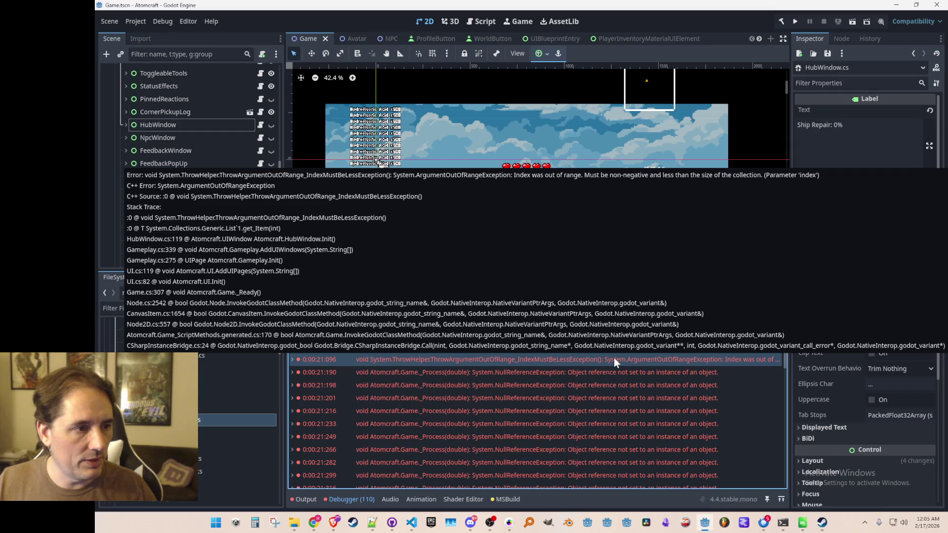
double_click(614, 358)
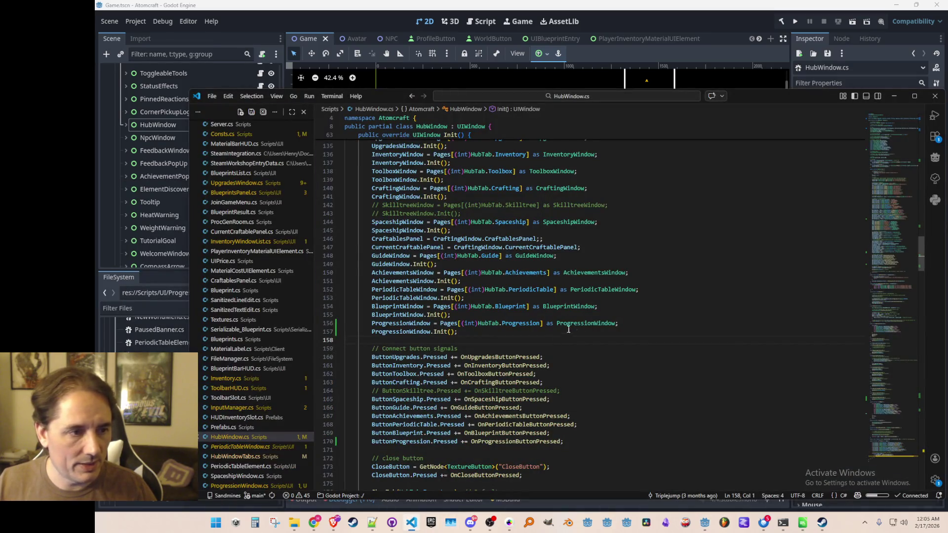
- Inspect the failing HubTab and ButtonProgression references on line 119
click(829, 230)
mouse_move(892, 255)
mouse_down()
mouse_move(889, 269)
mouse_move(888, 238)
mouse_move(879, 241)
mouse_up()
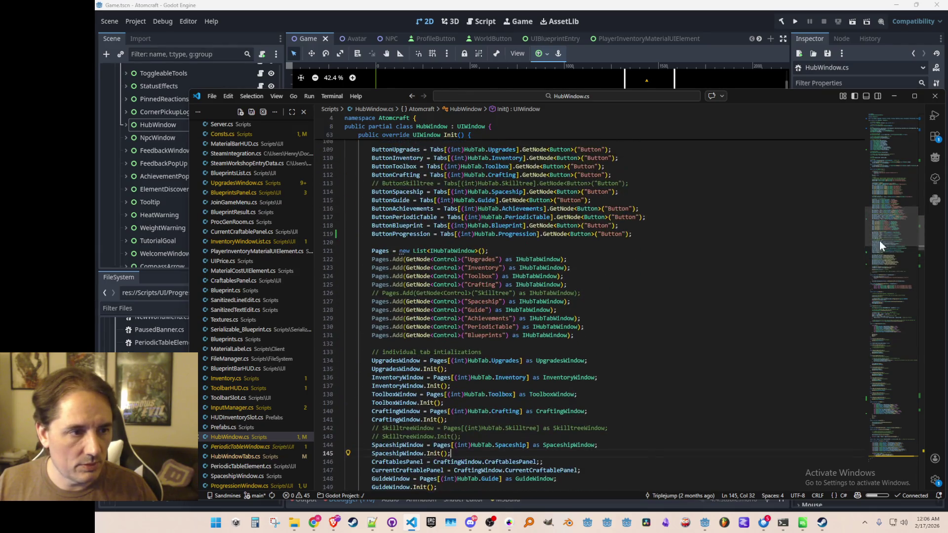
scroll(681, 296, up, 5)
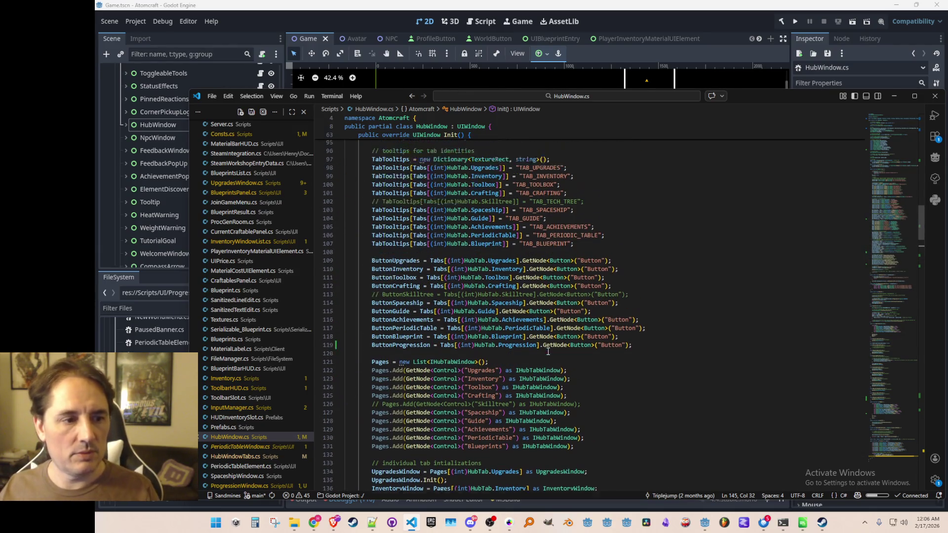
scroll(548, 352, up, 3)
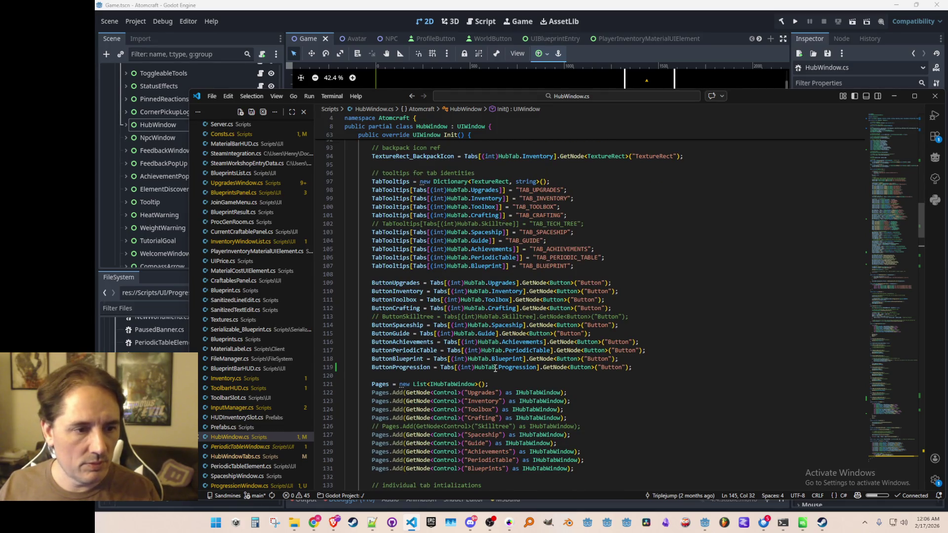
click(495, 368)
mouse_move(505, 370)
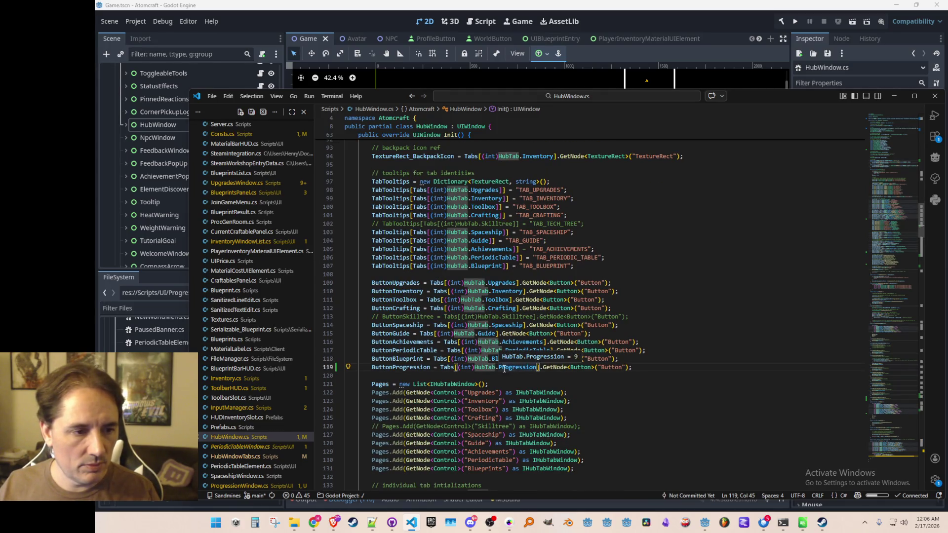
click(430, 367)
mouse_move(453, 368)
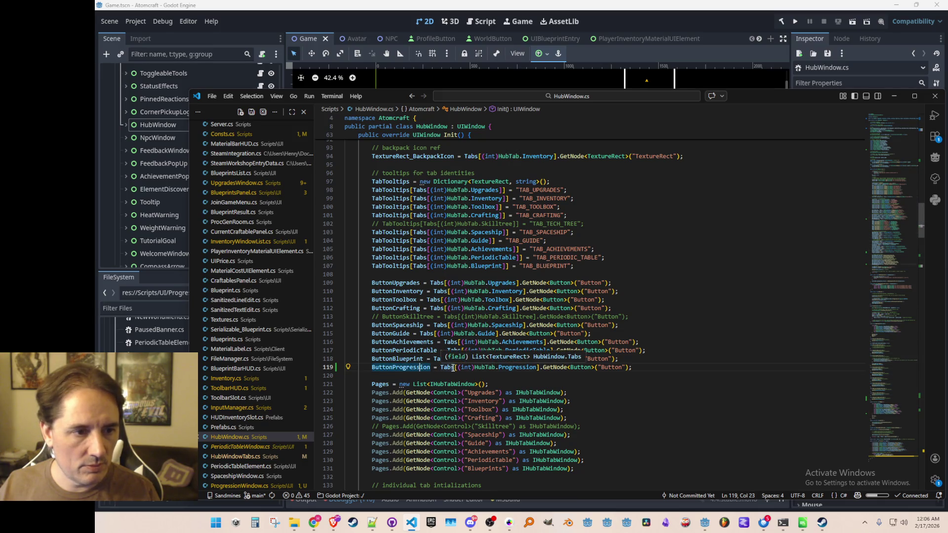
- Add a TAB_PROGRESSION tooltip line after the Blueprint tooltip
click(655, 262)
key(Return)
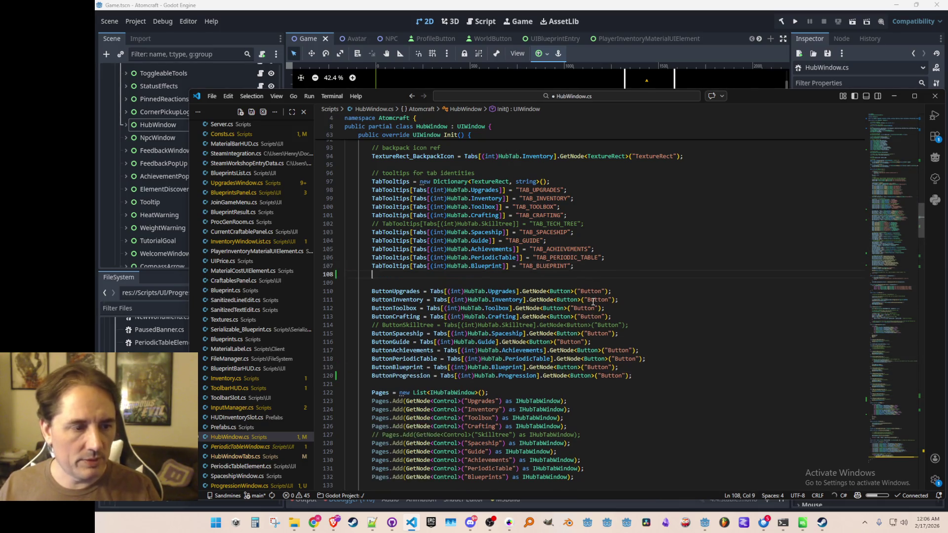
text(TabTo)
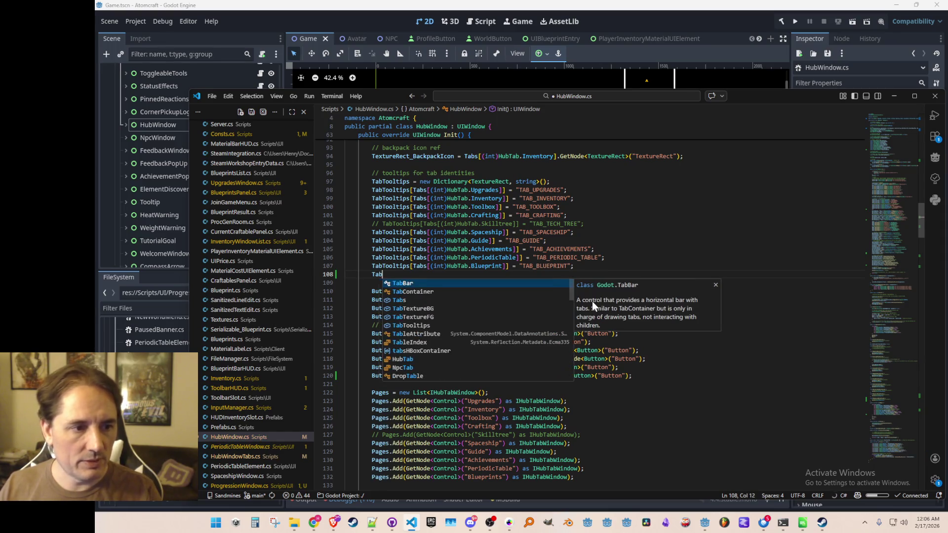
key(Tab)
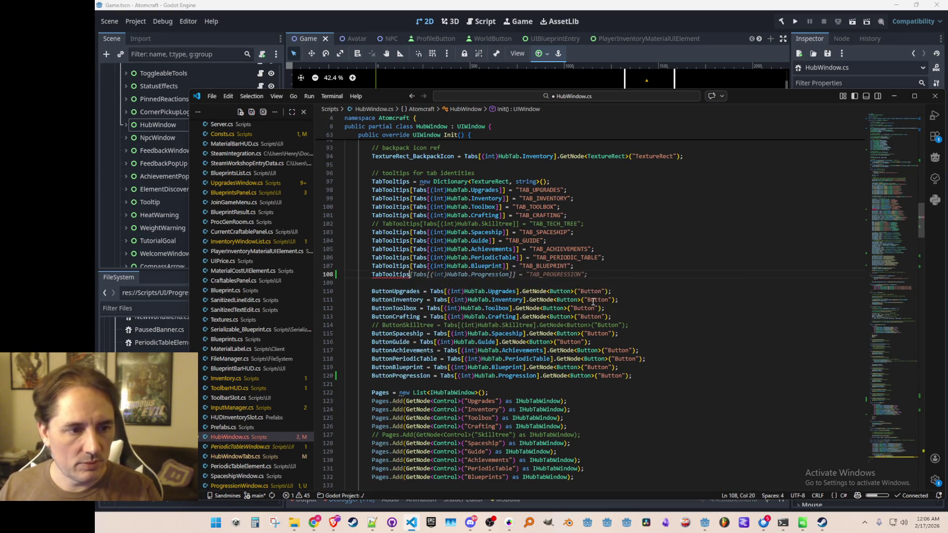
key(Home)
key(Home)
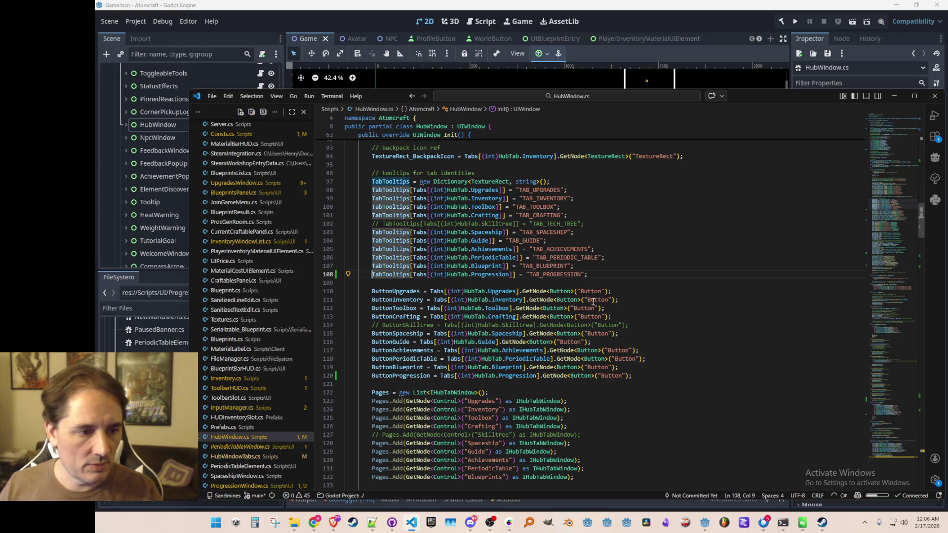
- Add a Tab_Progression entry to the Tabs list right after Tab_Blueprint
scroll(642, 291, up, 3)
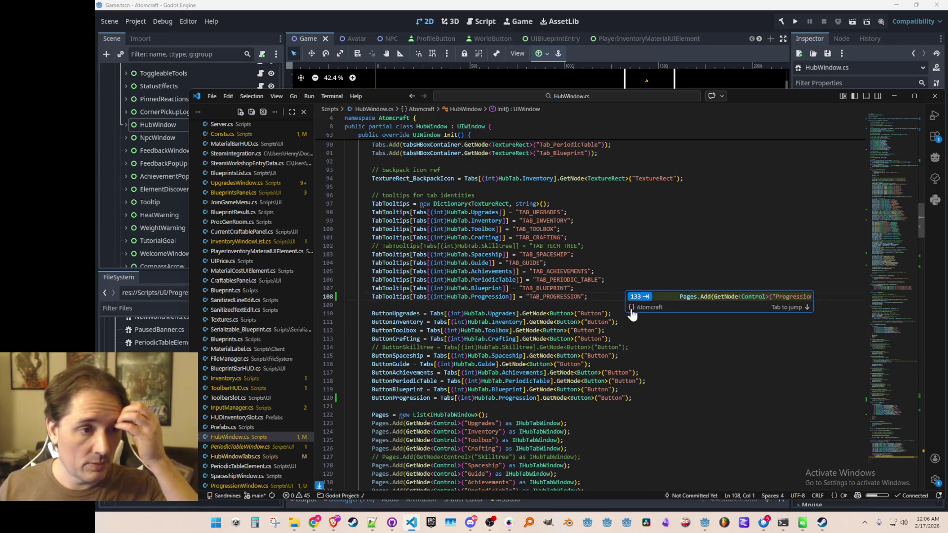
scroll(726, 269, up, 2)
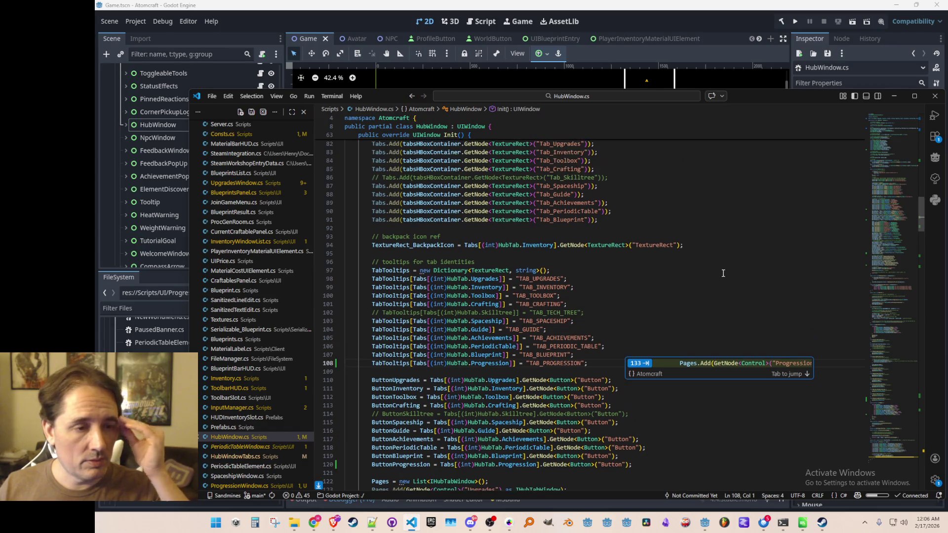
click(742, 238)
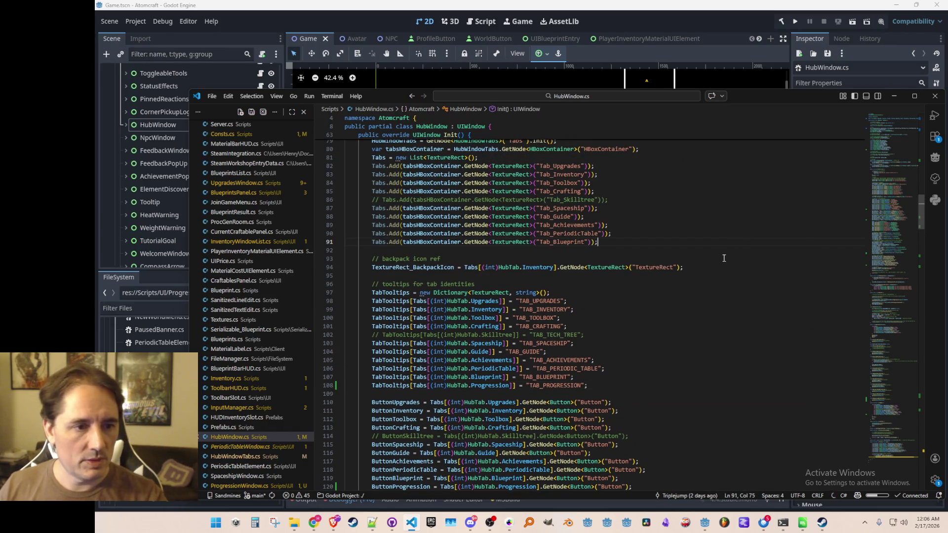
scroll(722, 266, up, 3)
scroll(723, 269, down, 1)
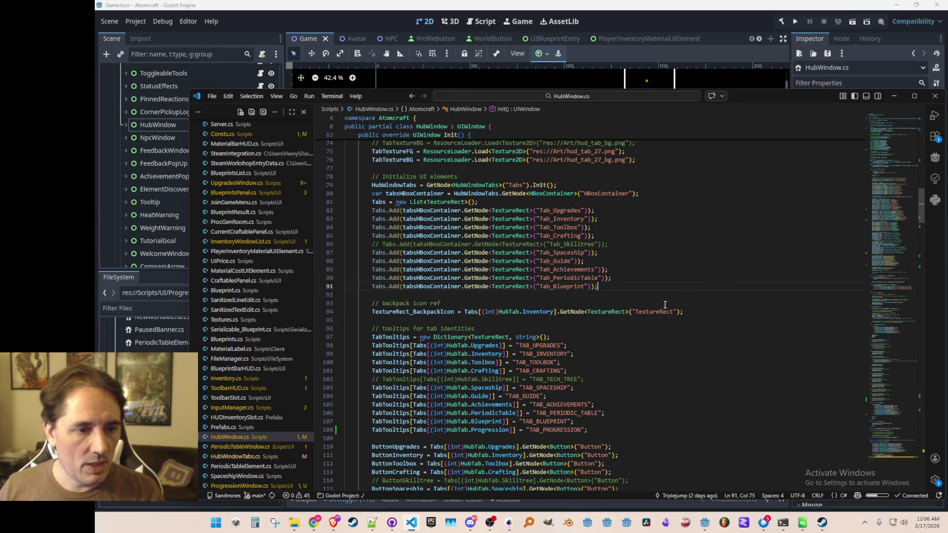
key(Return)
key(Tab)
key(Down)
scroll(717, 341, up, 6)
scroll(717, 341, down, 12)
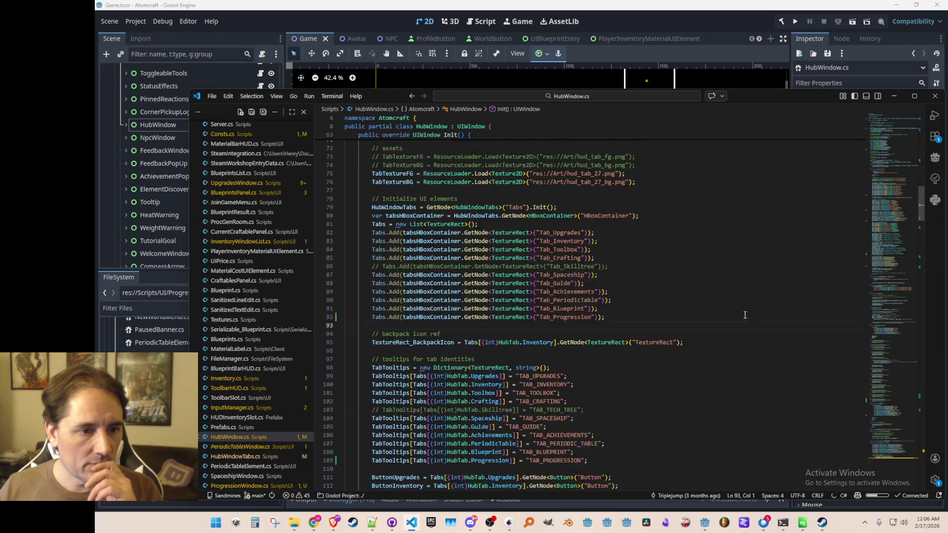
click(756, 240)
click(770, 24)
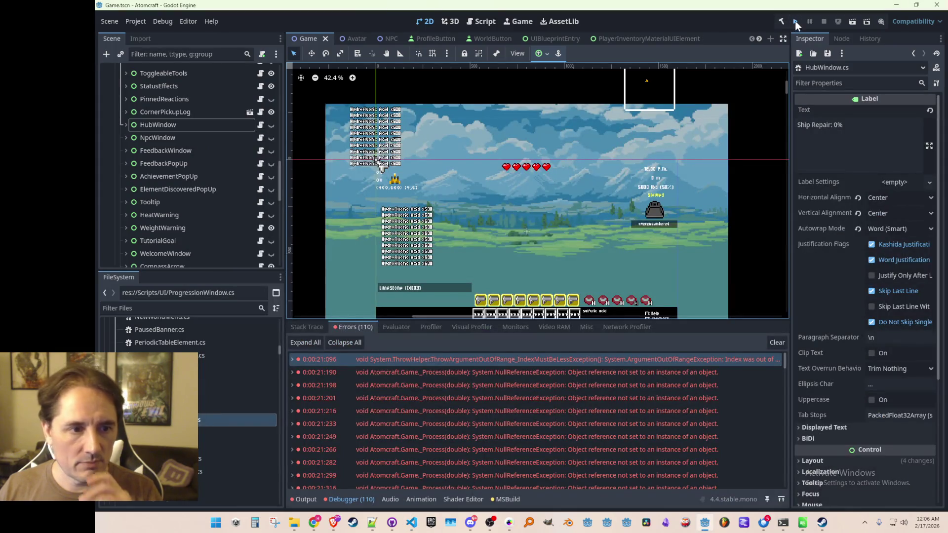
- Rerun and stop the game, checking the new out-of-range error at HubWindow.cs line 158
click(795, 20)
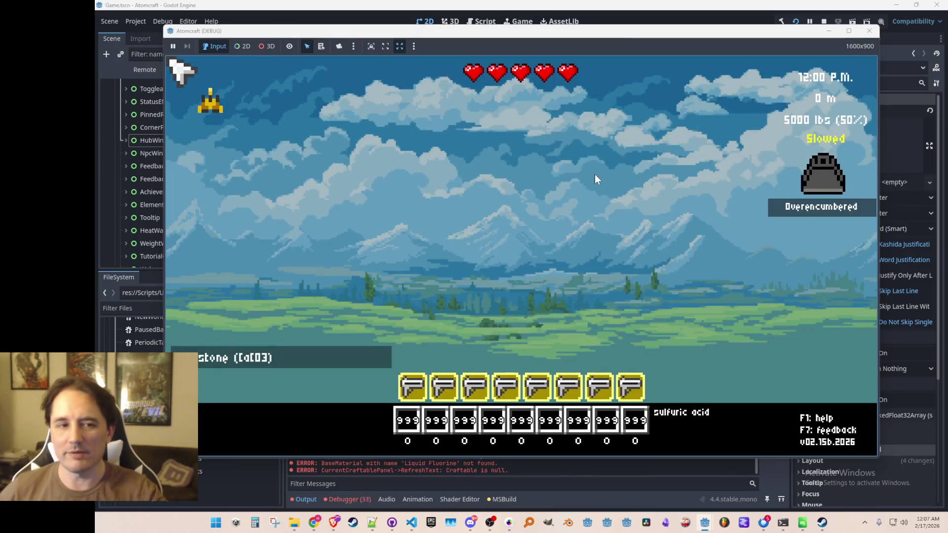
click(824, 22)
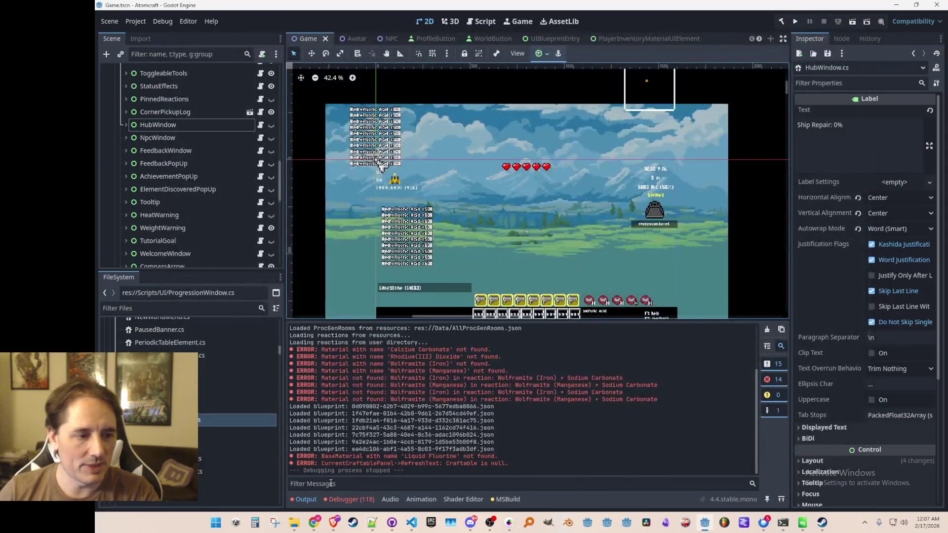
click(347, 500)
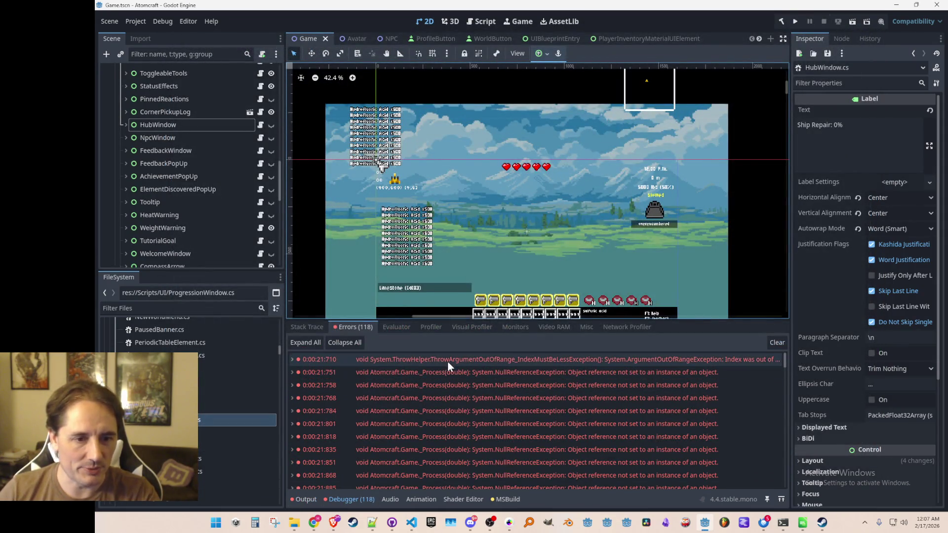
mouse_move(449, 365)
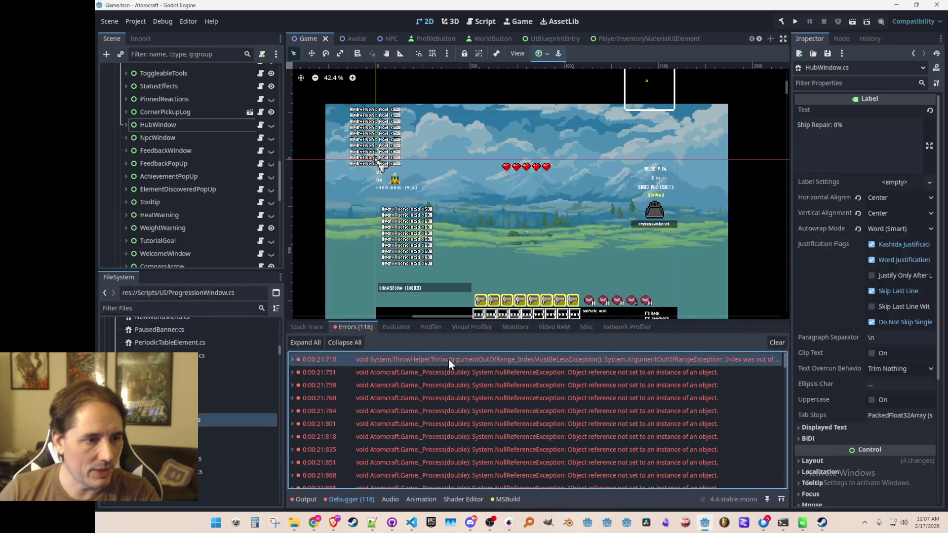
click(413, 523)
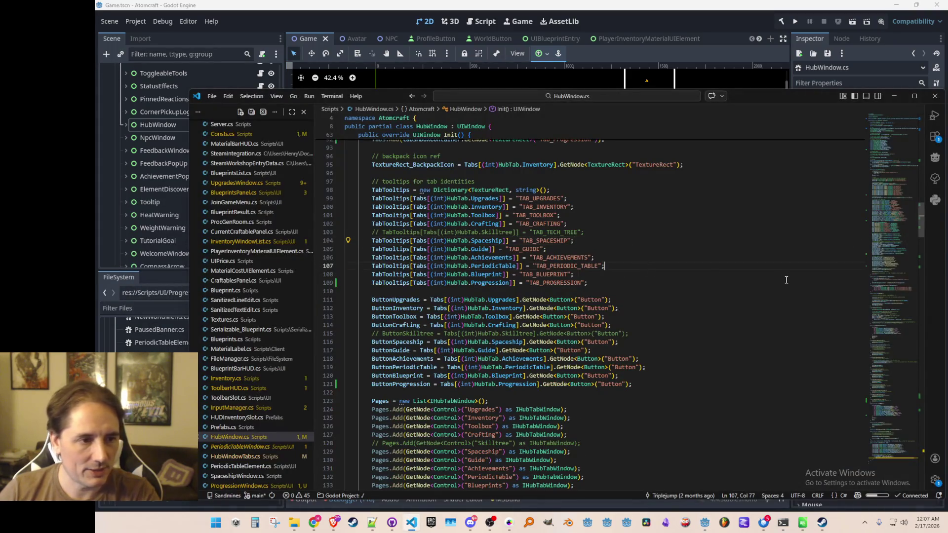
- Add Pages.Add(GetNode<Control>("Progression") as IHubTabWindow); to the Pages list and rerun the game
scroll(892, 254, down, 5)
scroll(892, 254, down, 8)
scroll(425, 306, up, 3)
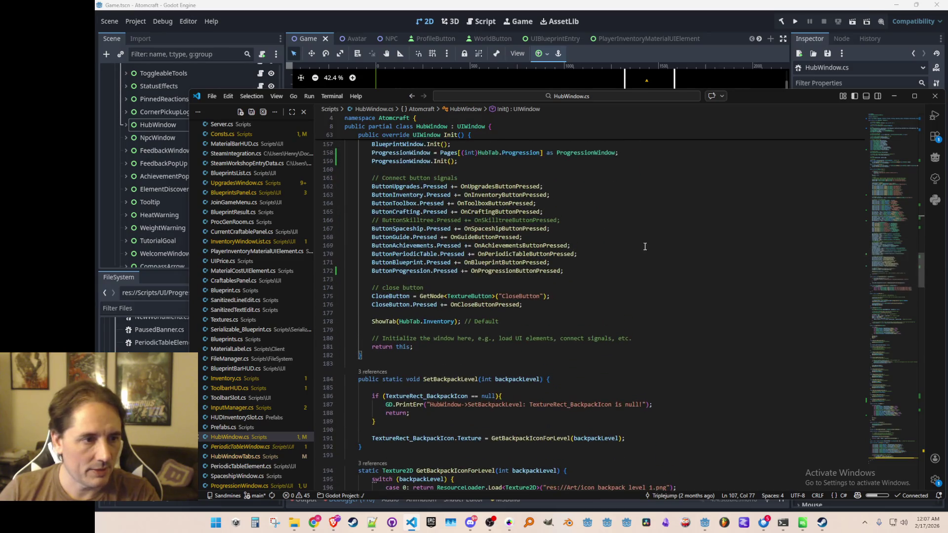
click(447, 264)
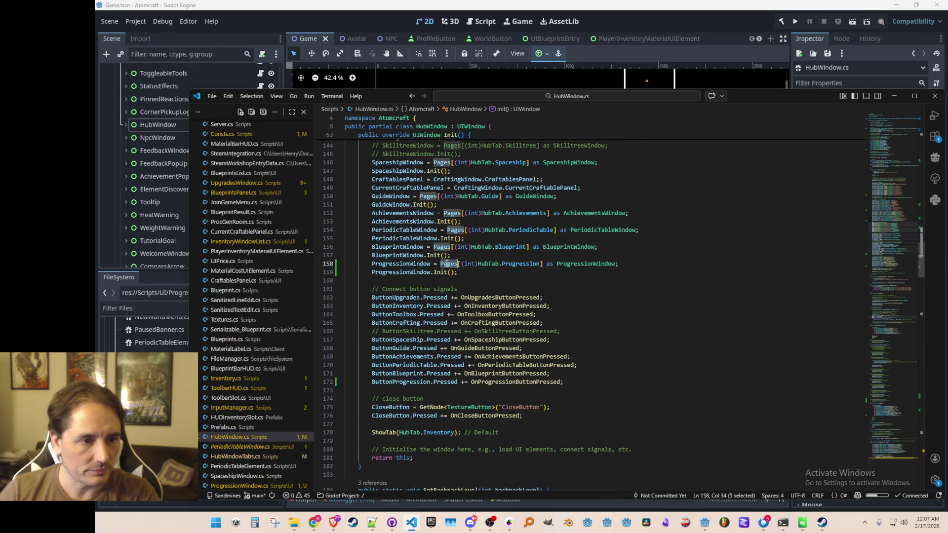
scroll(676, 326, up, 8)
click(680, 324)
text(P)
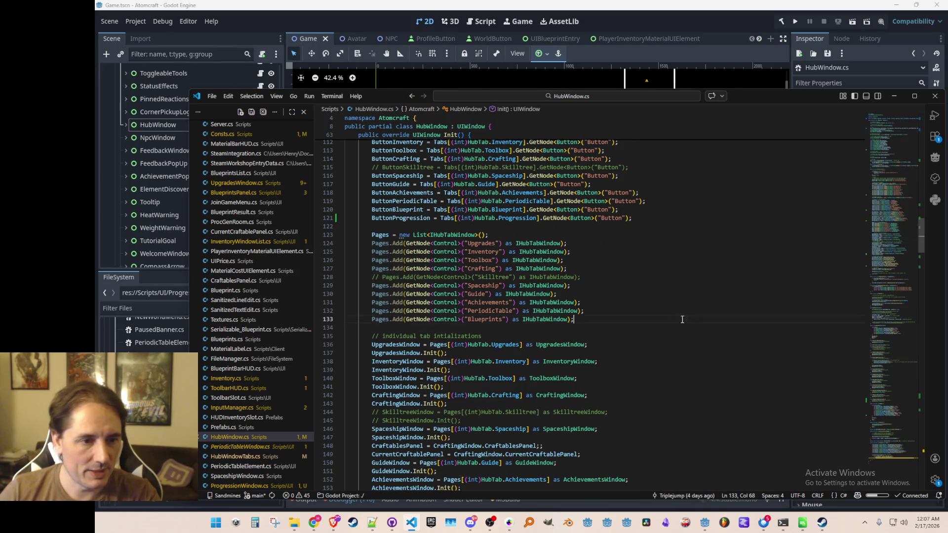
key(Tab)
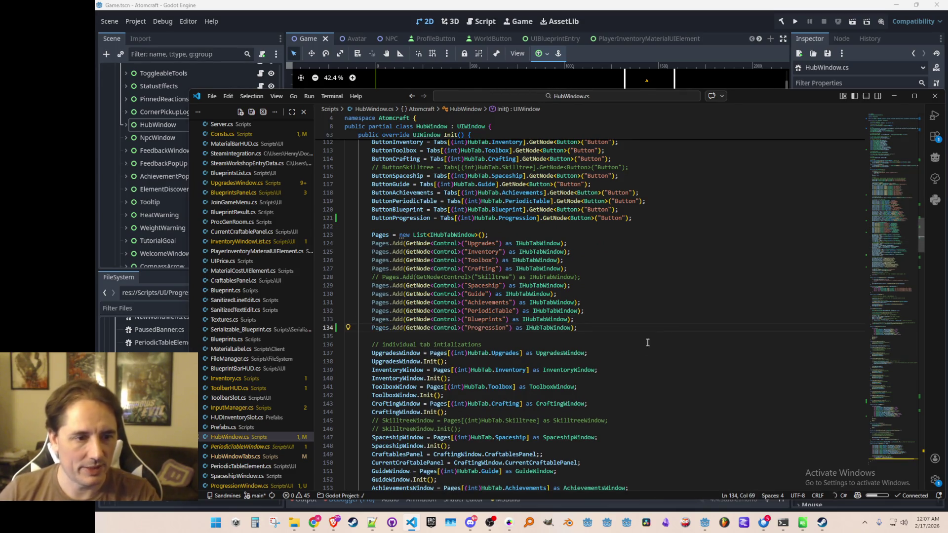
click(795, 22)
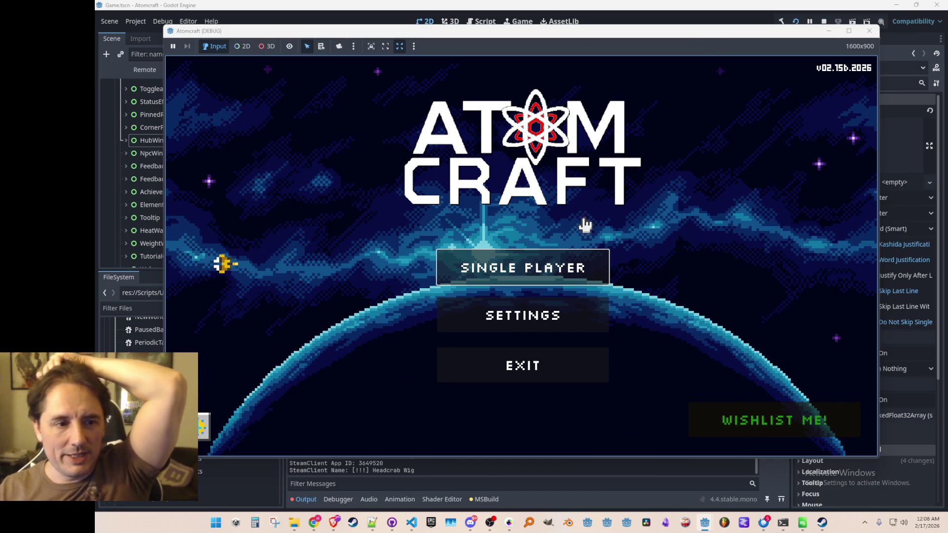
- Start a single-player game with the player profile in the Enchanted Vista world
click(561, 262)
scroll(543, 286, down, 2)
click(494, 321)
click(554, 252)
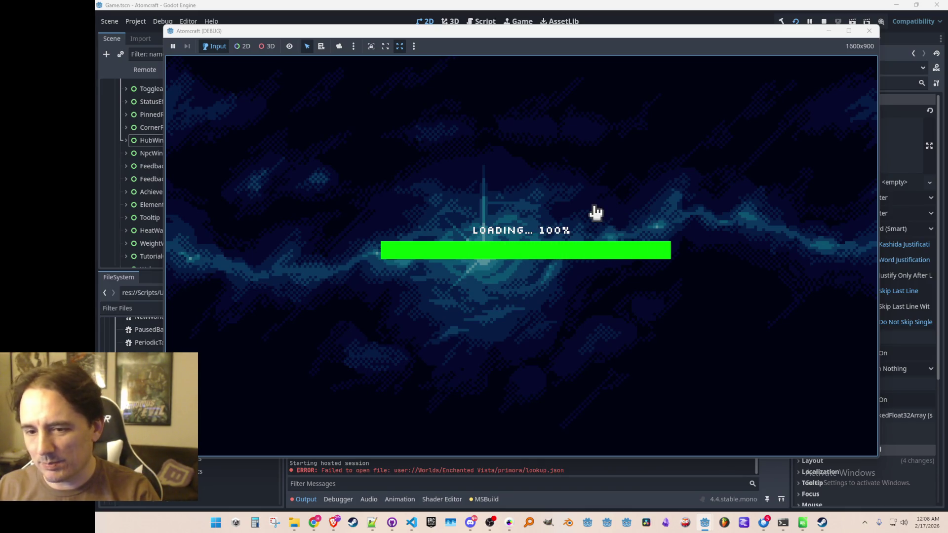
- Open the hub and cycle through Blueprints and other tabs to the new Progression tab
key(Tab)
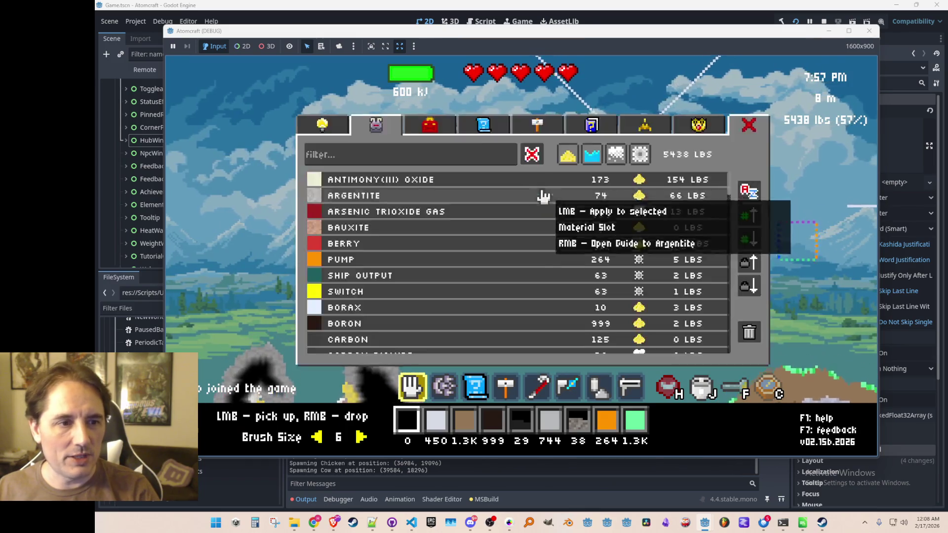
click(483, 126)
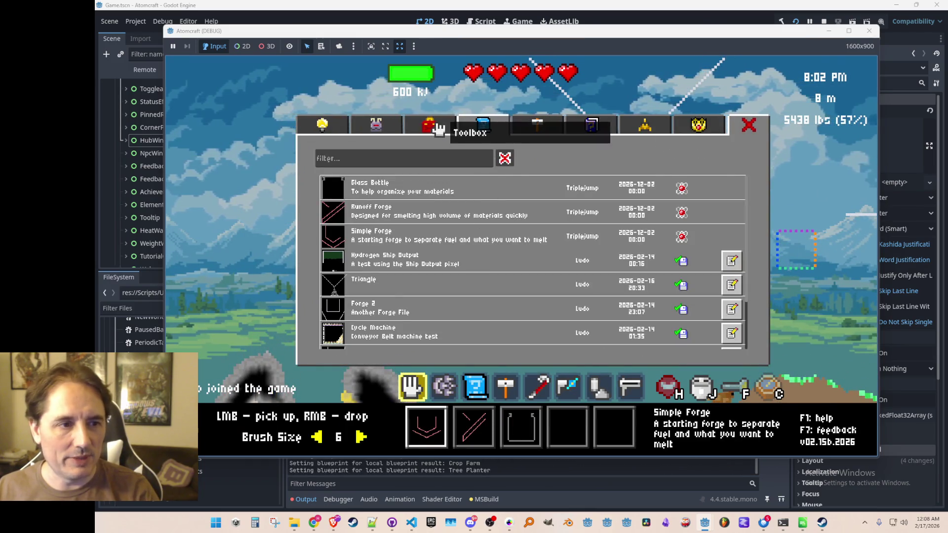
click(439, 129)
click(376, 125)
click(645, 126)
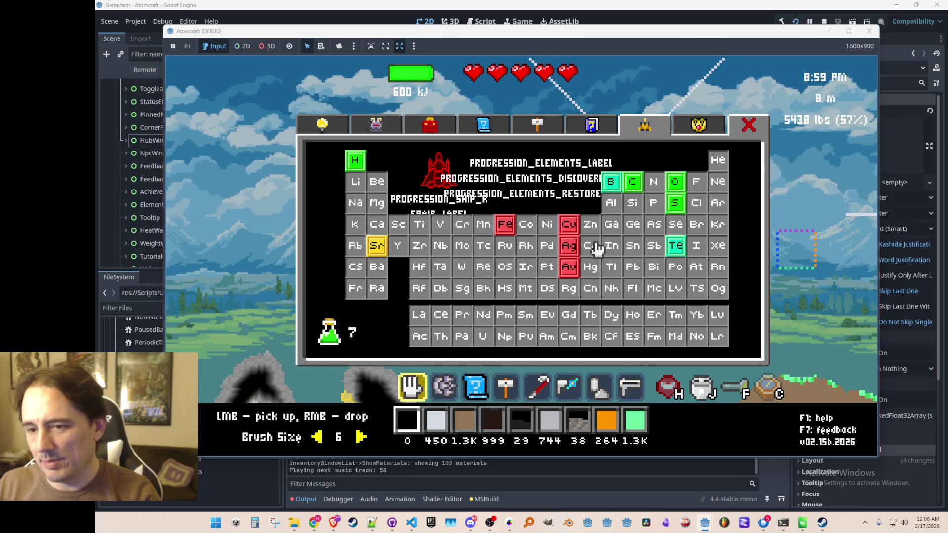
- Browse the Crafting tab's logic-gate, laser, sensor, heat, filter and conveyor recipe categories
click(541, 129)
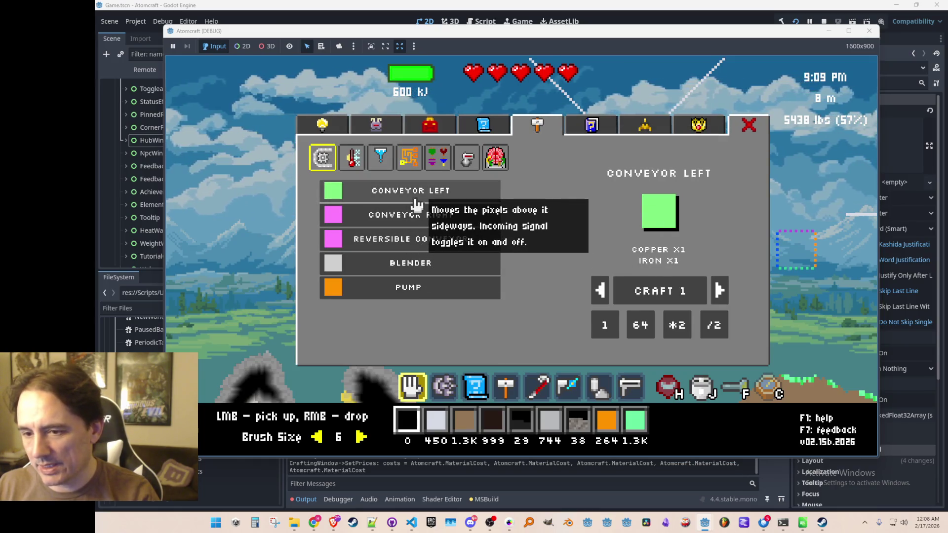
click(438, 158)
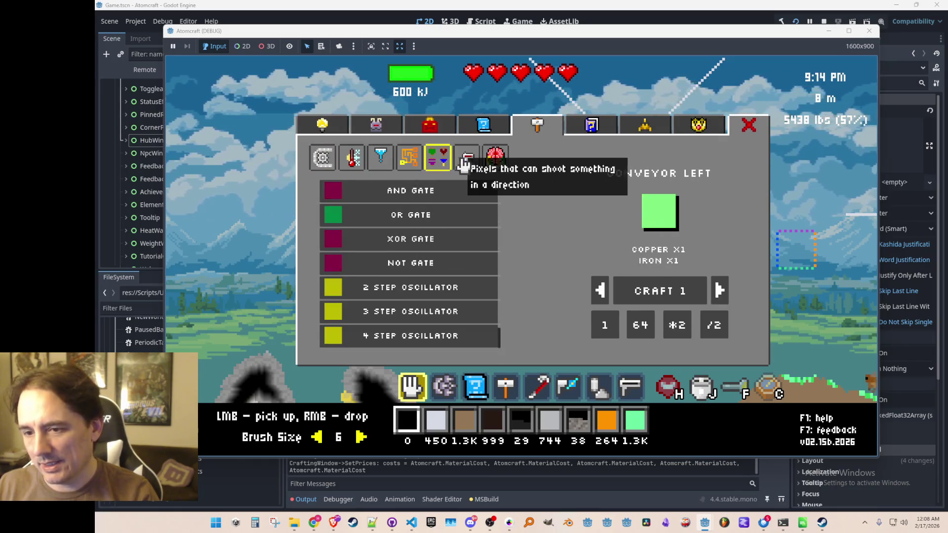
click(464, 160)
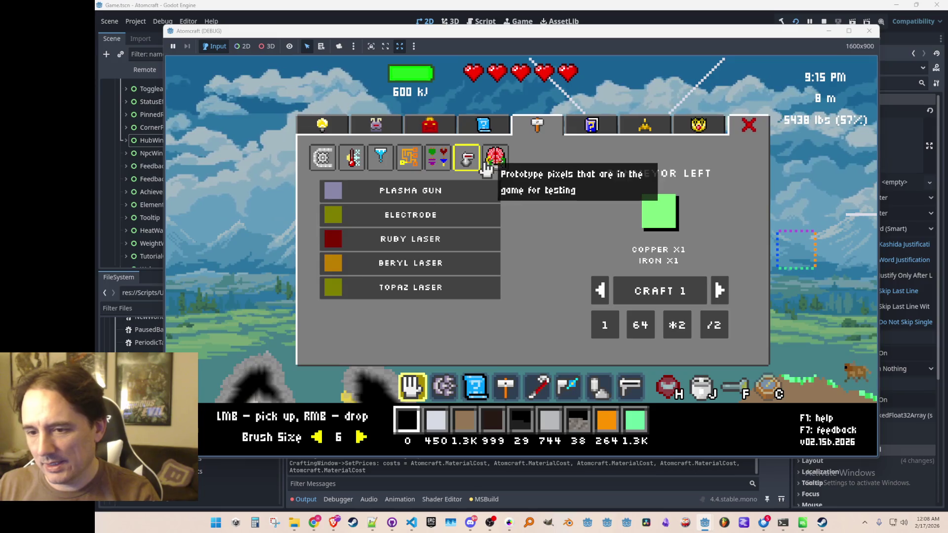
click(407, 160)
click(352, 158)
click(380, 157)
click(322, 157)
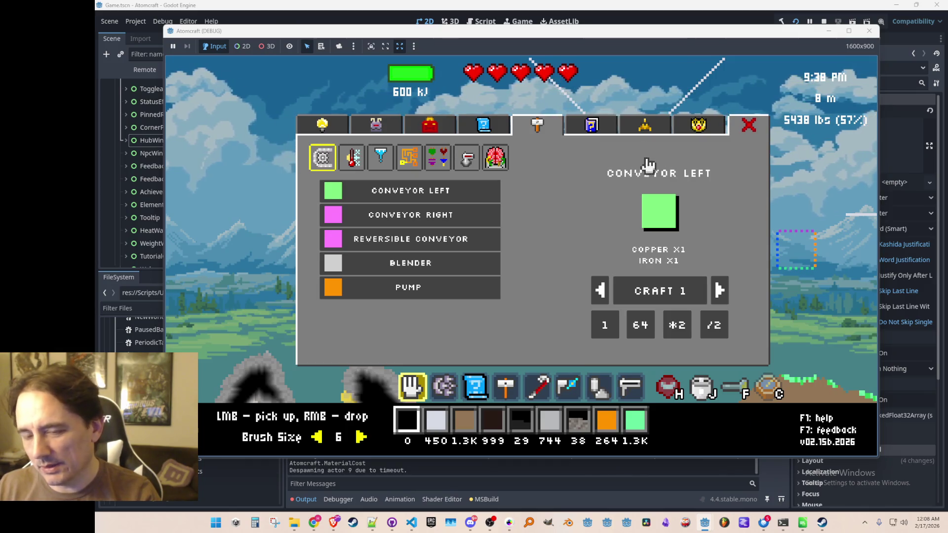
- View the Pump, Blender, Conveyor Right and Conveyor Left recipe details
click(453, 296)
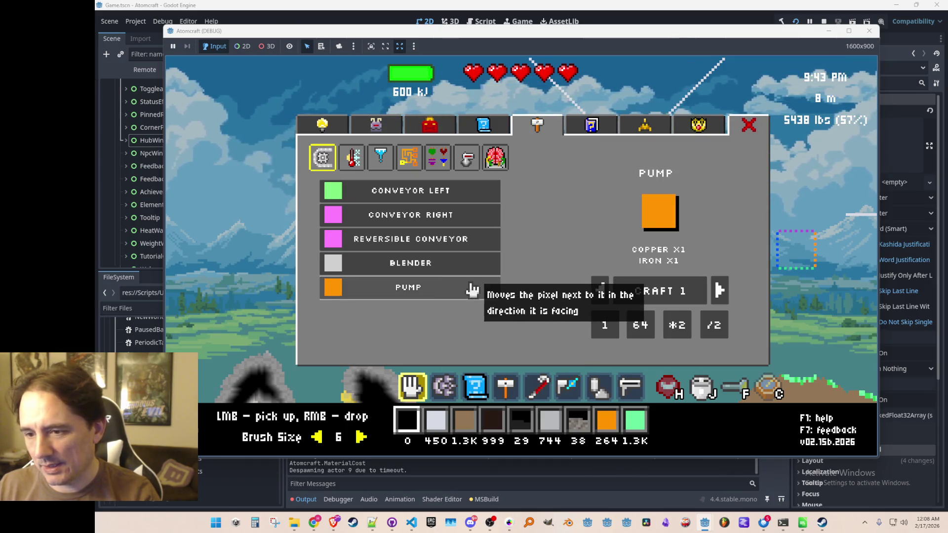
click(431, 267)
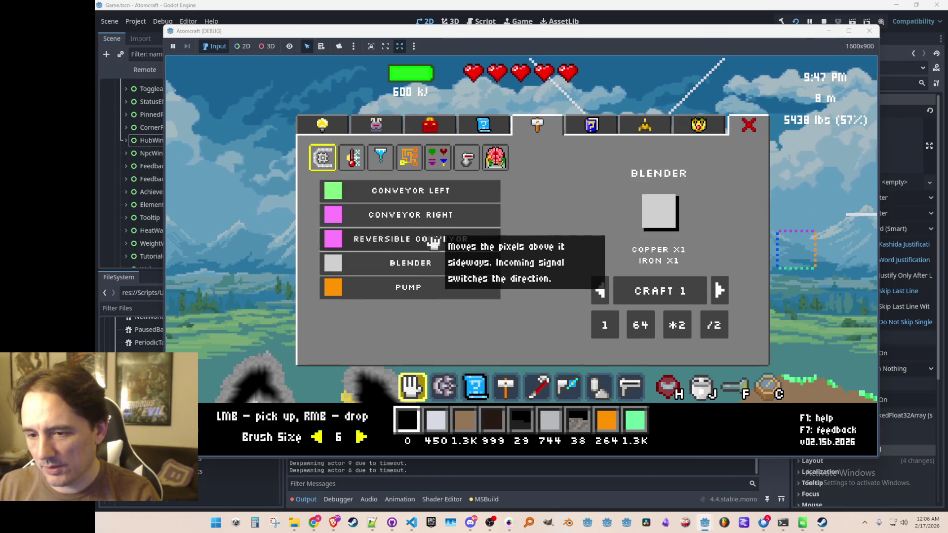
click(441, 214)
click(447, 194)
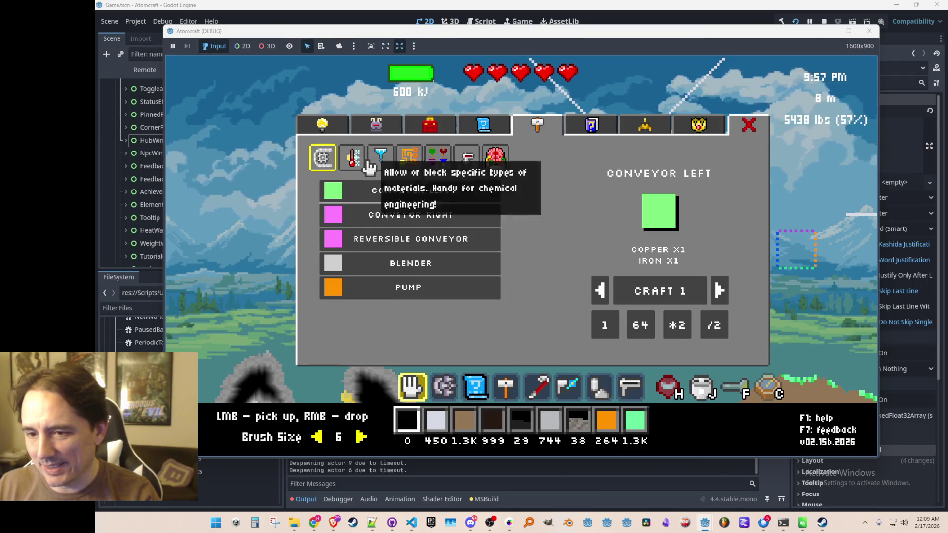
- Recheck heat, filter, logic-gate and conveyor recipes, return to Progression, then stop the game
click(352, 157)
click(381, 157)
click(437, 158)
click(322, 157)
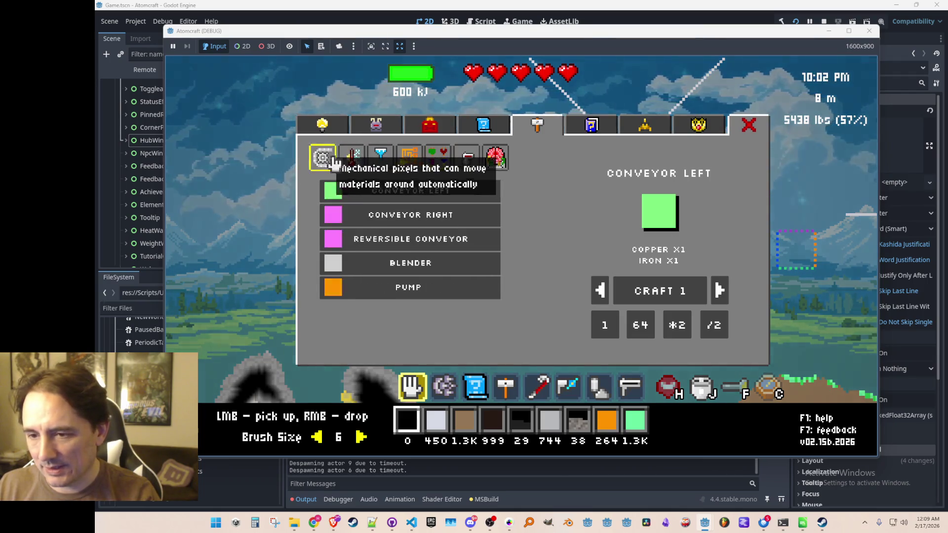
click(592, 126)
click(640, 130)
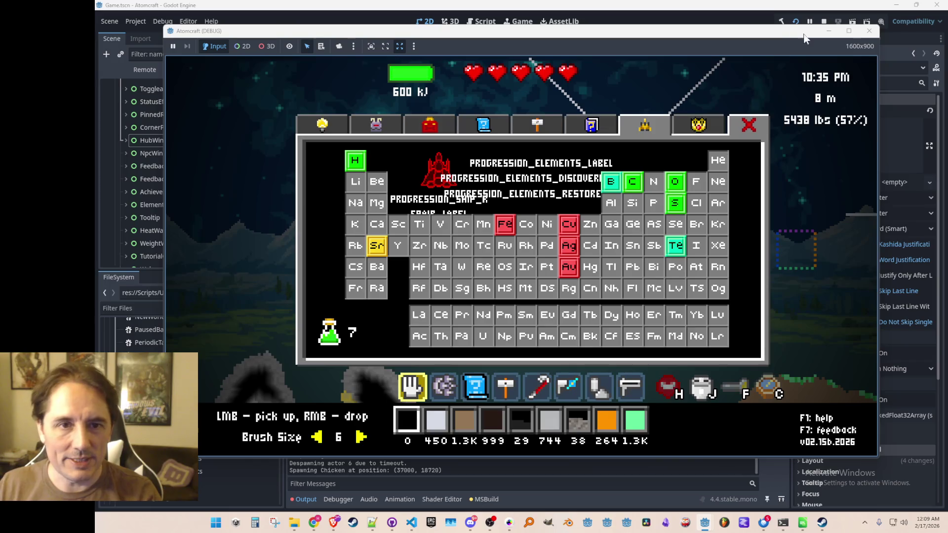
click(823, 22)
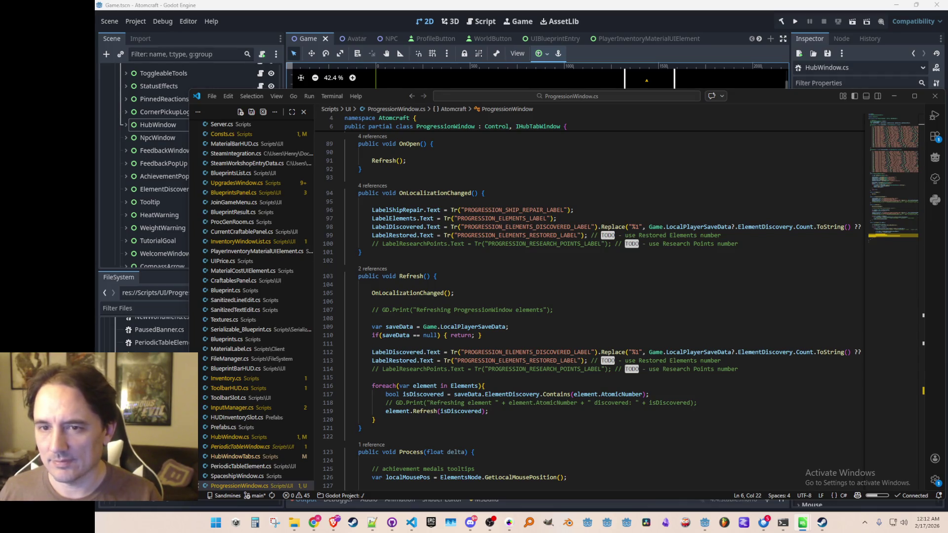
- Finish making OnOpen call Refresh in ProgressionWindow.cs and return to the Godot editor
click(702, 169)
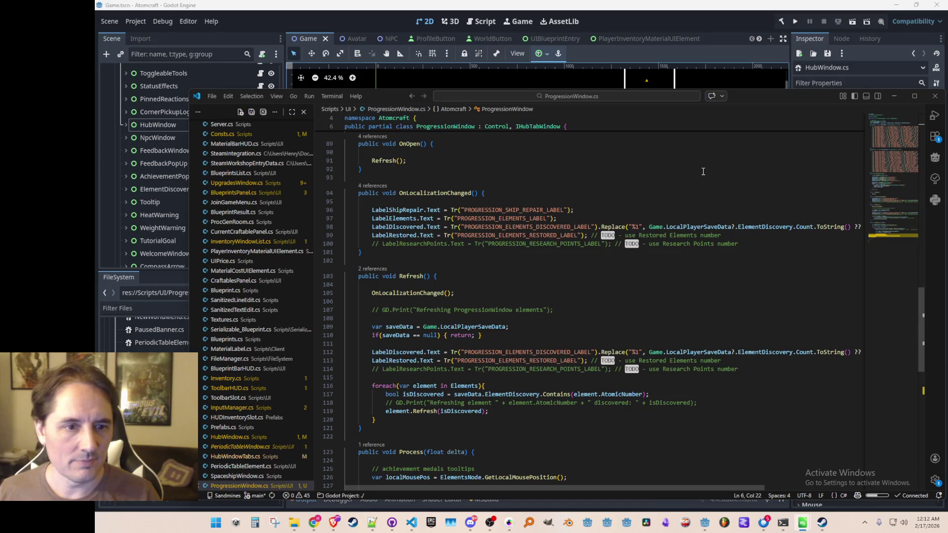
click(722, 61)
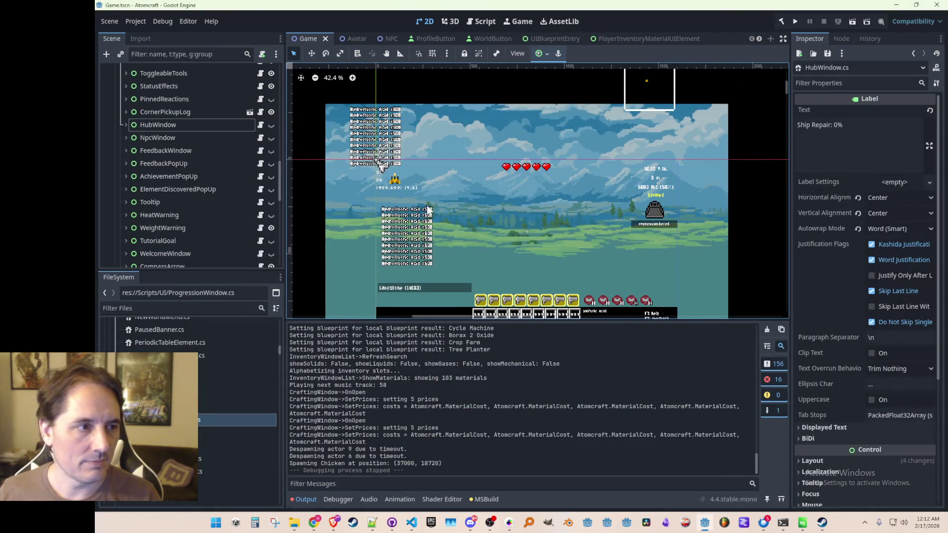
- Make HubWindow visible, expand its children, and turn on the Progression panel's visibility
scroll(316, 200, down, 2)
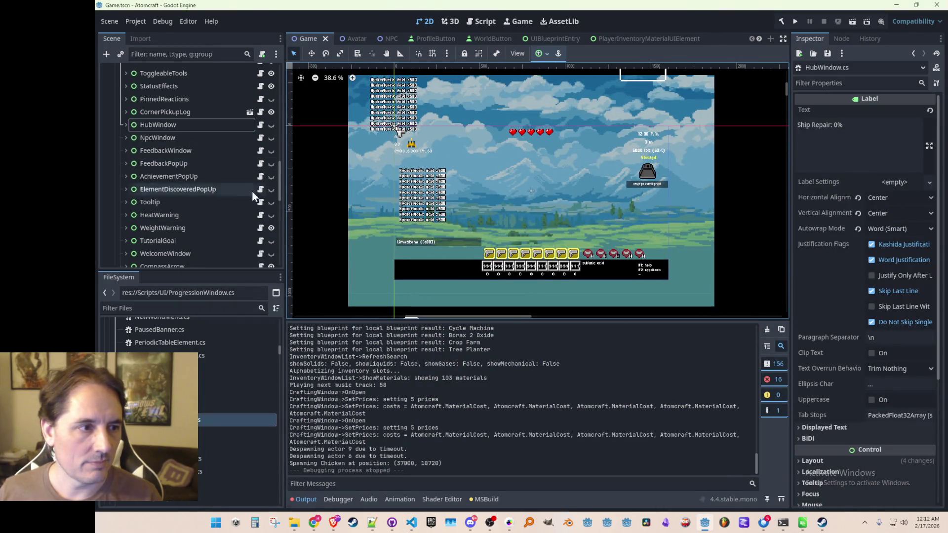
click(271, 125)
click(126, 125)
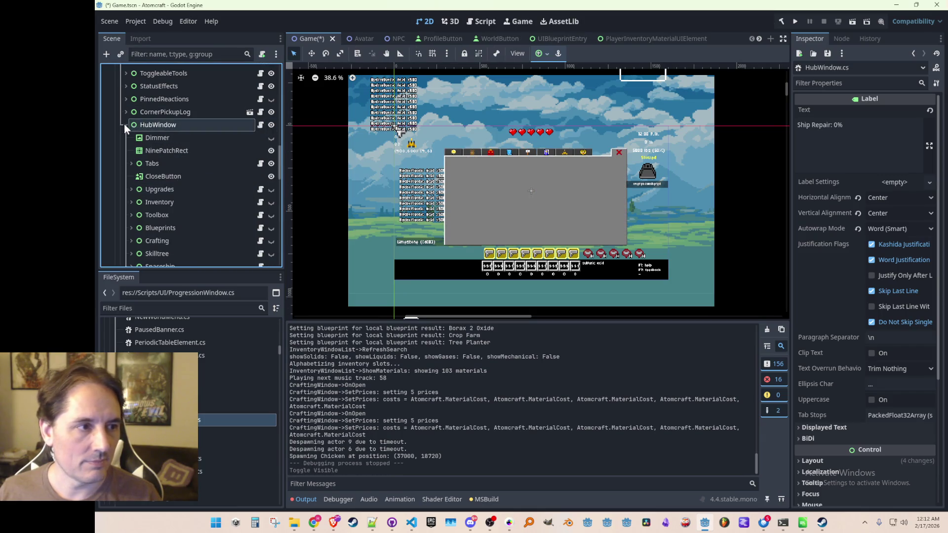
scroll(171, 206, down, 3)
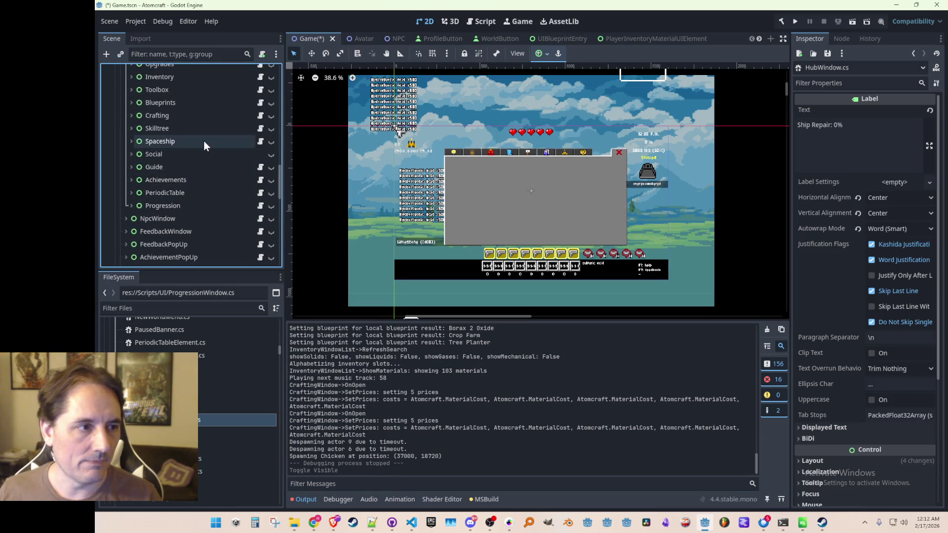
click(270, 142)
click(271, 142)
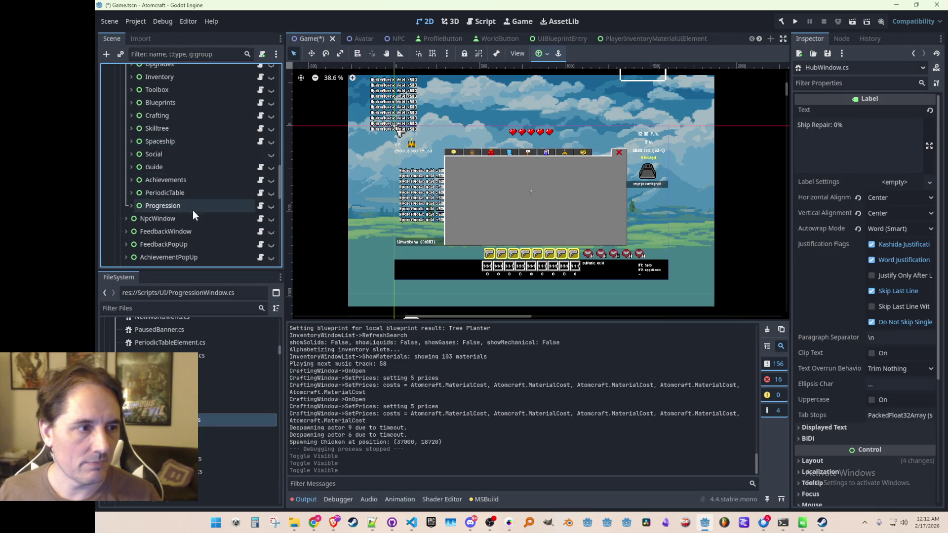
click(170, 207)
click(271, 207)
scroll(558, 171, up, 5)
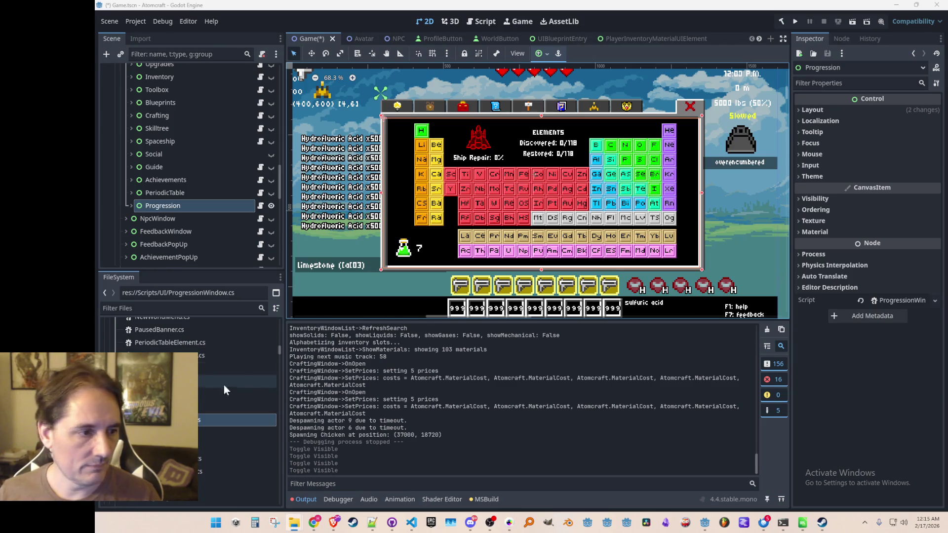
- Delete two generated .translation files, including LocalizedStrings.cmn.translation, from res://Data
drag(278, 351, 276, 324)
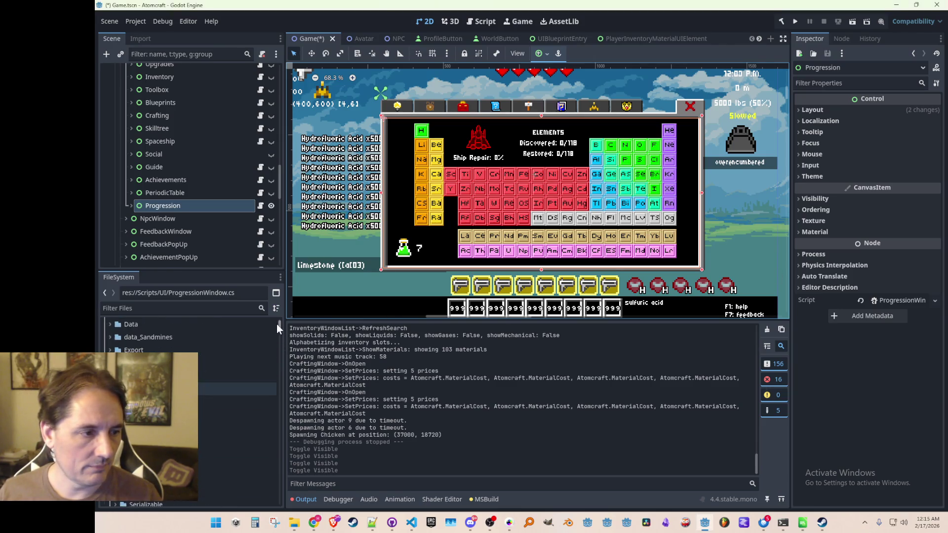
scroll(148, 370, up, 3)
scroll(190, 410, down, 10)
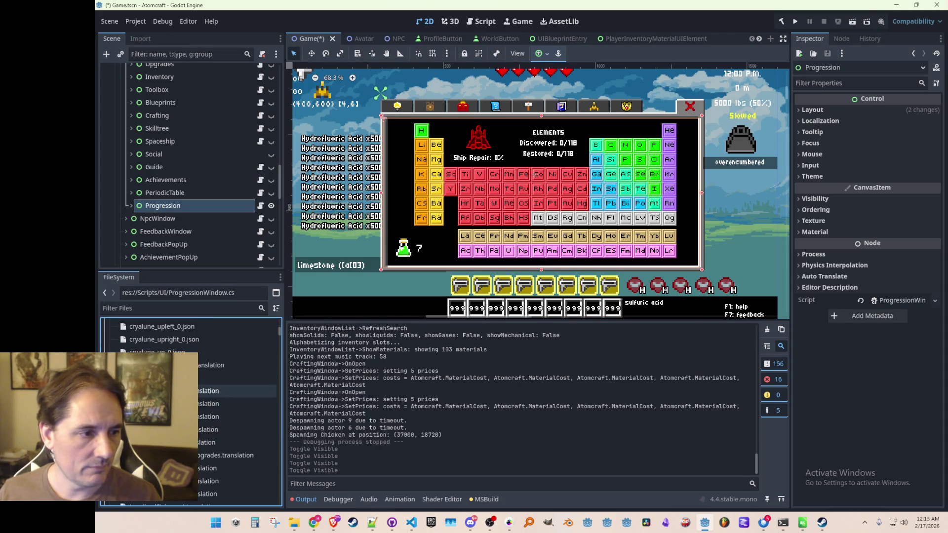
click(212, 377)
key(Delete)
key(Return)
click(215, 363)
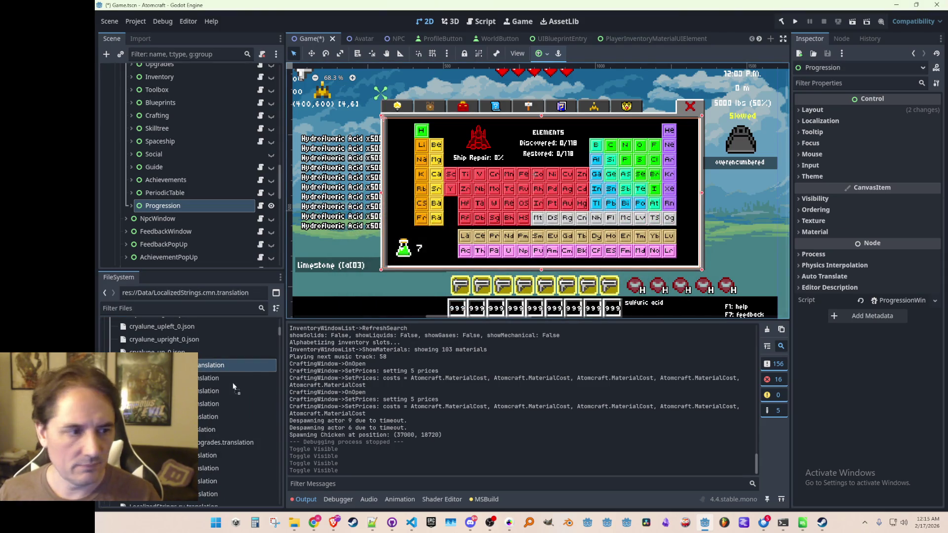
key(Delete)
key(Return)
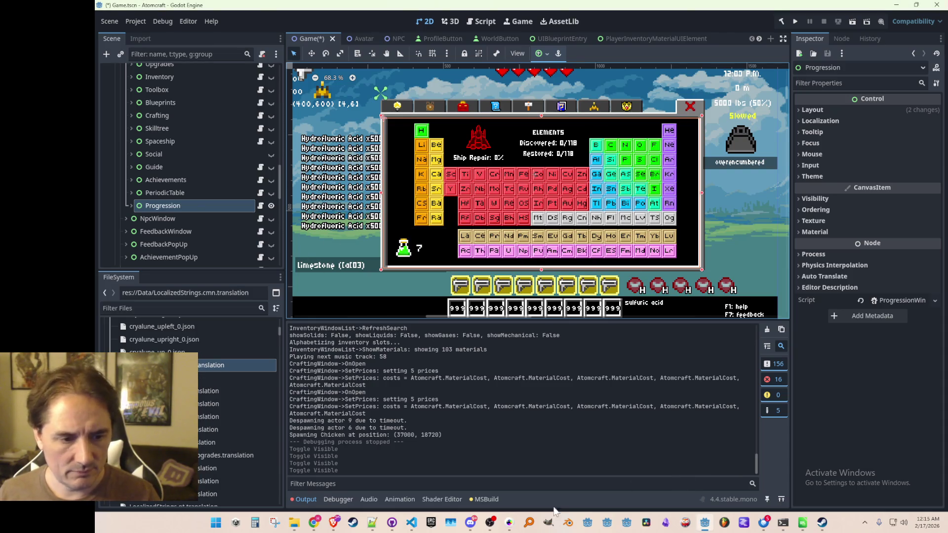
click(411, 523)
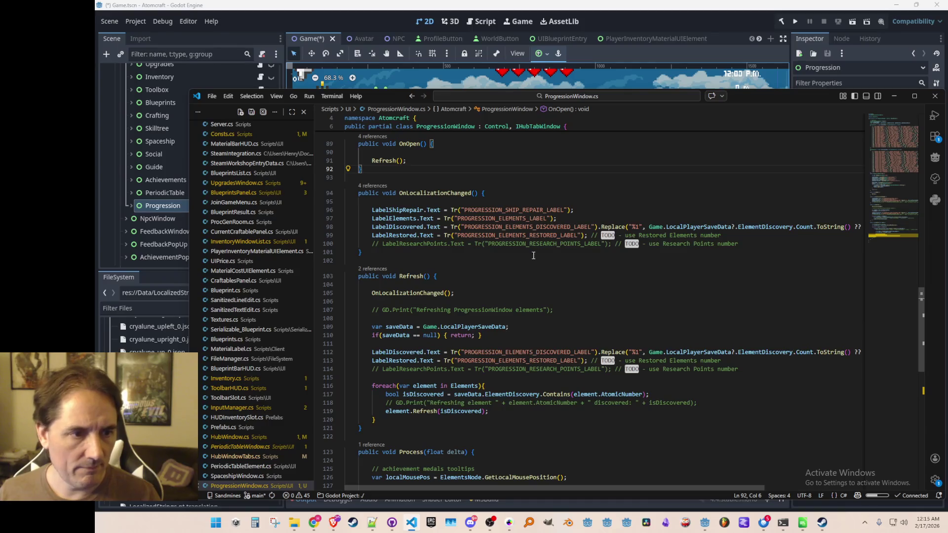
scroll(561, 292, up, 10)
scroll(558, 316, down, 10)
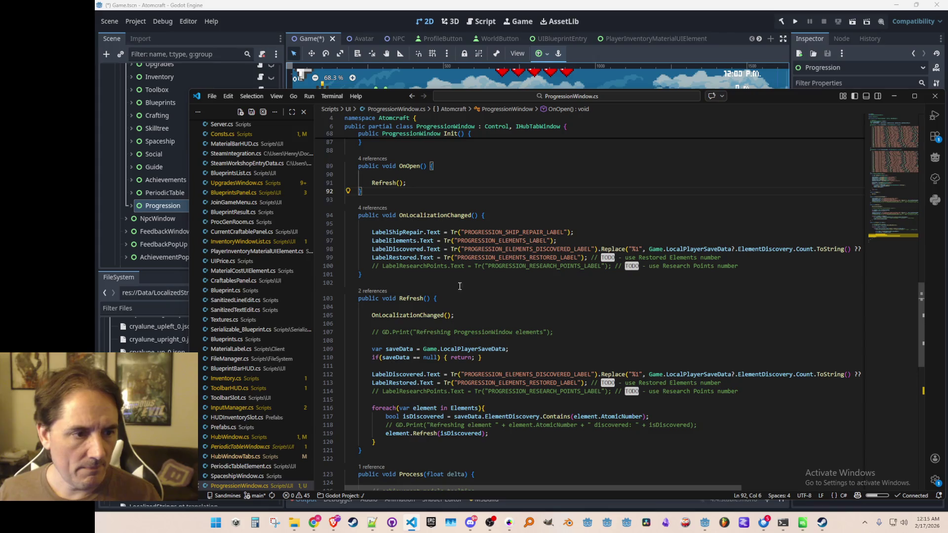
scroll(474, 298, down, 10)
scroll(560, 295, up, 10)
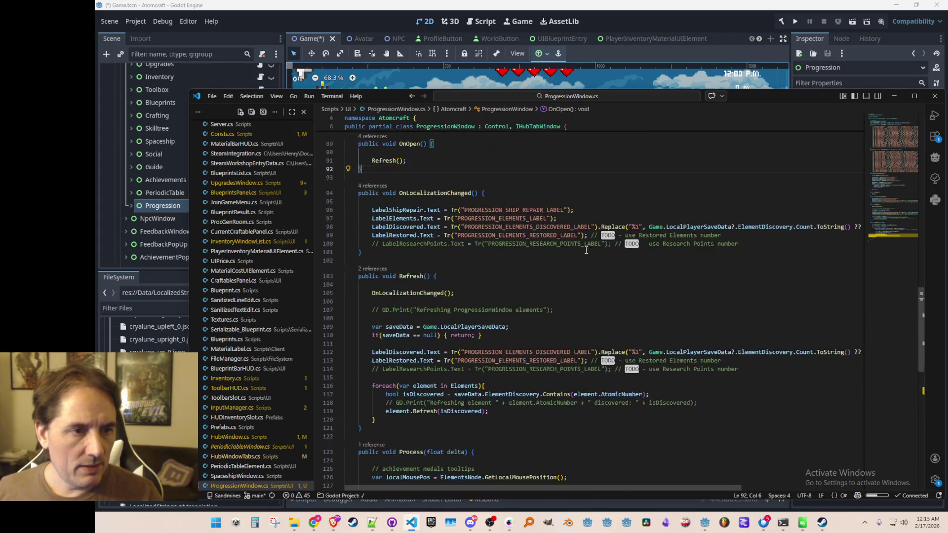
click(725, 26)
click(421, 251)
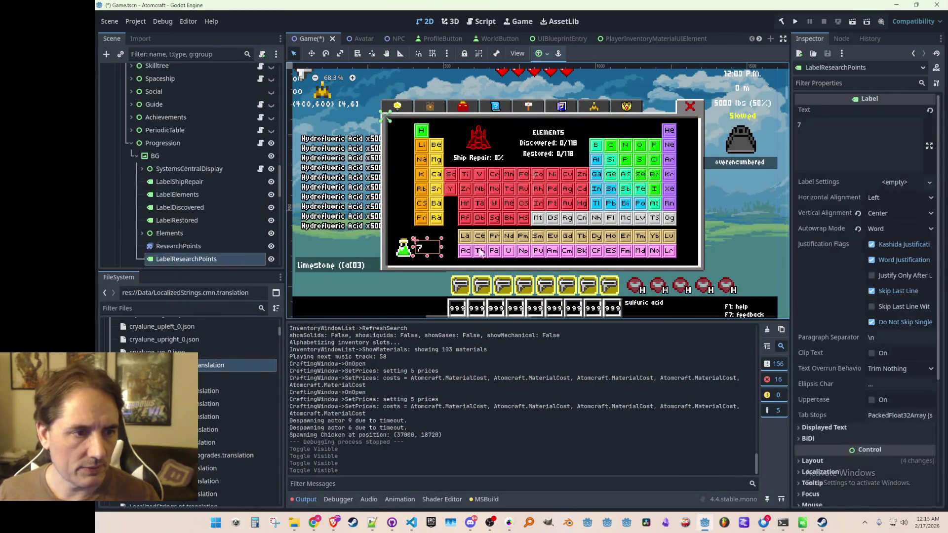
- Set LabelResearchPoints text to 0 and save the scene
double_click(856, 128)
text(0)
key(ctrl+s)
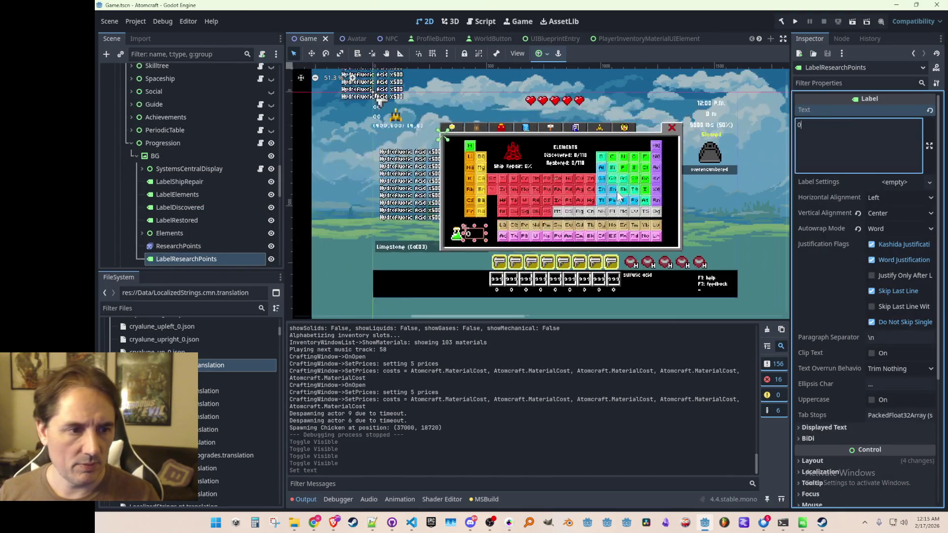
scroll(384, 237, down, 3)
click(384, 237)
scroll(614, 184, up, 2)
scroll(615, 184, up, 2)
key(ctrl+s)
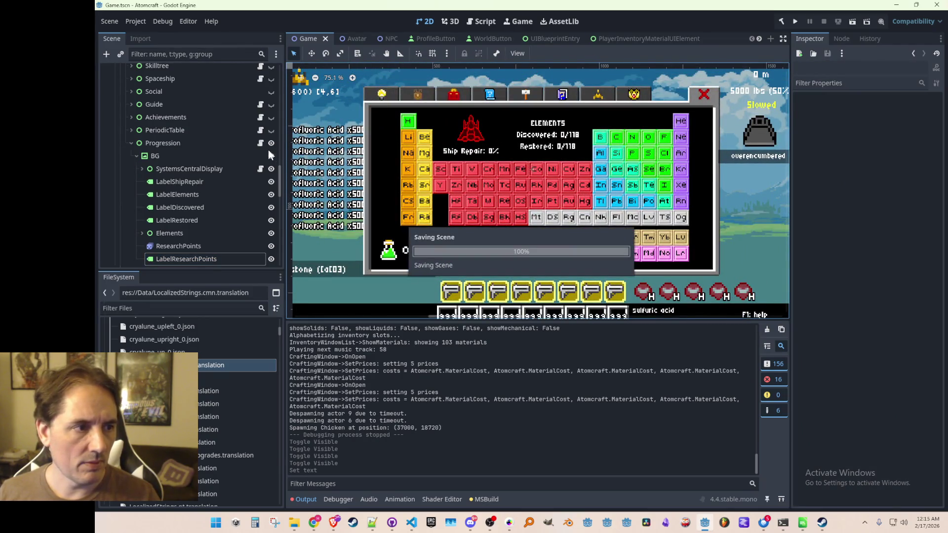
- Hide the Progression panel and the HubWindow in the Game scene
click(271, 144)
scroll(272, 146, up, 5)
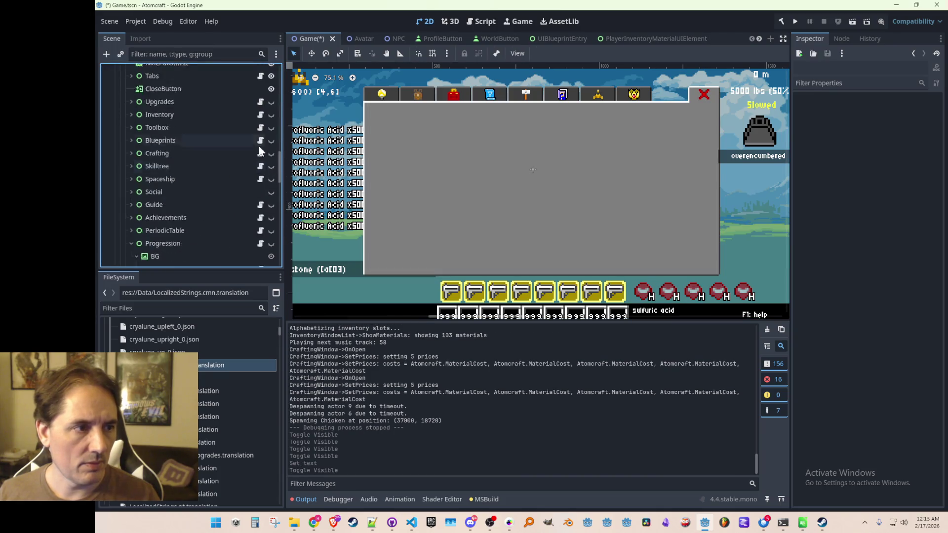
click(271, 138)
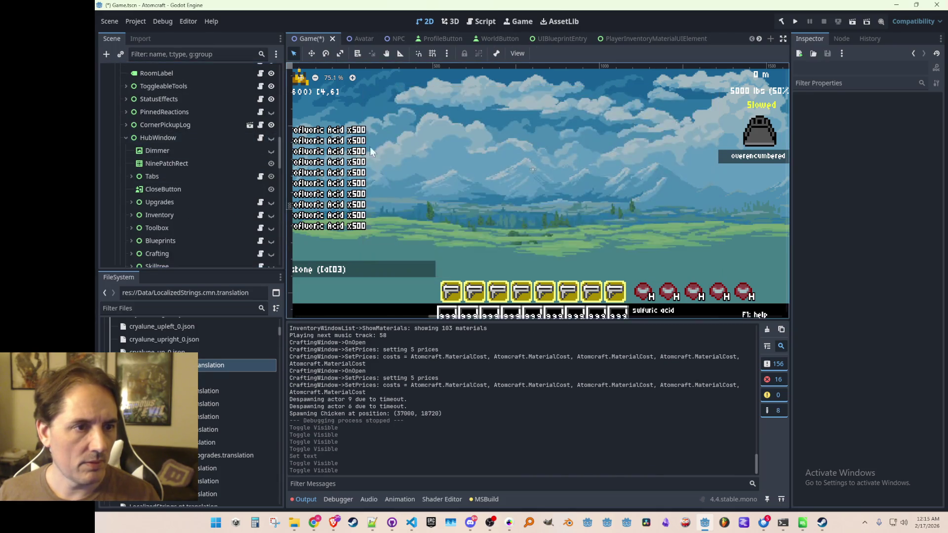
scroll(526, 163, down, 3)
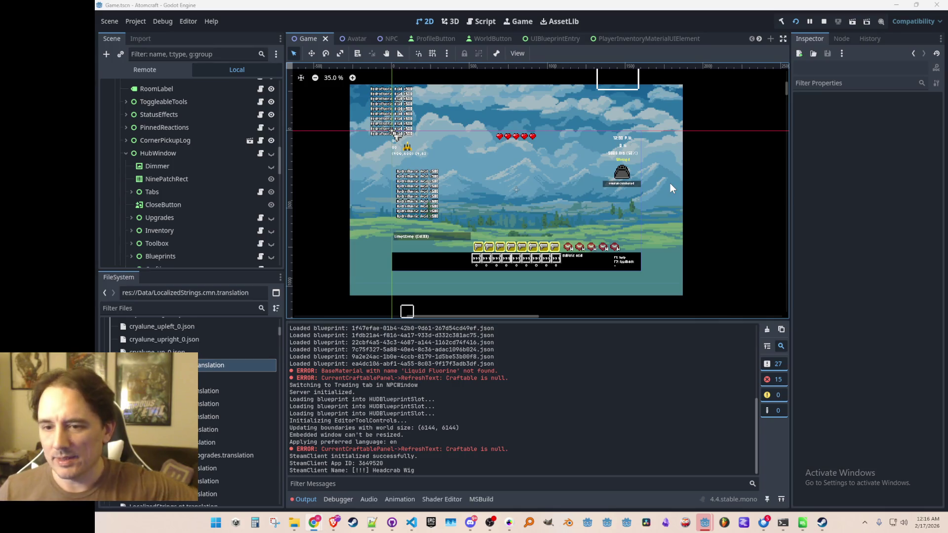
- In the running game window, load the Enchanted Vista single-player world with a player profile
mouse_move(706, 529)
click(716, 467)
click(546, 259)
scroll(566, 227, down, 3)
click(520, 307)
click(548, 262)
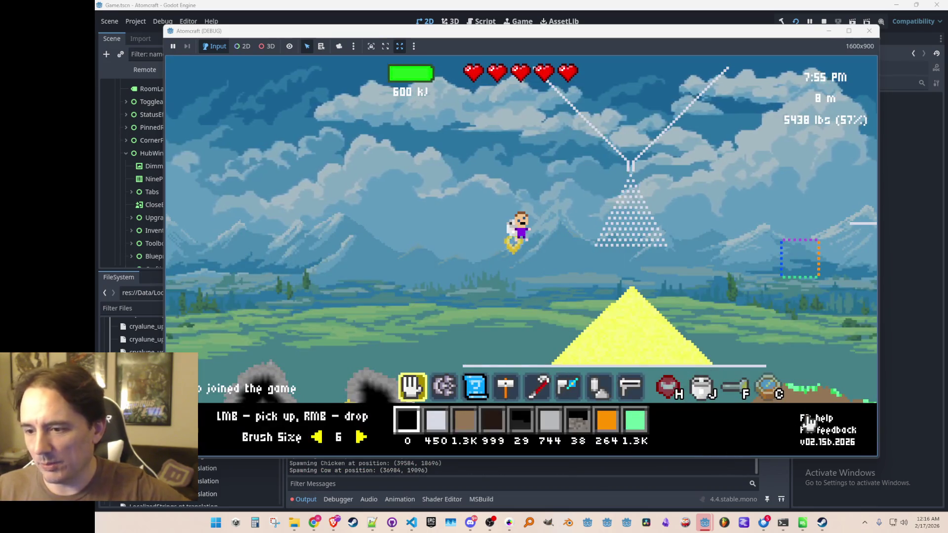
- Look through the F1 help guide's first pages, then close it
key(F1)
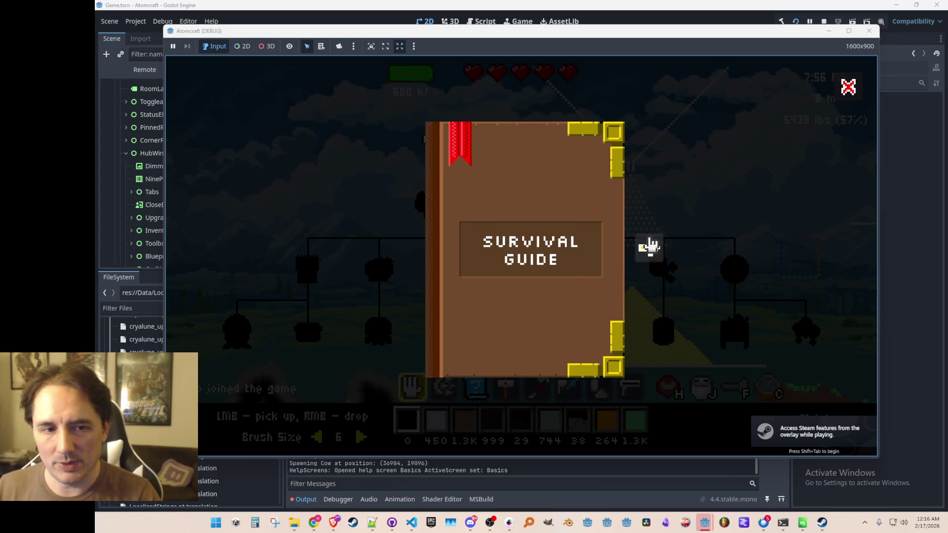
click(648, 247)
key(F1)
key(F1)
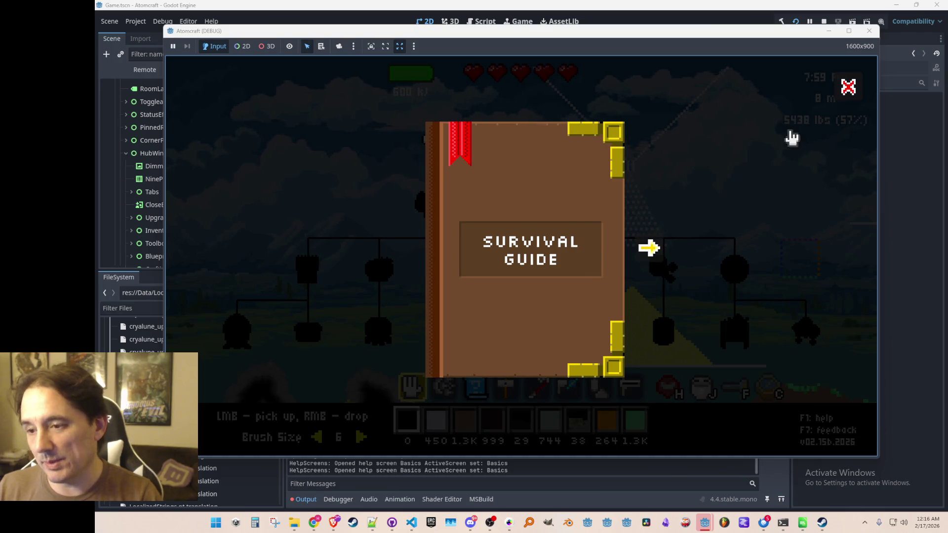
key(Escape)
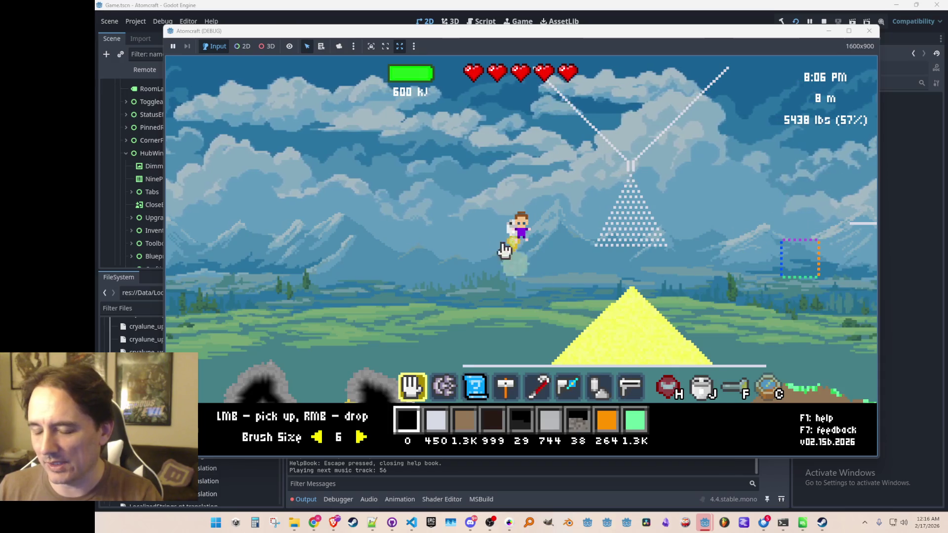
- Fly the player with the jetpack up to hover above the wheat pile
key(a)
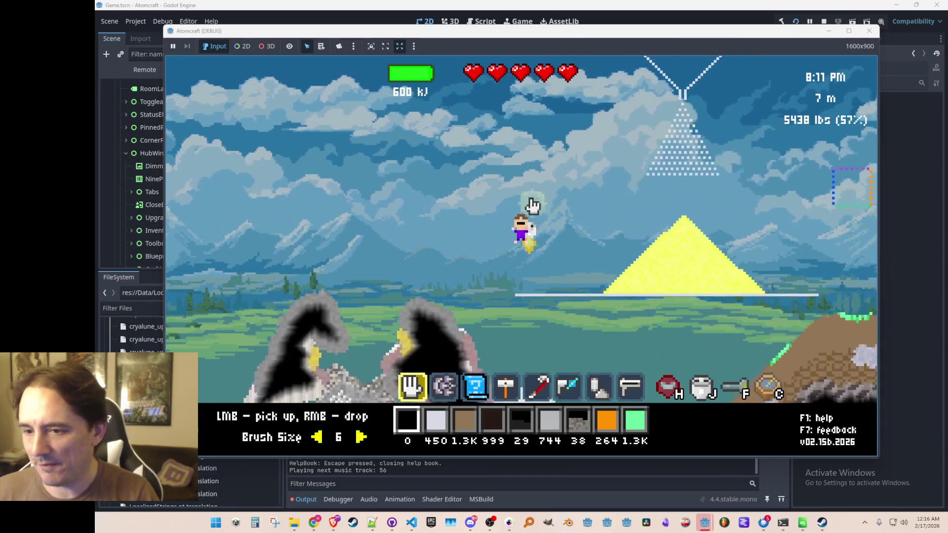
key(w)
key(d)
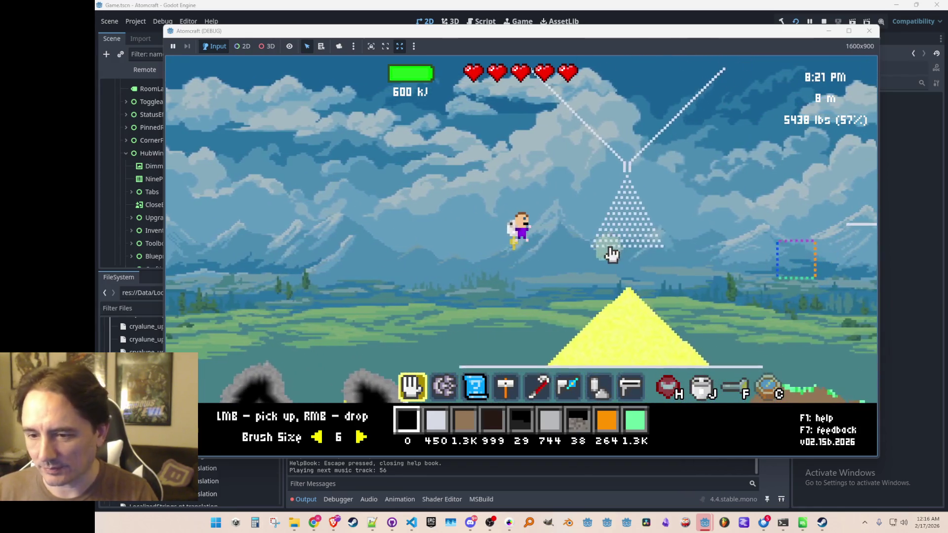
- Open the hub, cycle tools, inventory, blueprints and crafting tabs to Progression's 11/118 table, then close
key(i)
click(327, 131)
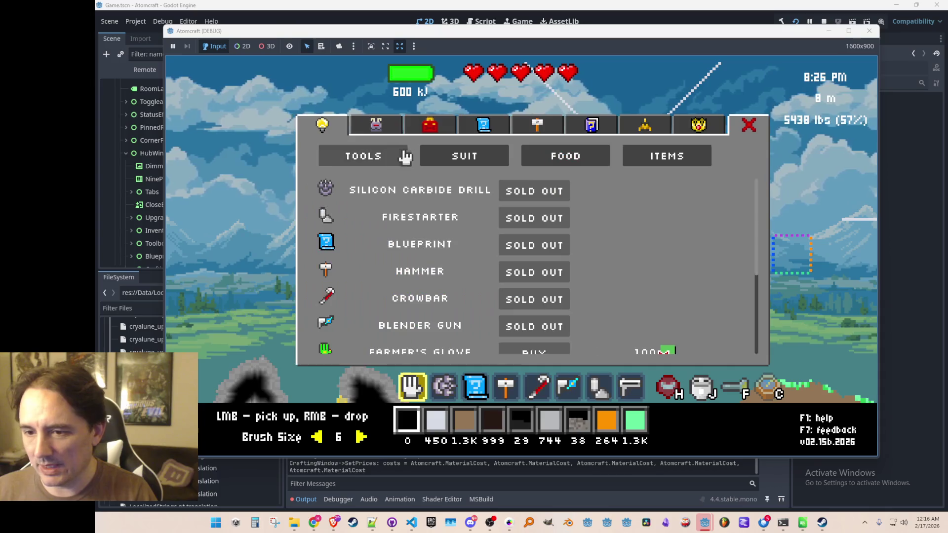
scroll(441, 236, down, 3)
scroll(440, 205, up, 3)
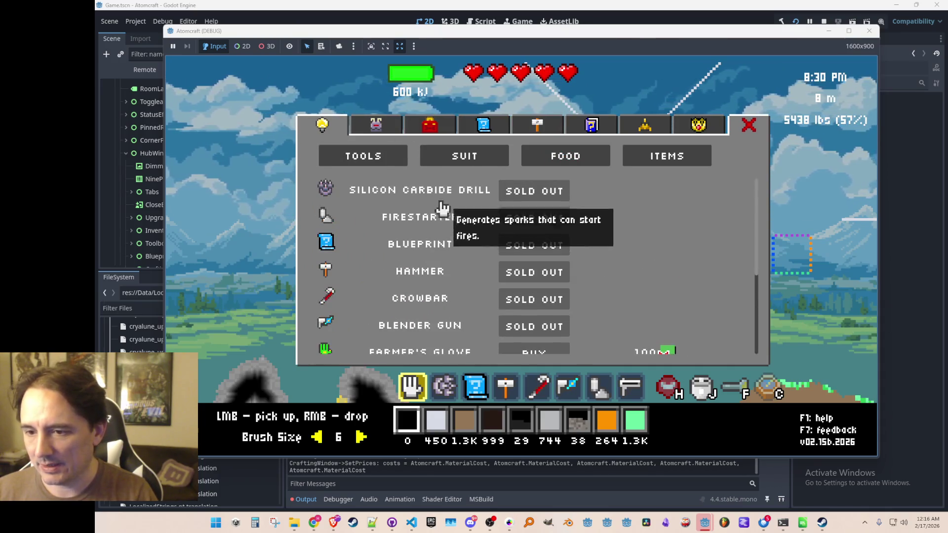
click(443, 139)
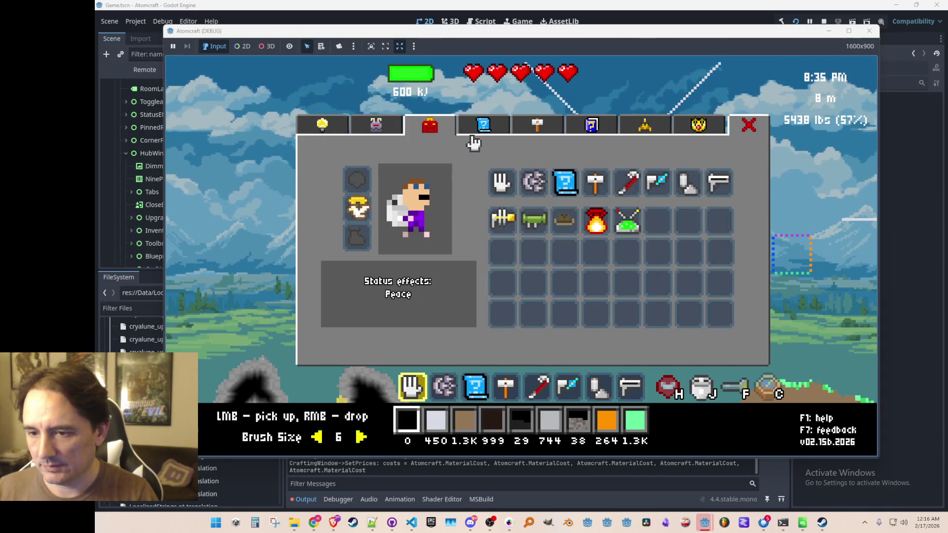
click(483, 127)
click(538, 128)
click(643, 131)
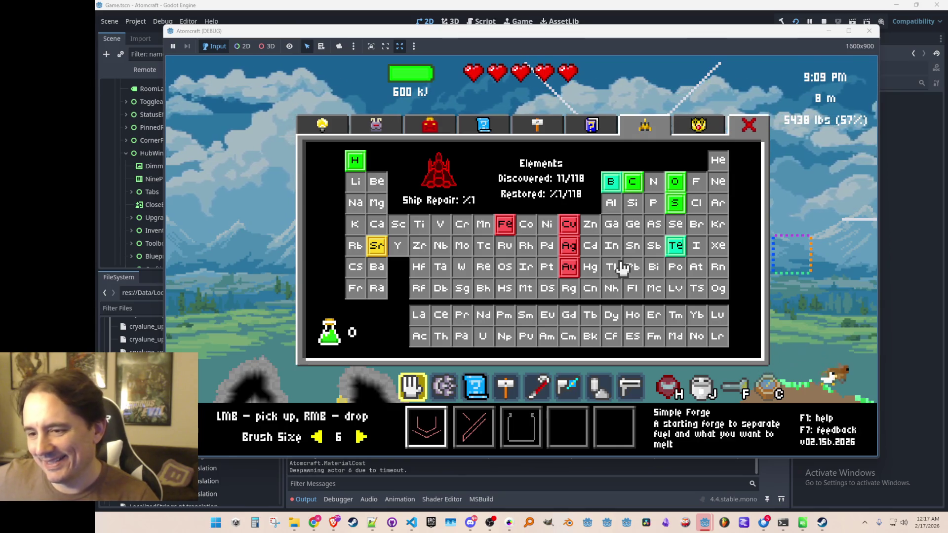
key(Escape)
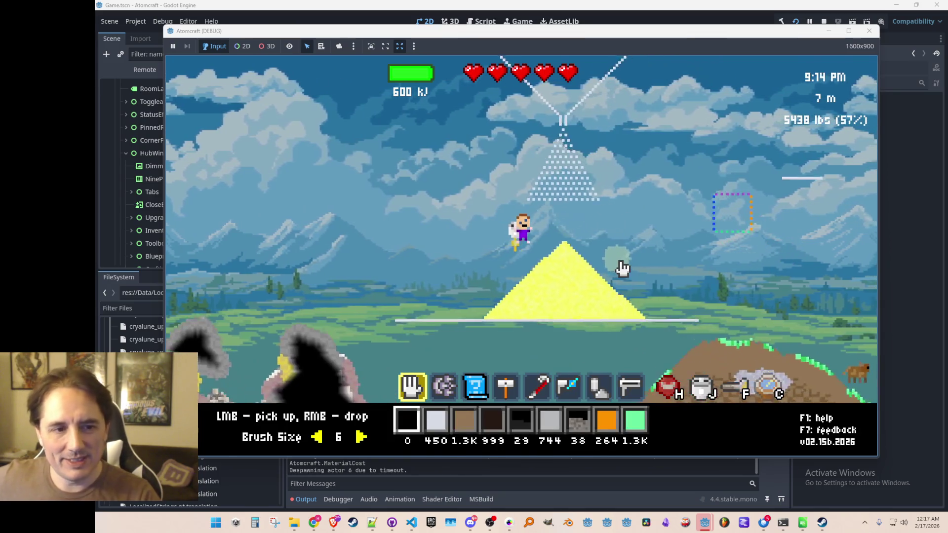
- Fly over the wheat pile and scoop it up, giving 902 Wheat Grain
key(d)
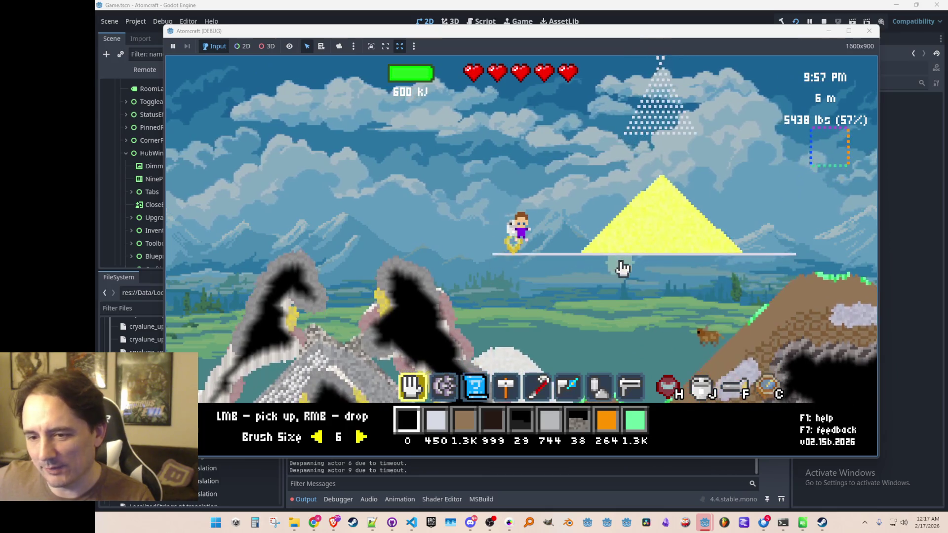
key(a)
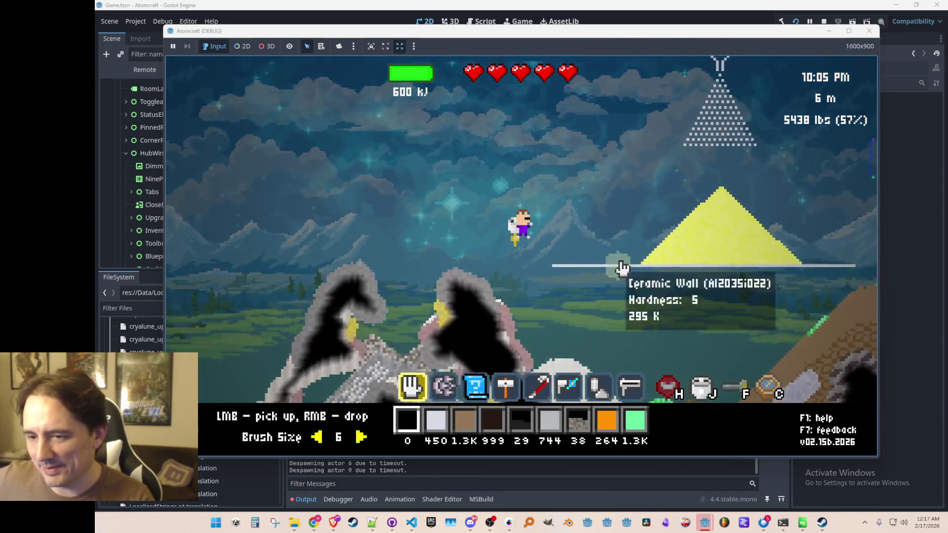
key(d)
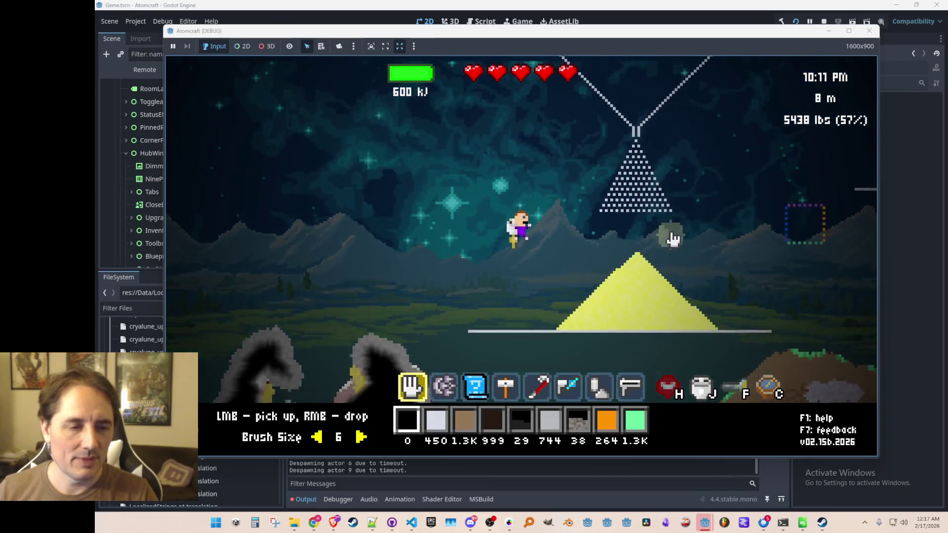
key(a)
mouse_move(608, 321)
scroll(627, 275, up, 2)
mouse_move(627, 275)
mouse_down()
mouse_move(607, 282)
mouse_move(576, 328)
mouse_move(651, 339)
mouse_move(571, 322)
mouse_move(561, 297)
mouse_up()
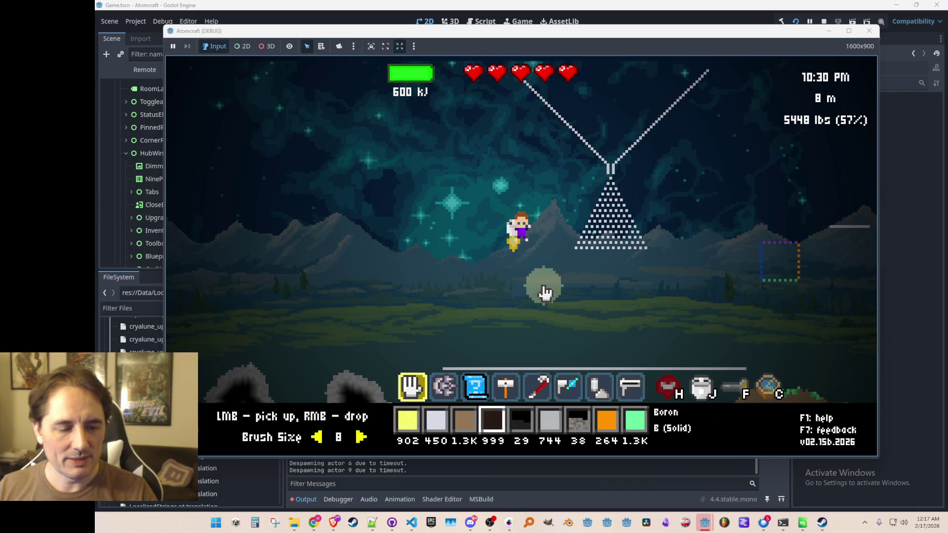
- Check the Elements periodic table, then run the console command granting Crude Oil
key(c)
key(Escape)
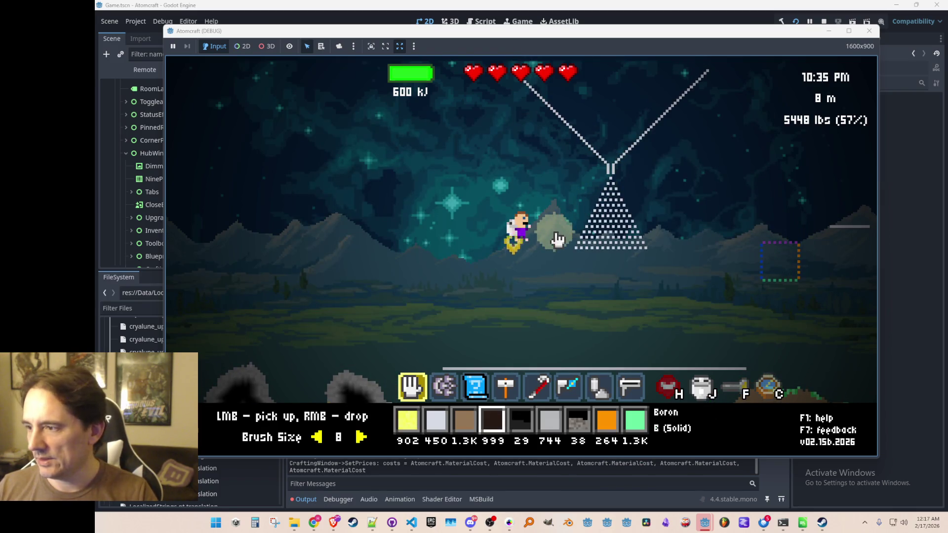
key(c)
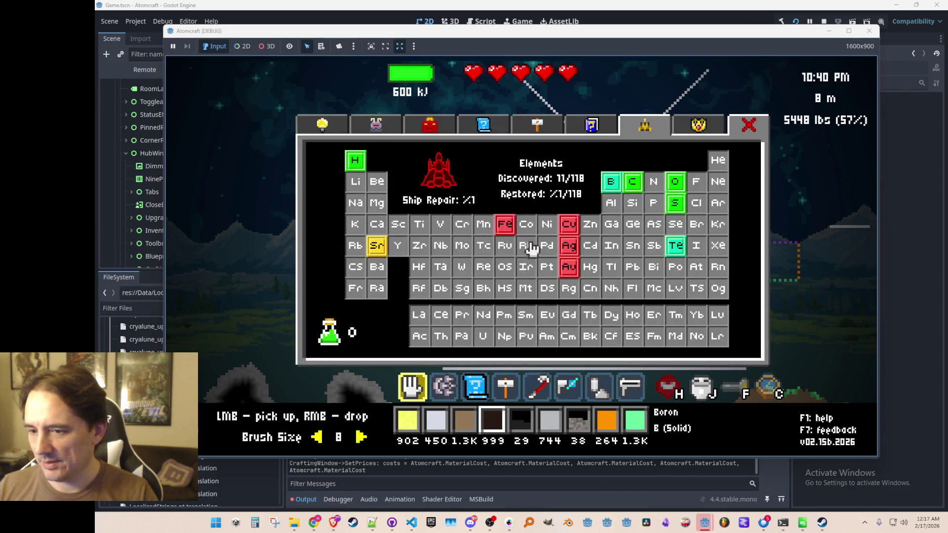
key(Escape)
key(grave)
text(give Crude Oil)
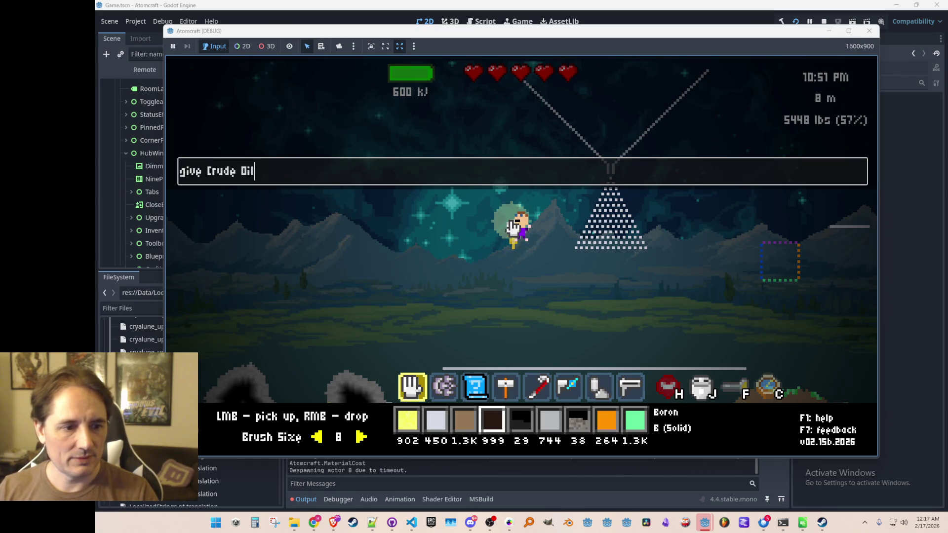
key(Return)
- Assign Crude Oil to the fourth hotbar slot from the inventory materials list
key(c)
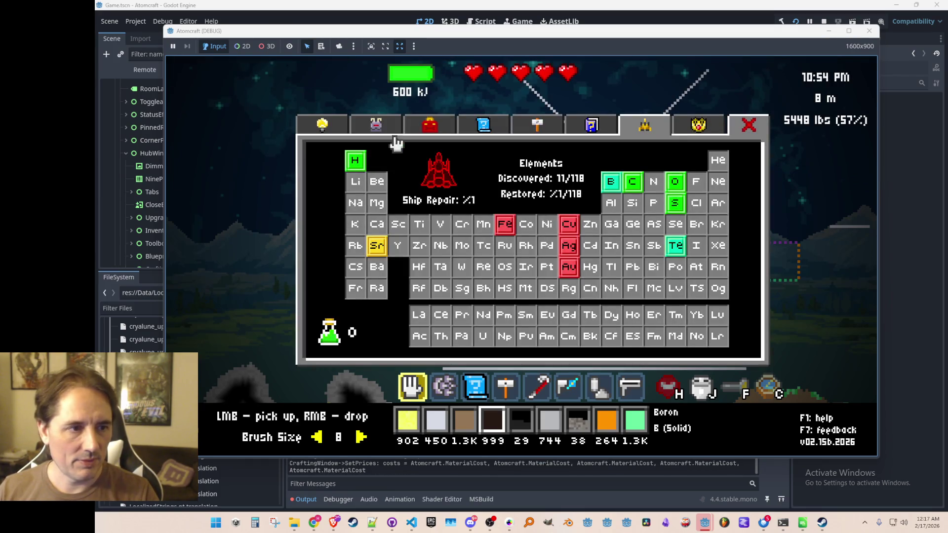
click(377, 129)
scroll(416, 237, down, 3)
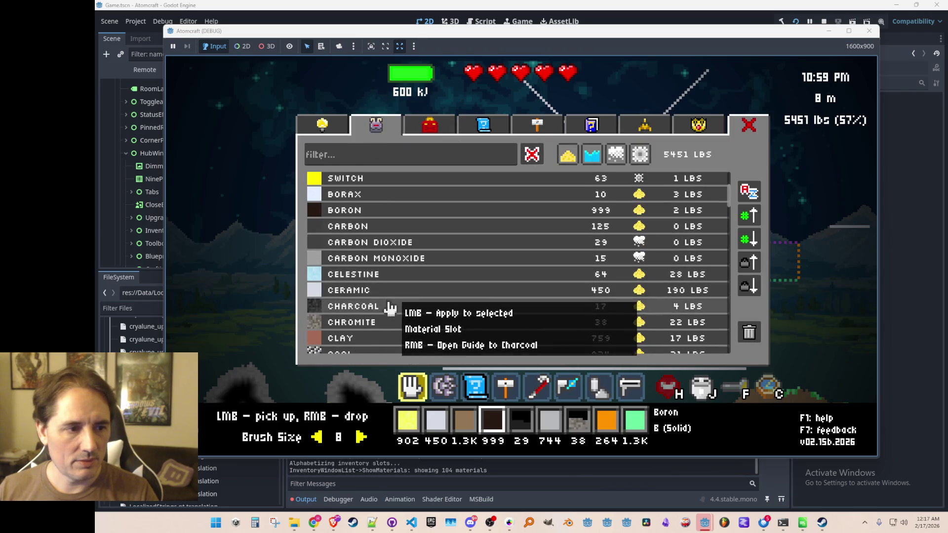
scroll(390, 309, down, 3)
click(413, 305)
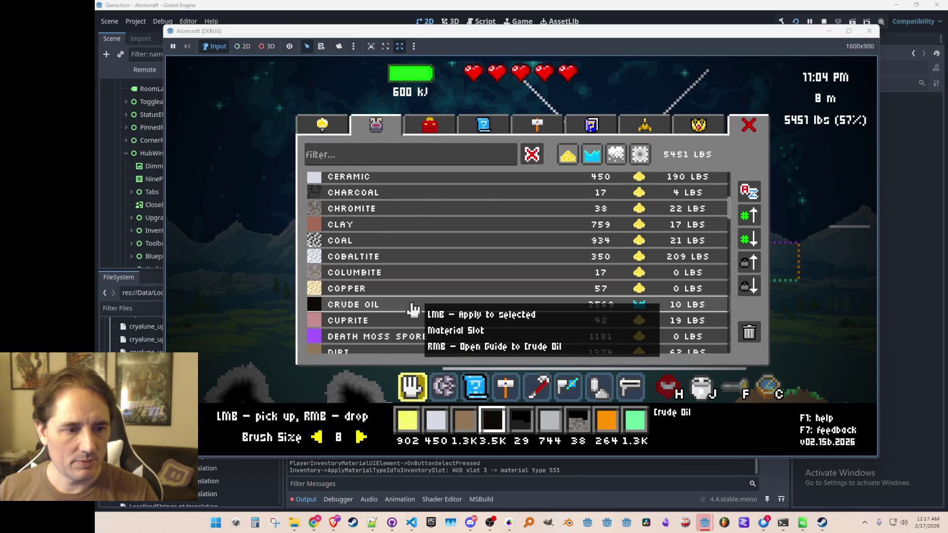
key(Escape)
- Pour Crude Oil into the funnel and collect the oil pile back up
right_click(613, 97)
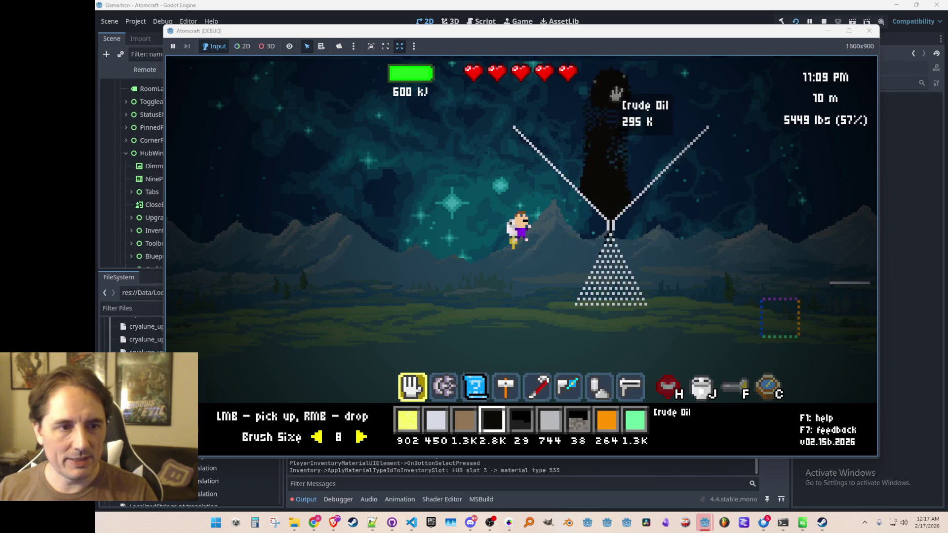
right_click(618, 95)
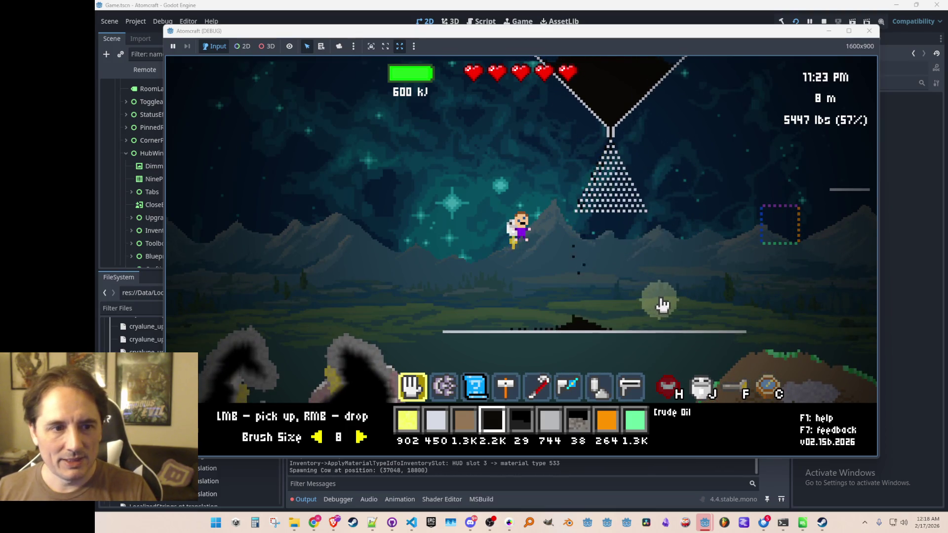
mouse_move(523, 346)
mouse_down()
mouse_move(483, 330)
mouse_move(504, 338)
mouse_up()
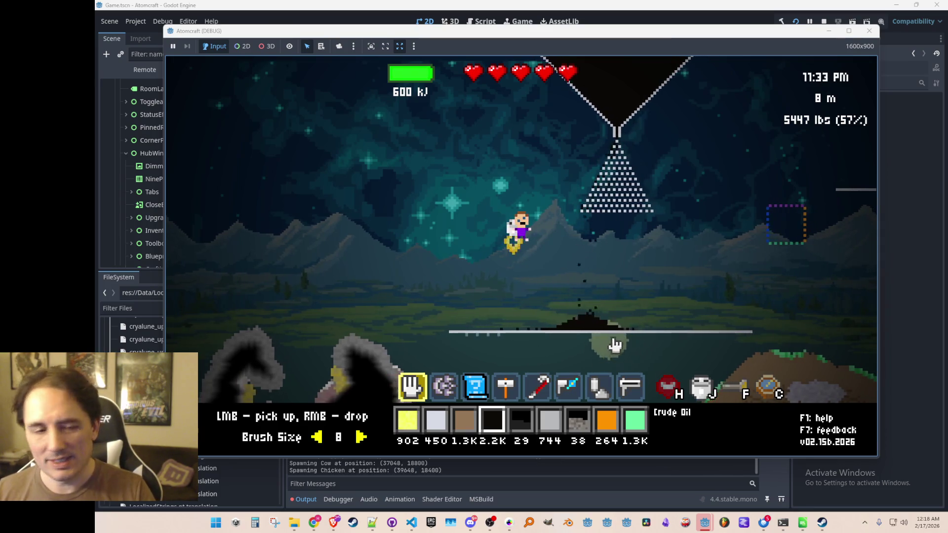
mouse_move(494, 321)
mouse_down()
mouse_move(577, 305)
mouse_move(590, 203)
mouse_move(613, 168)
mouse_move(616, 197)
mouse_move(665, 152)
mouse_move(600, 170)
mouse_move(538, 138)
mouse_move(627, 274)
mouse_move(588, 228)
mouse_up()
- Pick up dirt and grass, then drop wheat grain into a heap below the funnel
drag(692, 317, 662, 282)
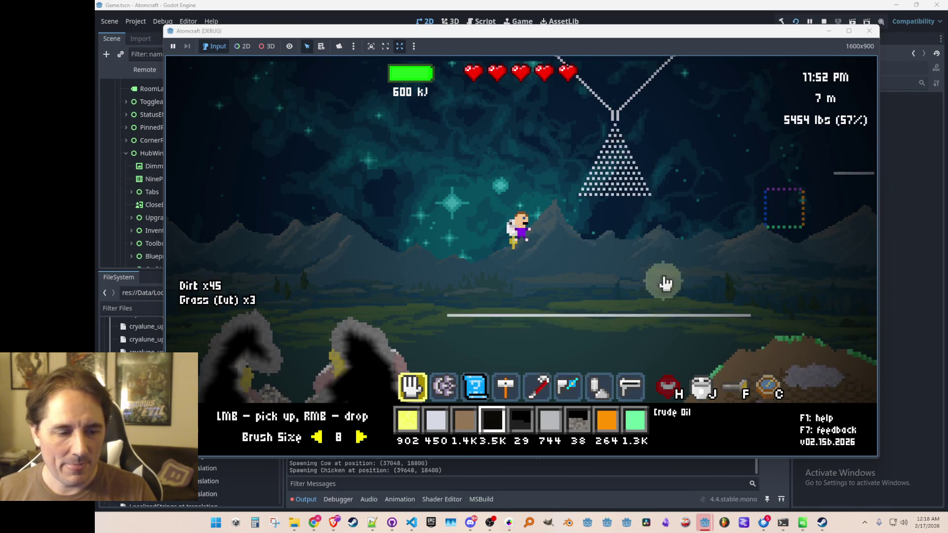
scroll(657, 269, up, 2)
scroll(647, 232, up, 1)
mouse_move(635, 191)
mouse_down()
mouse_move(614, 138)
mouse_move(623, 123)
mouse_up()
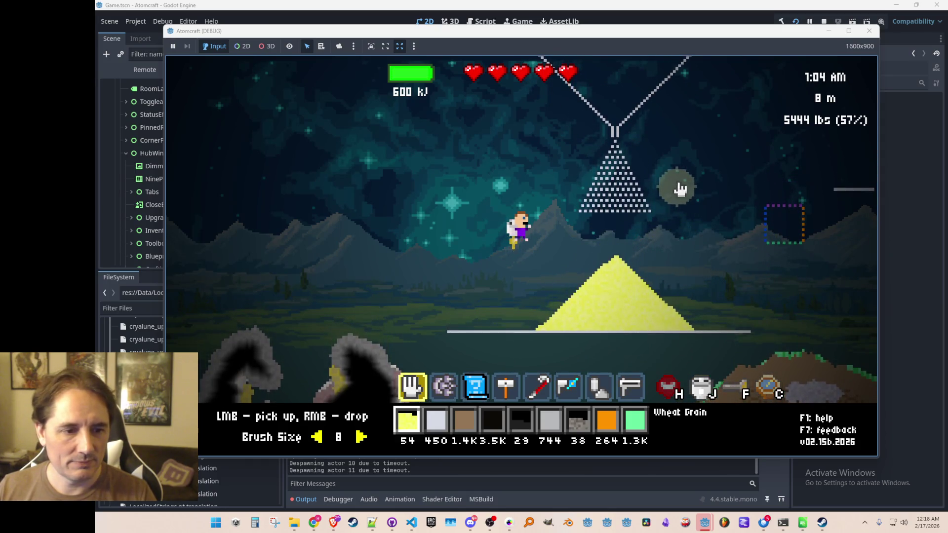
right_click(625, 85)
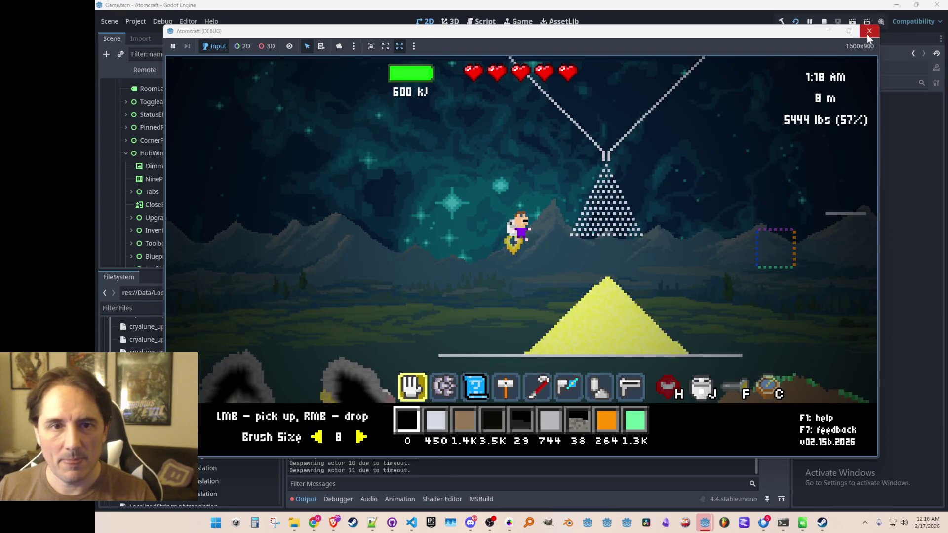
- Open the hub, cycle Materials, Elements and Achievements, check Elements at 11/118, then close it
key(i)
click(595, 126)
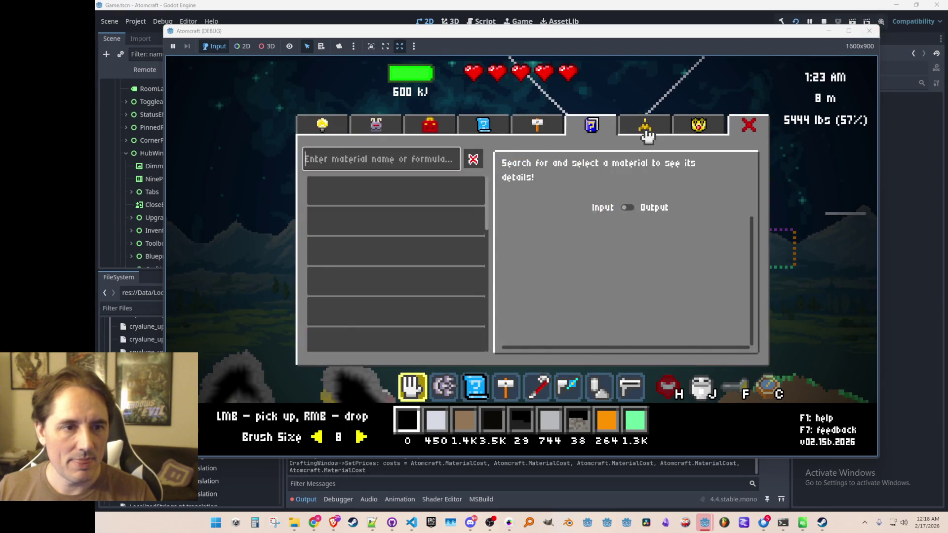
click(645, 126)
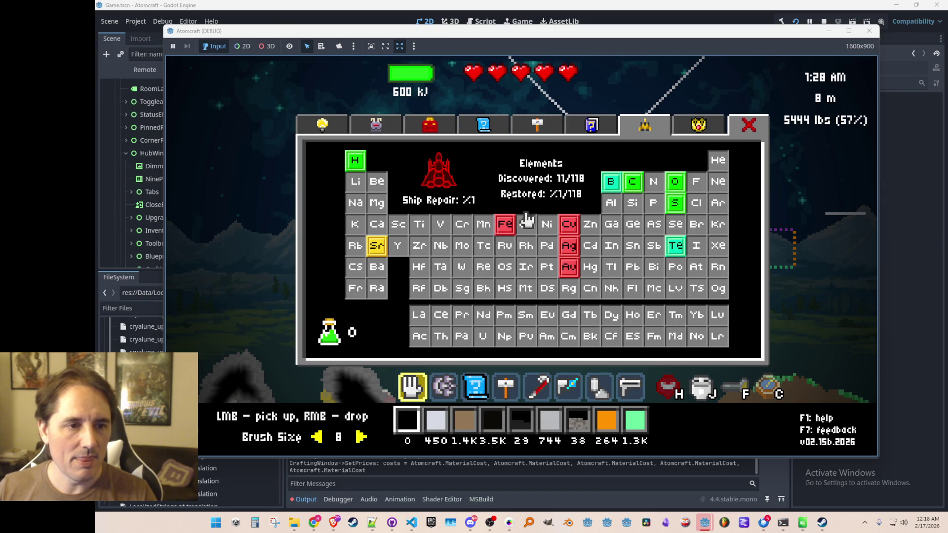
click(696, 127)
click(653, 131)
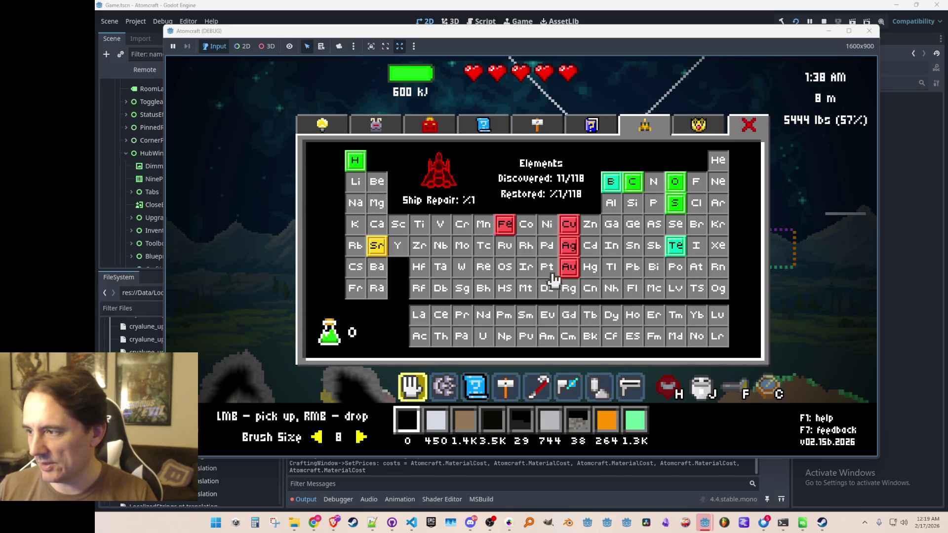
key(Escape)
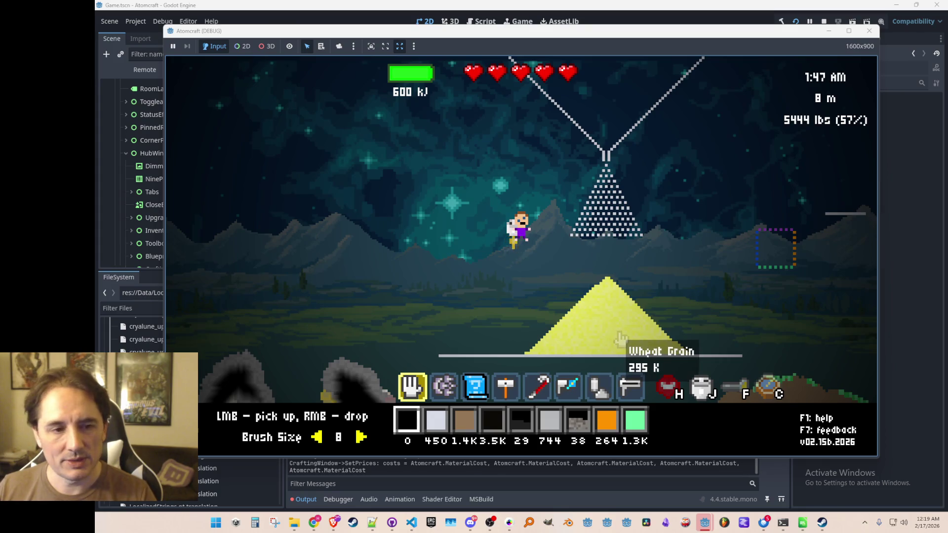
- Scoop part of the wheat pile and place the first two ceramic walls beneath the funnel
mouse_move(636, 332)
mouse_down()
mouse_move(622, 306)
mouse_move(560, 307)
mouse_move(523, 345)
mouse_move(585, 356)
mouse_move(690, 356)
mouse_move(540, 339)
mouse_up()
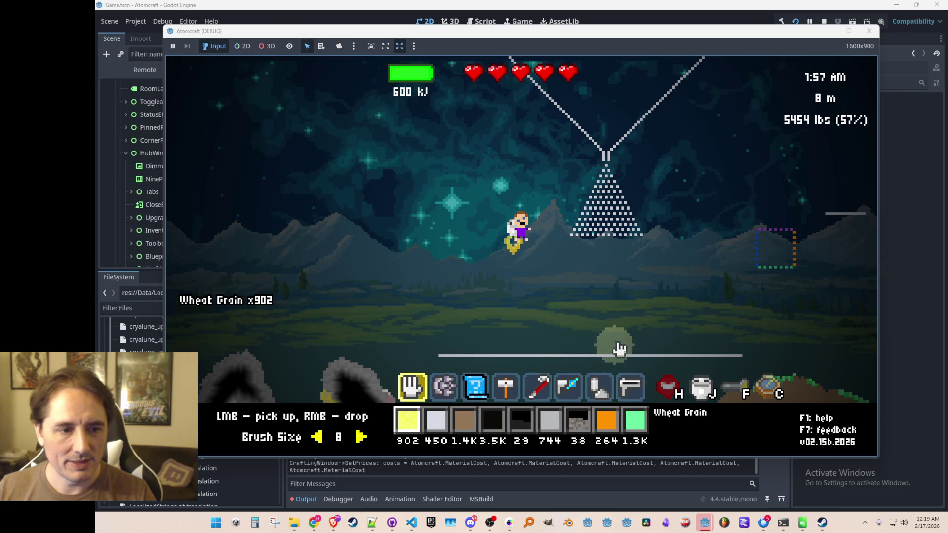
scroll(618, 307, down, 3)
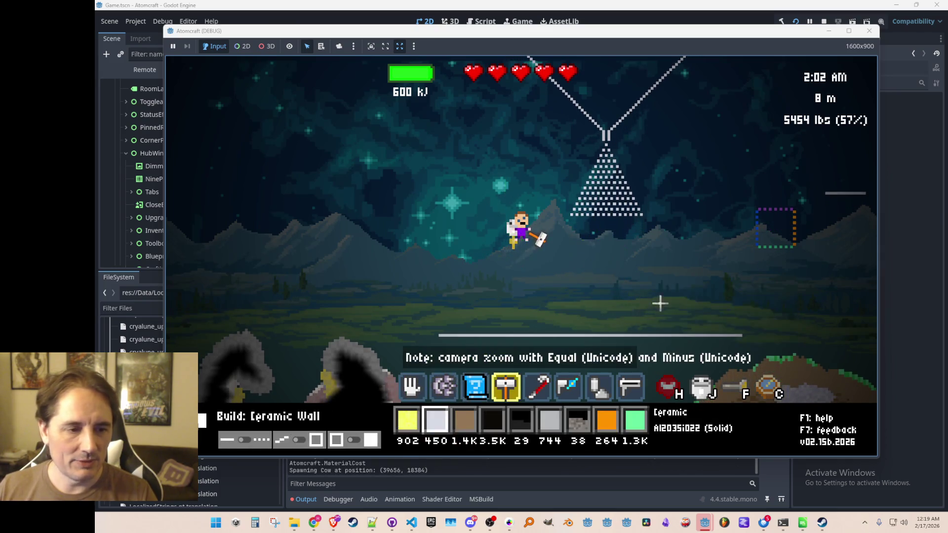
drag(606, 147, 615, 286)
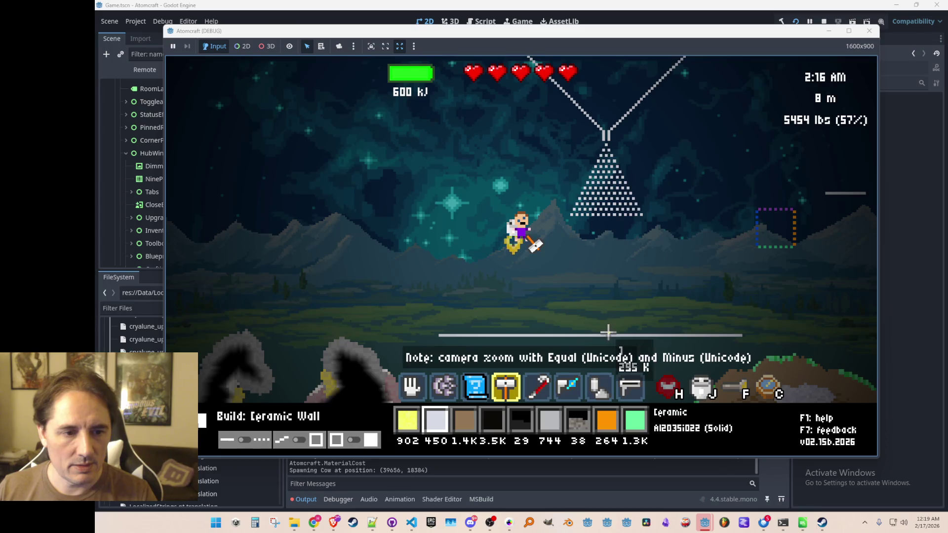
click(609, 239)
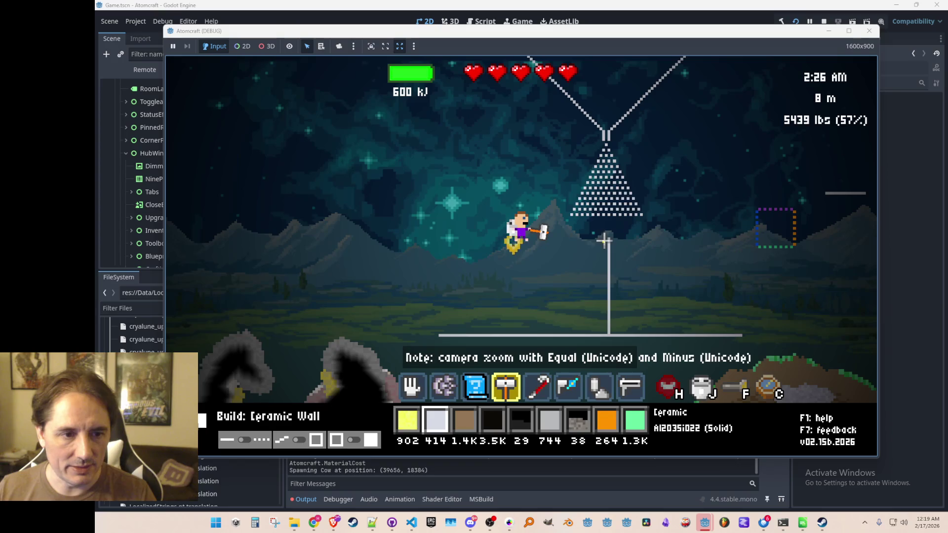
click(604, 334)
- Add the third, fourth and fifth ceramic wall columns beside the first ones
click(615, 238)
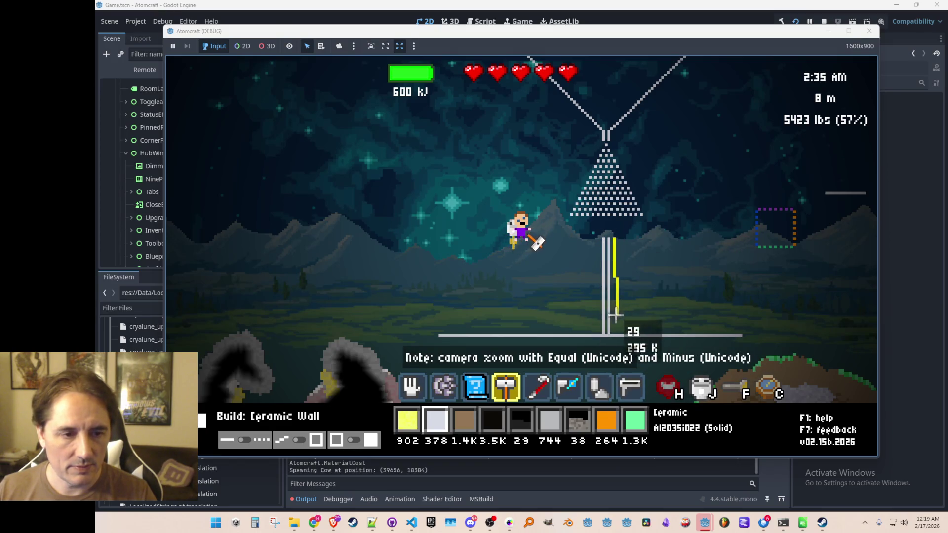
click(614, 334)
click(619, 332)
click(619, 239)
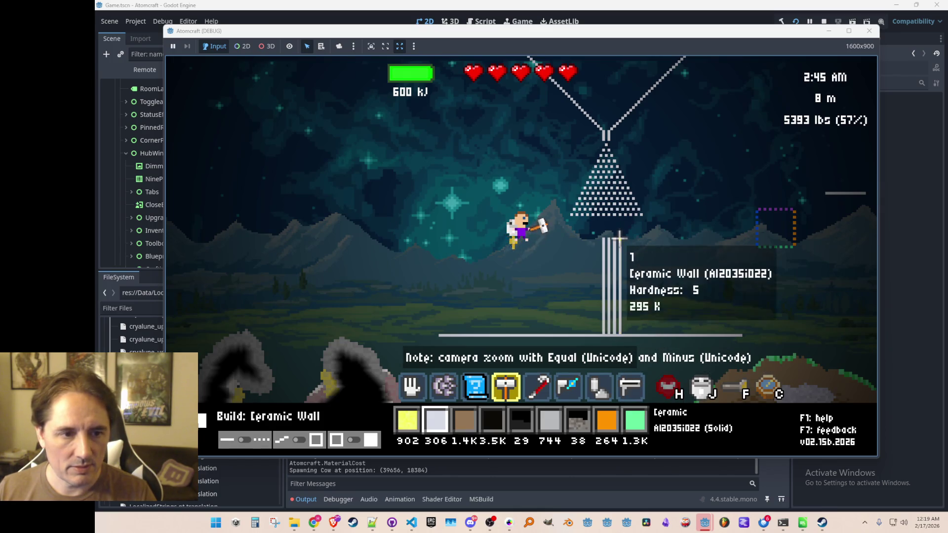
click(626, 239)
click(624, 334)
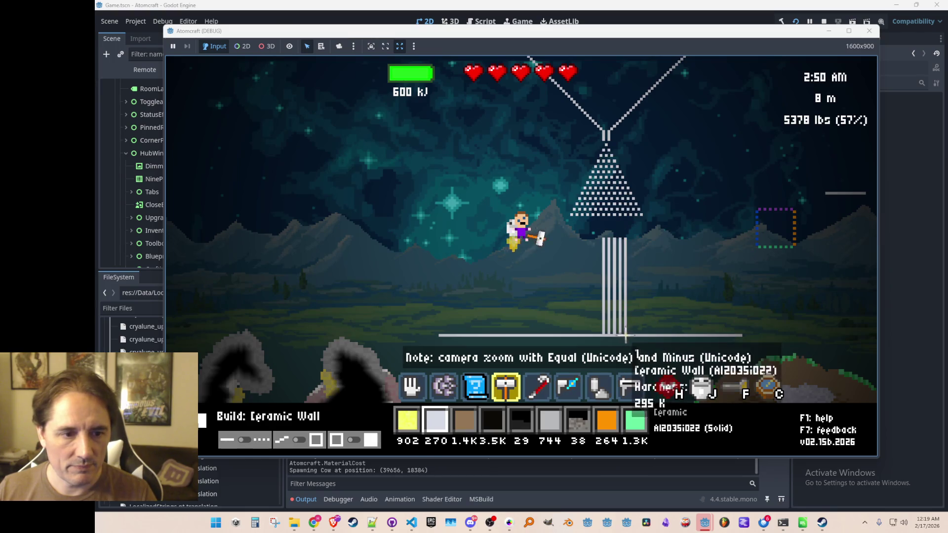
- Stack the sixth, seventh and eighth ceramic walls plus one more segment under the funnel
click(629, 334)
click(630, 239)
click(636, 238)
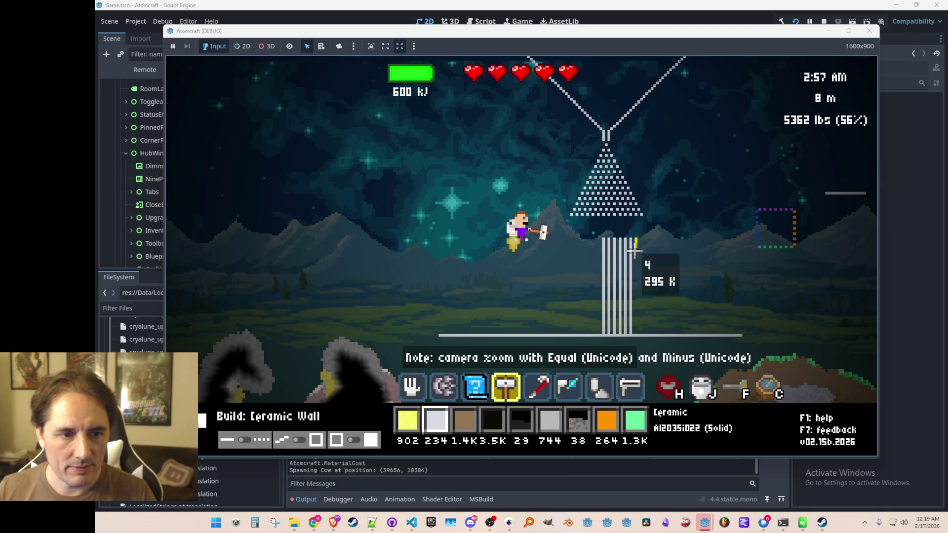
click(637, 332)
click(640, 334)
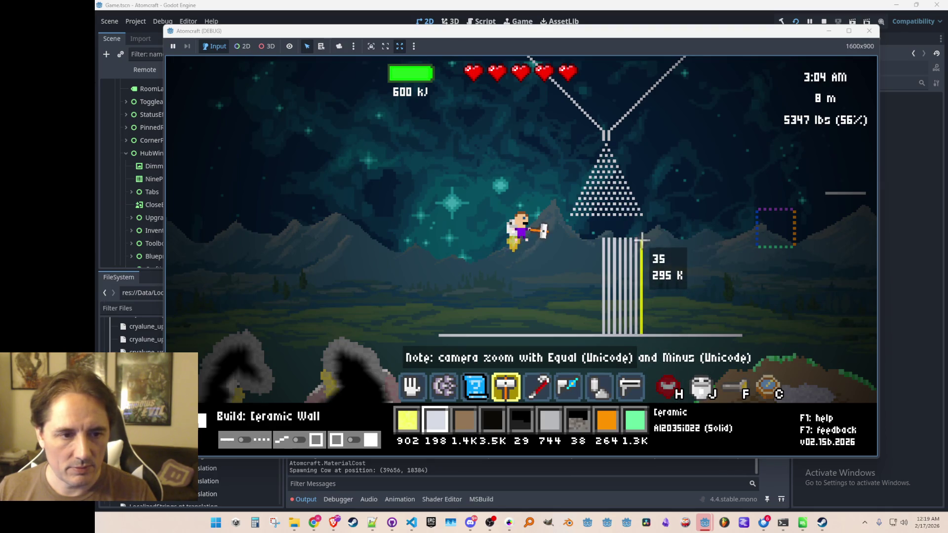
click(641, 239)
click(647, 238)
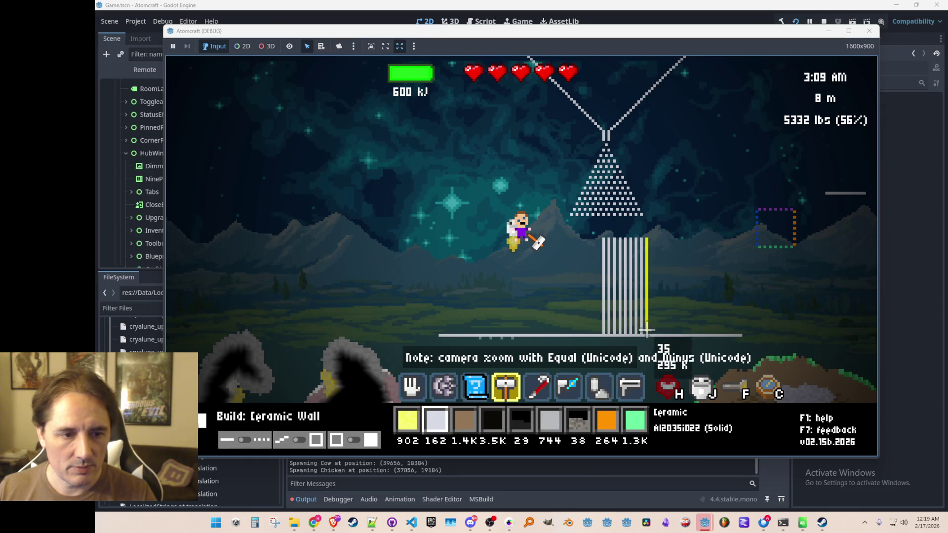
- Capture the ceramic wall block as Blueprint 176
key(3)
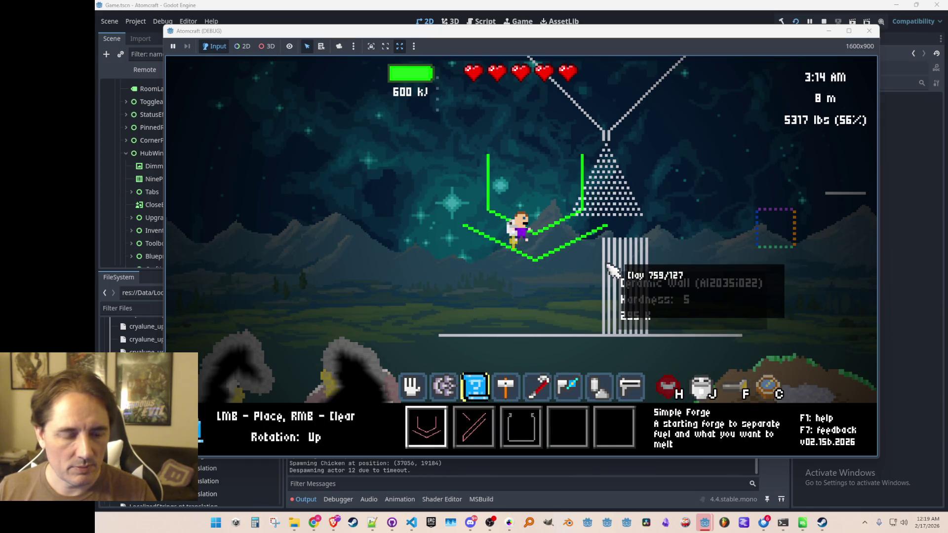
scroll(612, 276, down, 1)
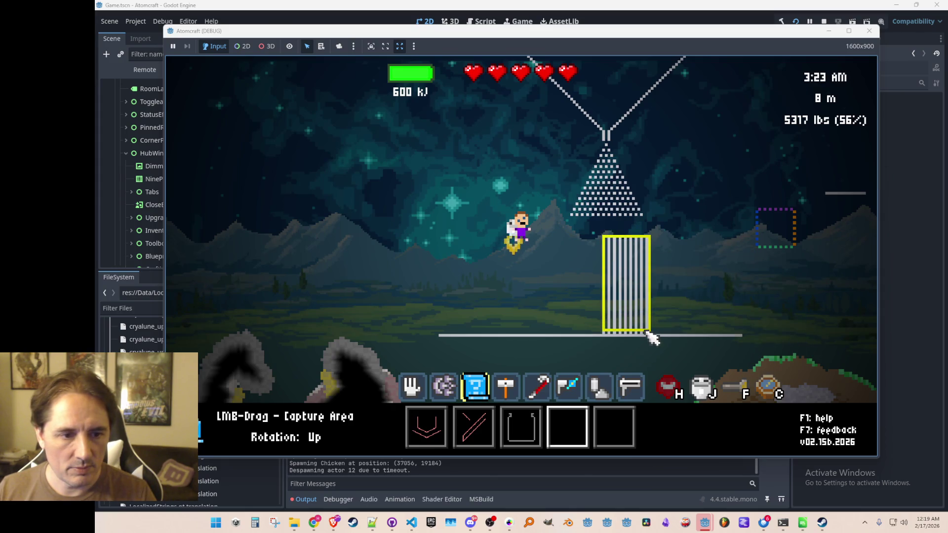
drag(652, 338, 649, 336)
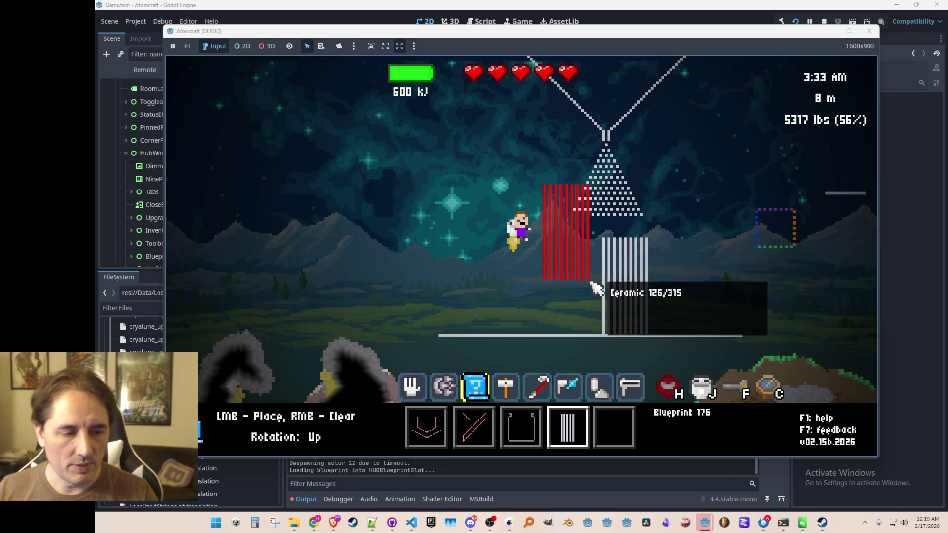
- Restock Ceramic with the console give command and place a blueprint copy left of the container
key(2)
key(1)
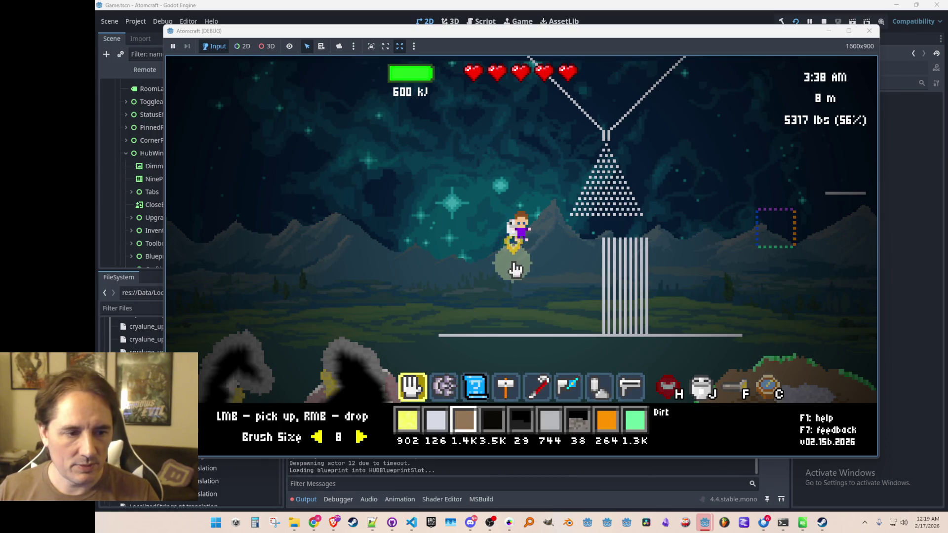
key(grave)
text(give Ce)
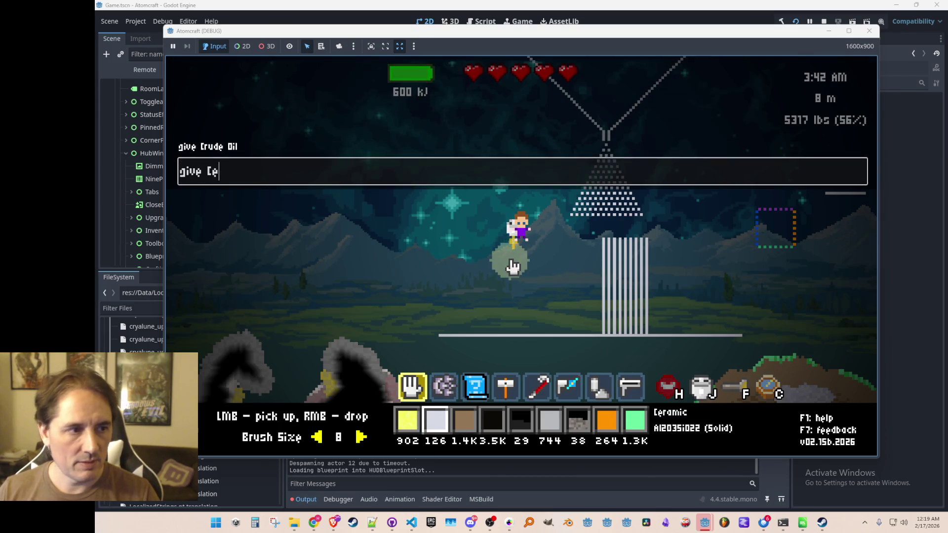
key(Return)
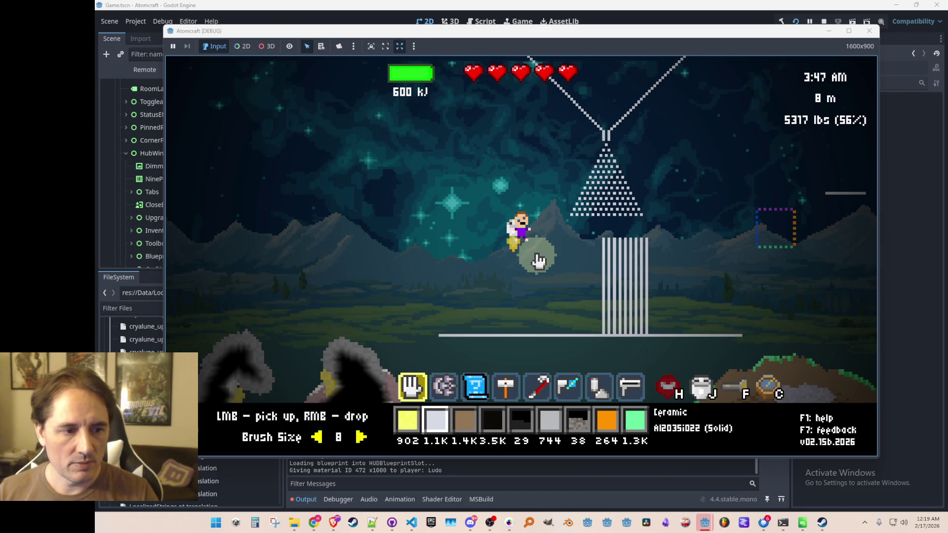
key(3)
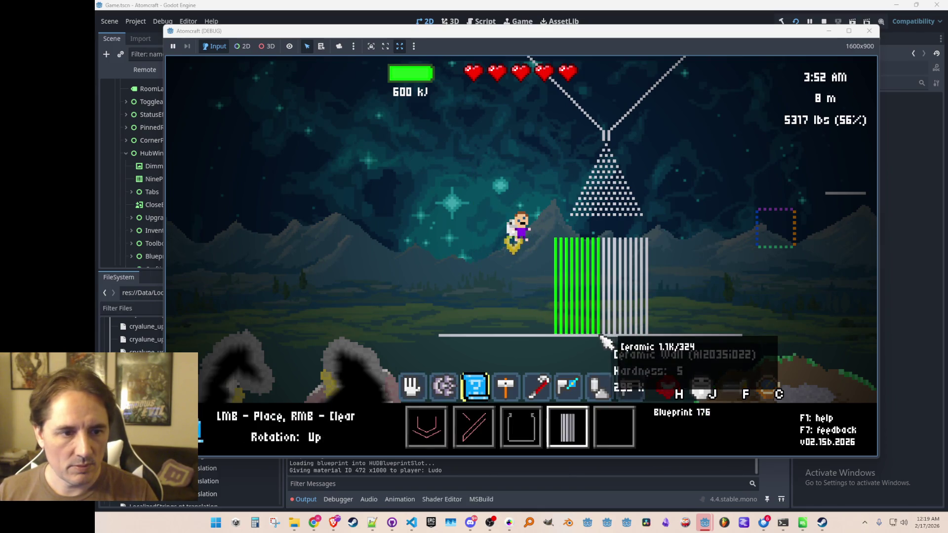
click(604, 341)
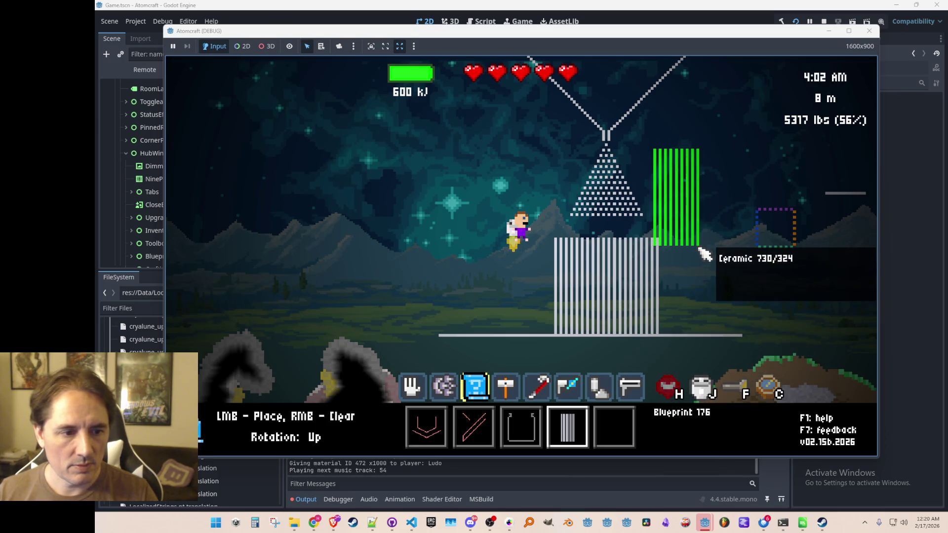
- Select Wheat Grain and pour all of it into the funnel
key(1)
key(w)
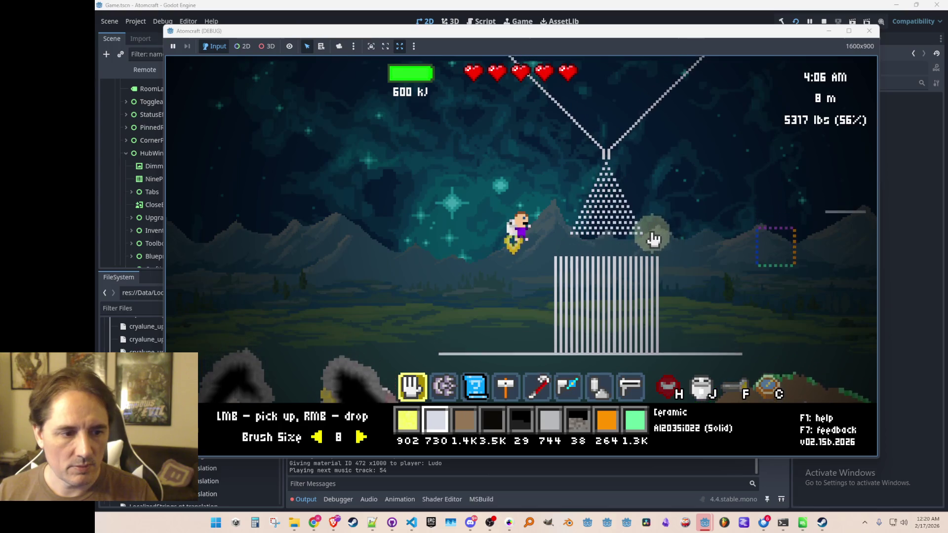
right_click(614, 114)
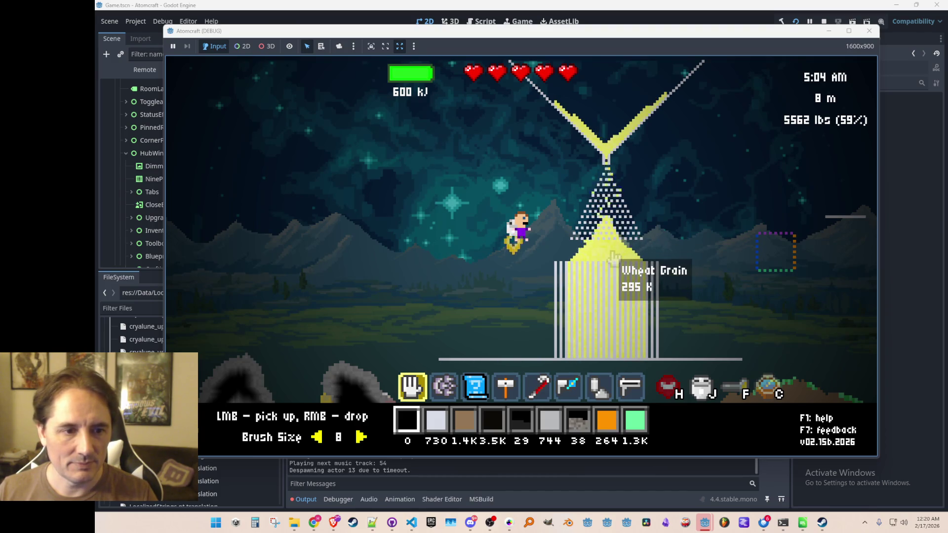
- Scoop wheat grain back out of the ceramic container
mouse_move(574, 269)
mouse_down()
mouse_move(716, 280)
mouse_move(636, 274)
mouse_move(561, 297)
mouse_move(546, 317)
mouse_up()
scroll(682, 305, down, 2)
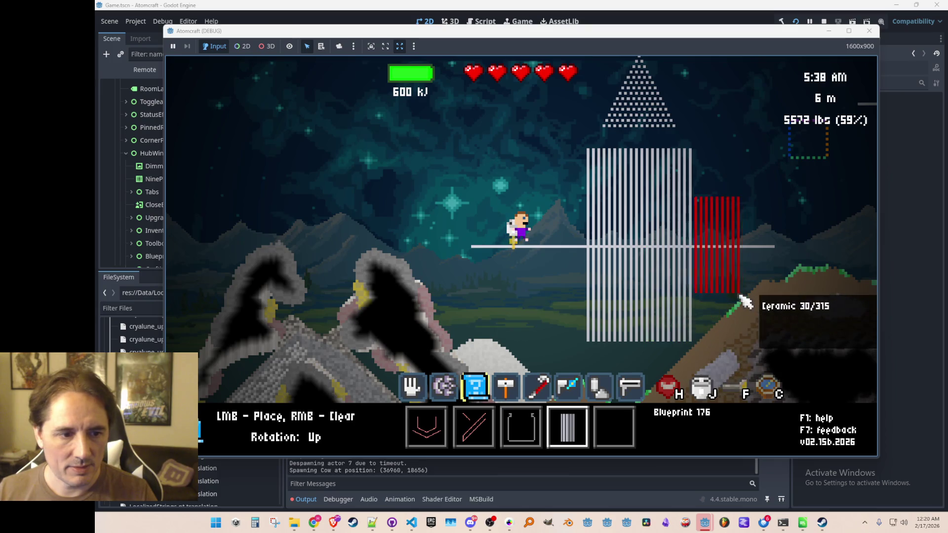
- Place the Blueprint 176 copy on top to make the container taller
key(5)
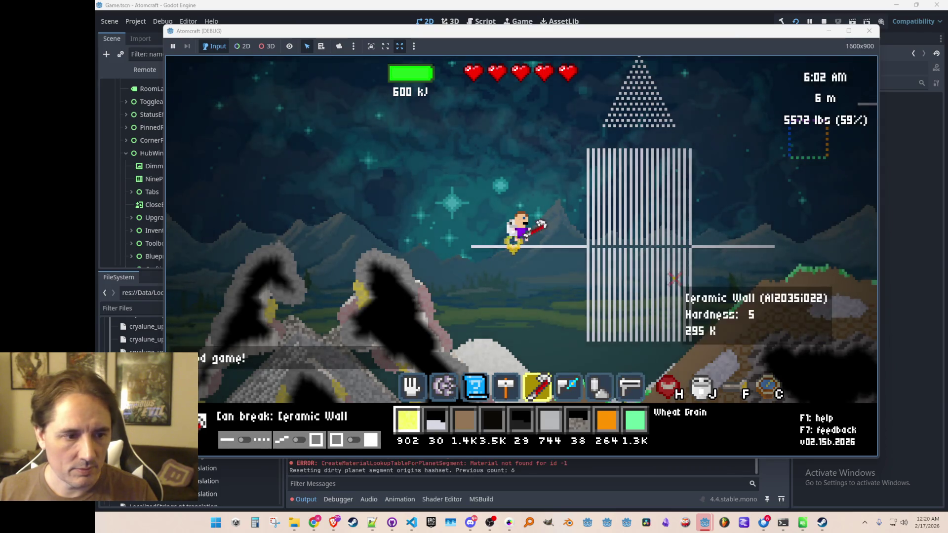
scroll(676, 272, down, 1)
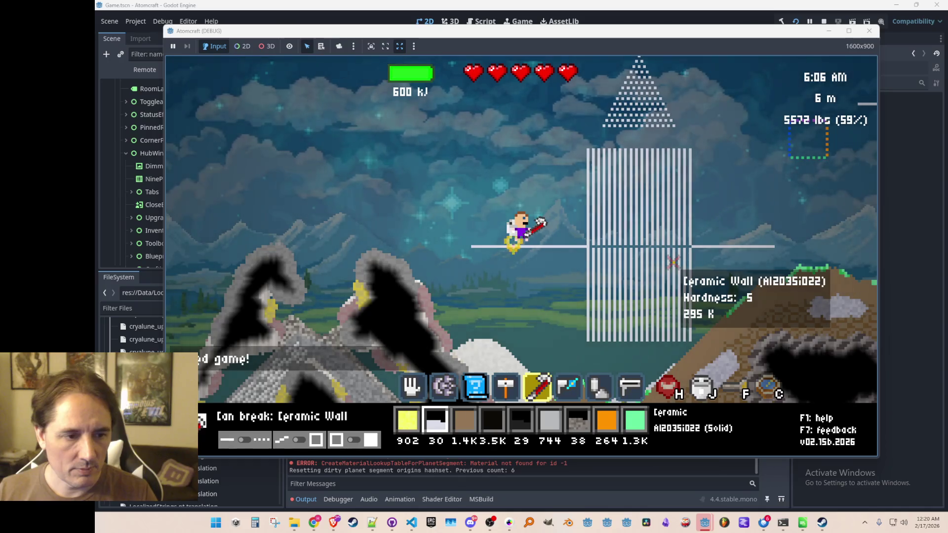
key(3)
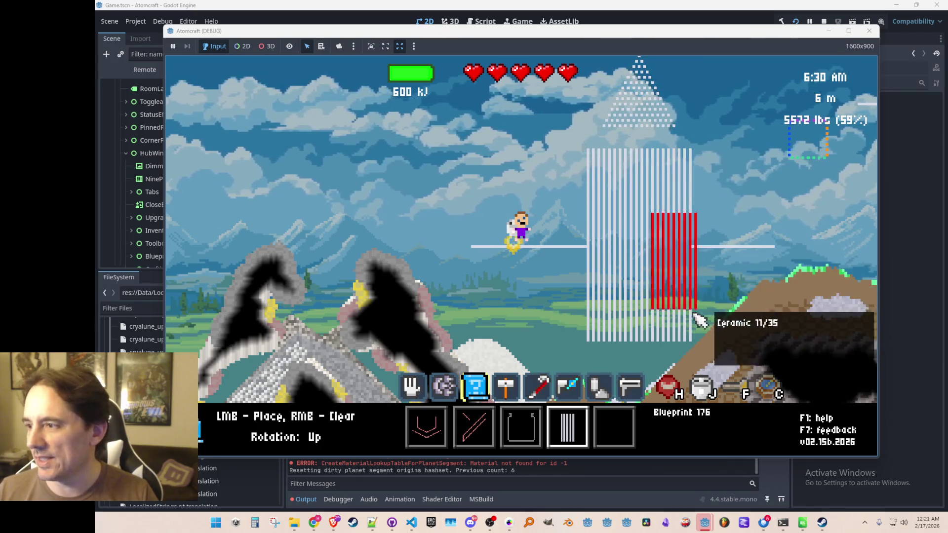
- Restock Ceramic to 1K via the give command and seal the container bottom with a ceramic wall
key(2)
key(3)
key(4)
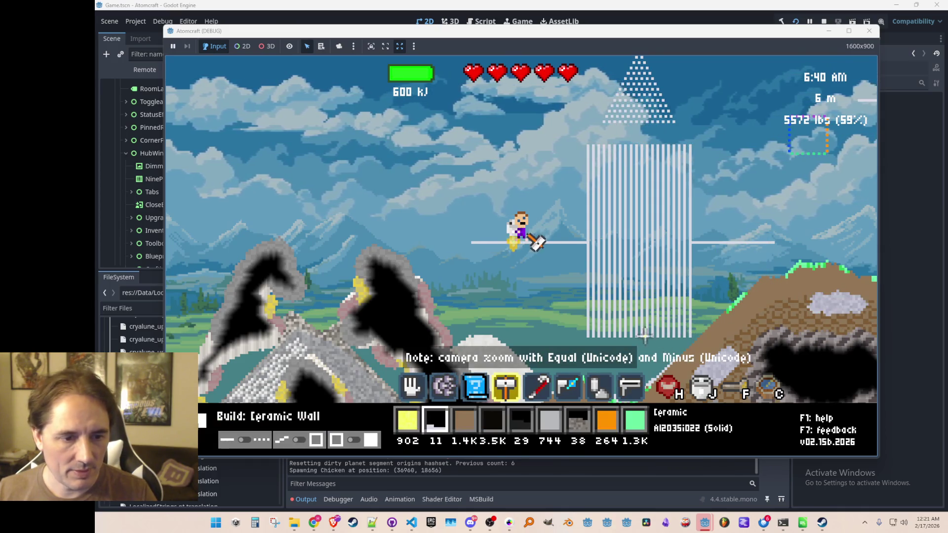
key(grave)
text(giramic)
key(Return)
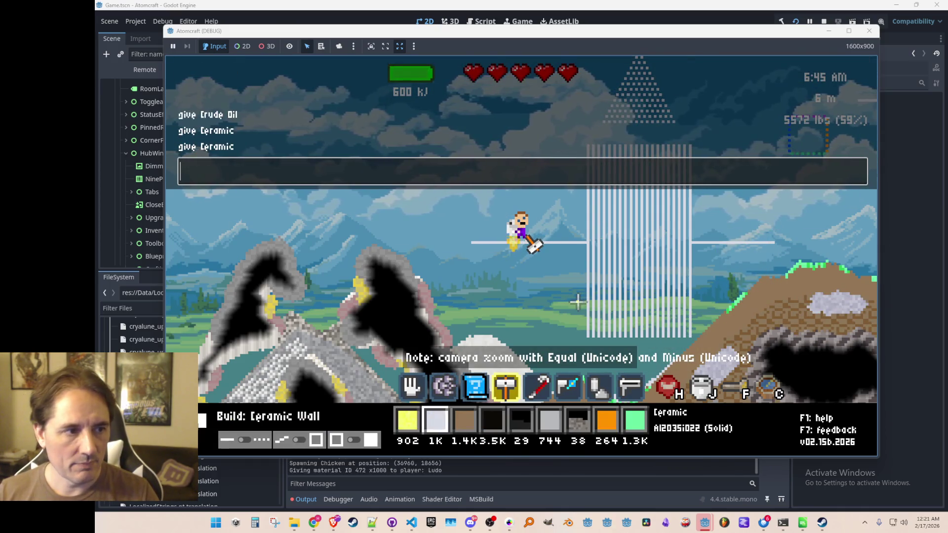
key(grave)
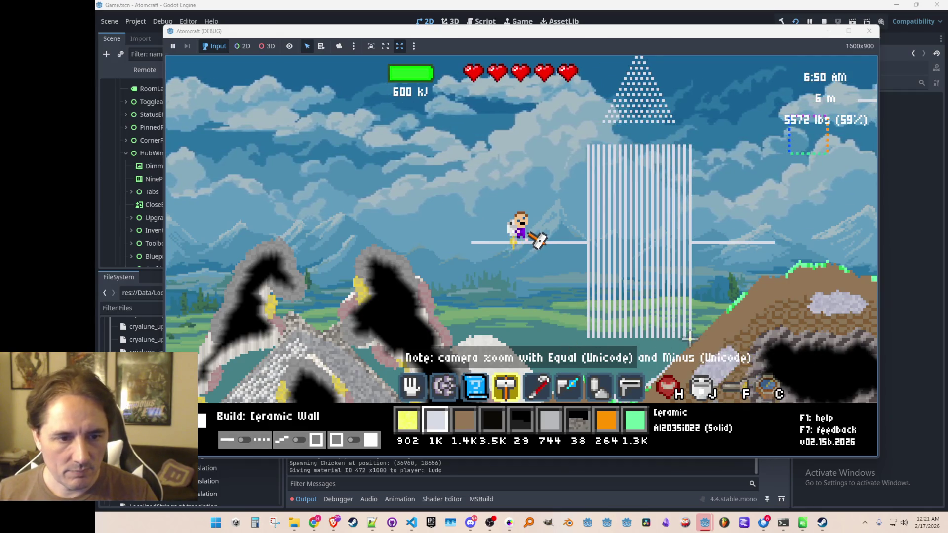
drag(690, 339, 588, 336)
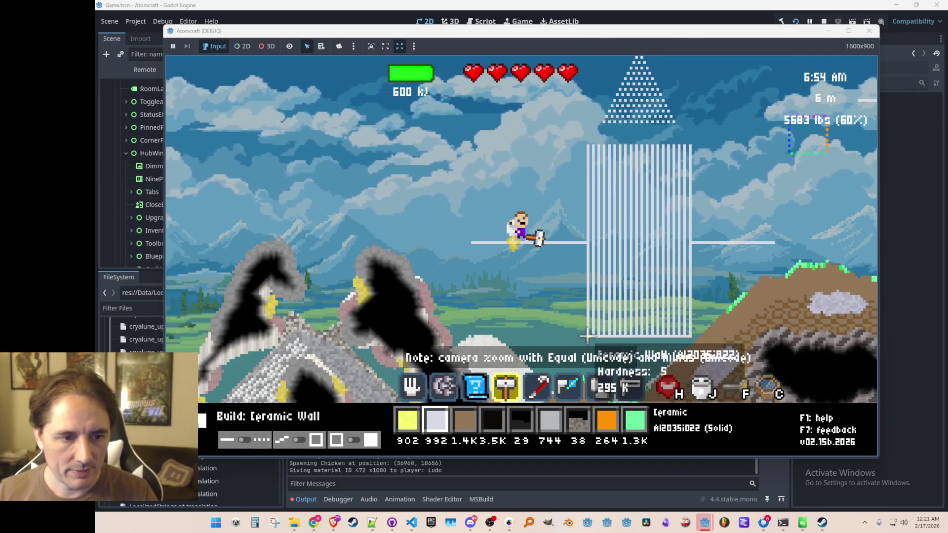
- Pour a large pile of Wheat Grain above the funnel into the container
key(1)
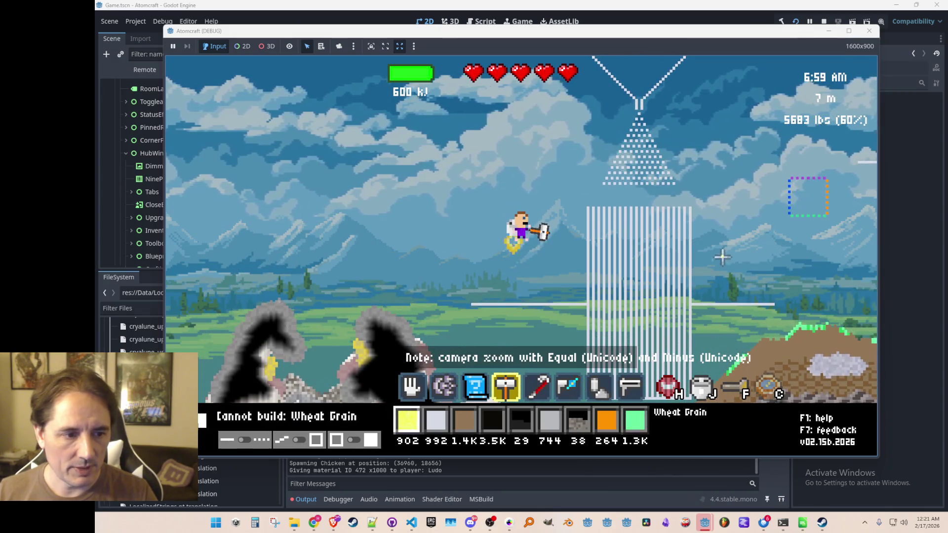
click(641, 119)
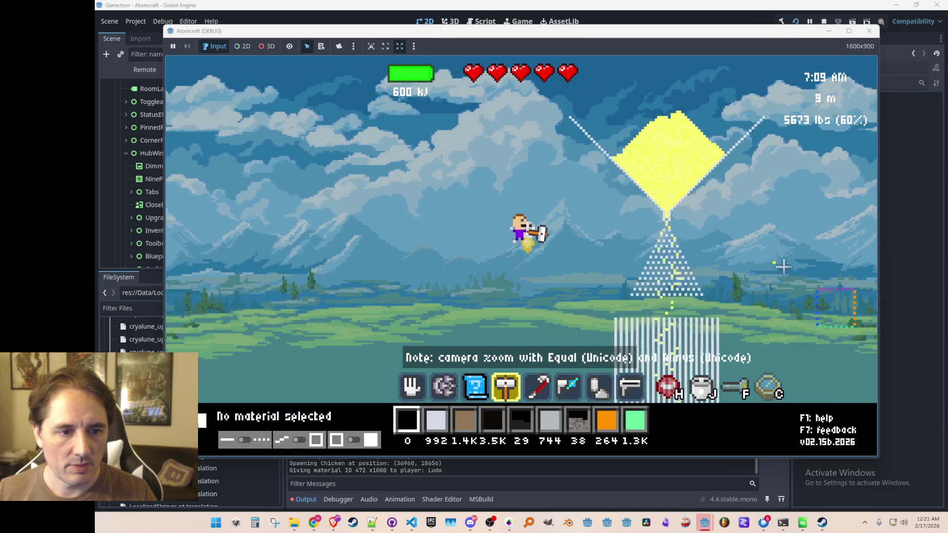
key(d)
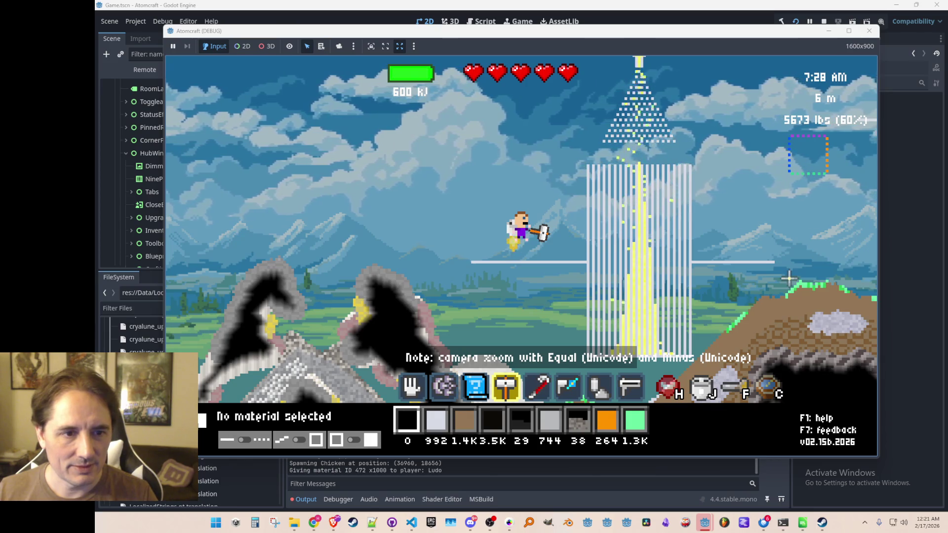
scroll(663, 176, up, 3)
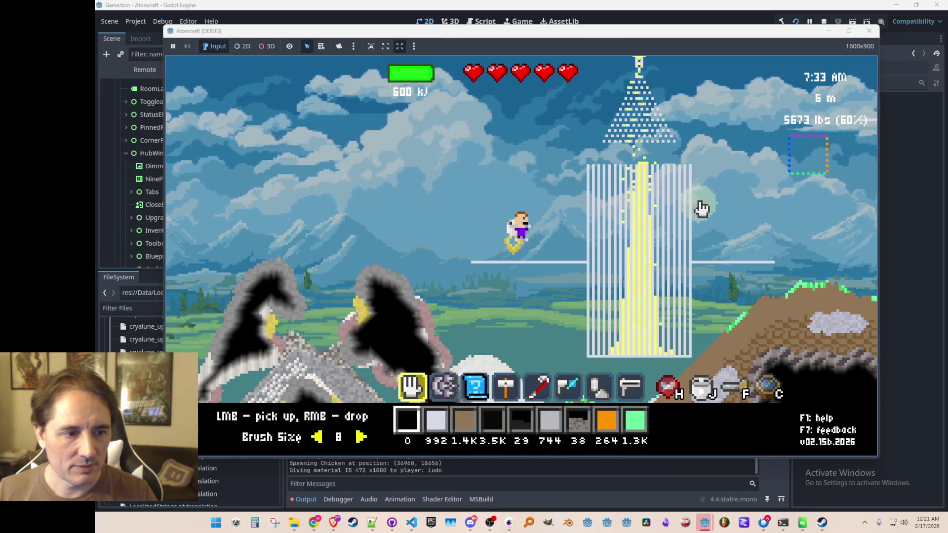
- Scoop wheat grain off the tower top and drop it back on top
mouse_move(658, 170)
mouse_down()
mouse_move(613, 167)
mouse_move(721, 180)
mouse_move(756, 194)
mouse_up()
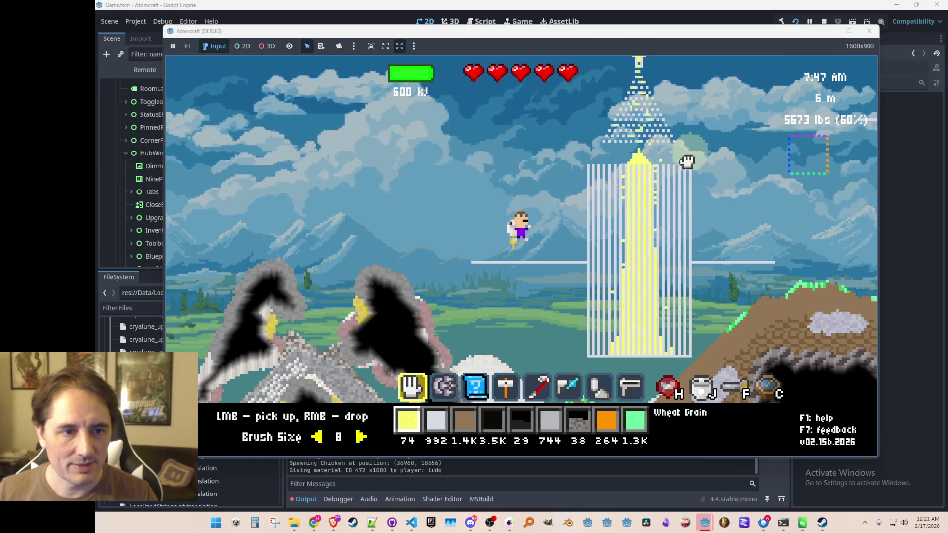
drag(683, 158, 572, 170)
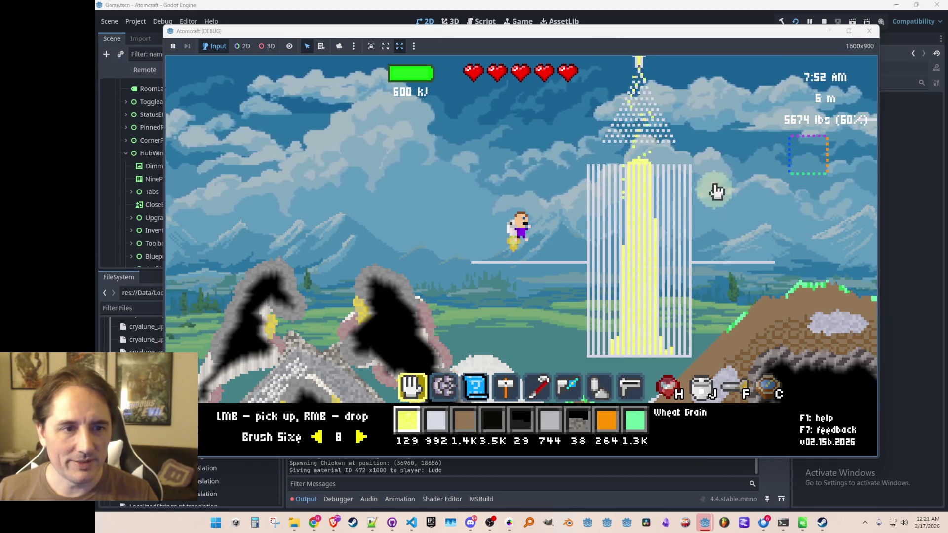
mouse_move(661, 171)
mouse_down()
mouse_move(517, 186)
mouse_move(777, 183)
mouse_up()
mouse_move(577, 166)
mouse_down()
mouse_move(557, 170)
mouse_move(751, 186)
mouse_move(553, 179)
mouse_move(783, 195)
mouse_up()
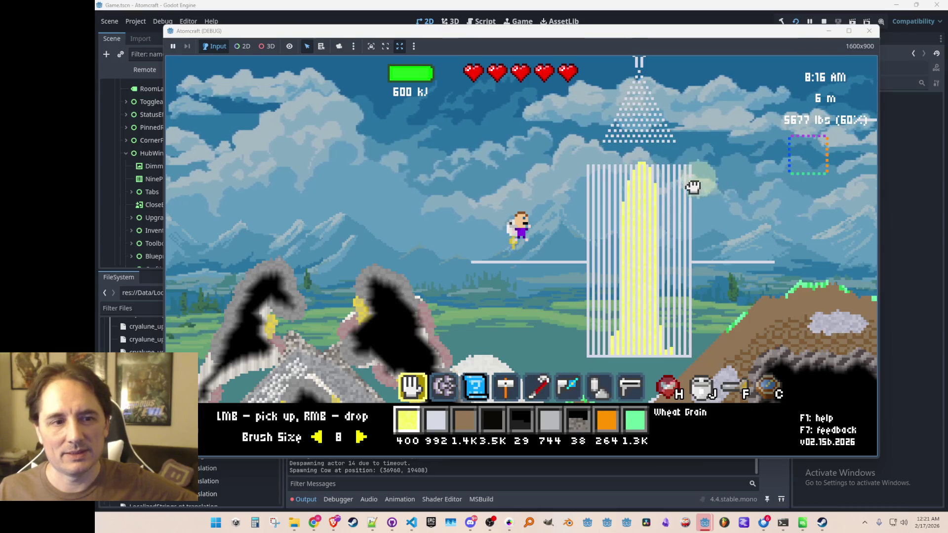
drag(690, 186, 563, 171)
key(w)
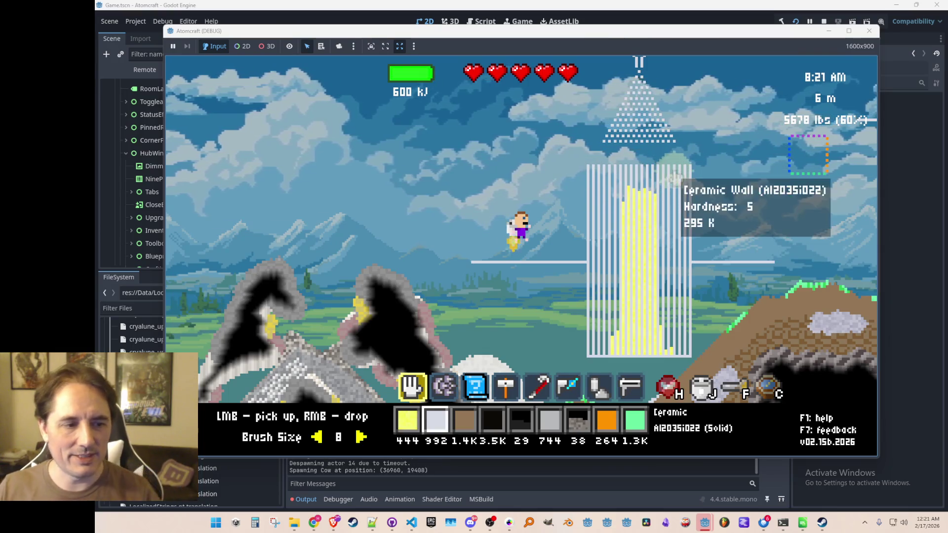
right_click(660, 126)
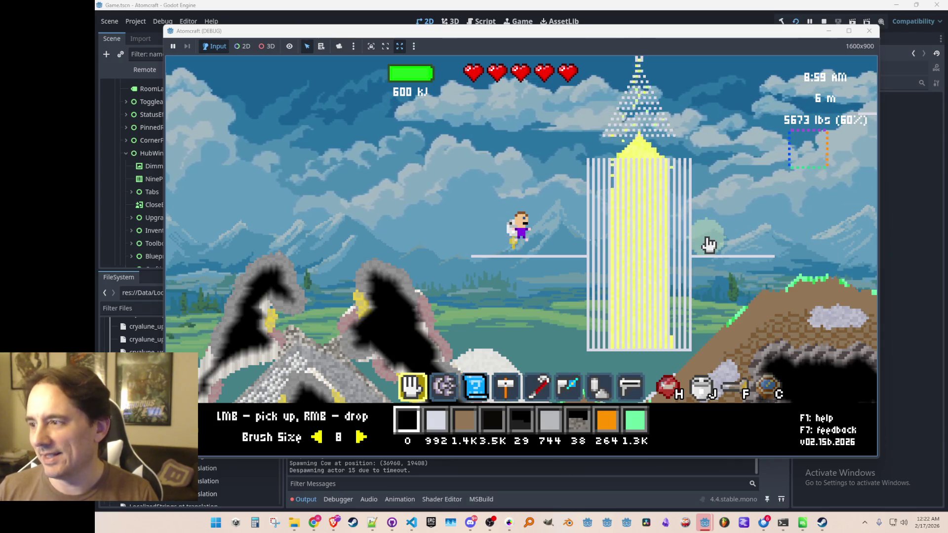
- Pick up more grain from the tower and pour it back above the funnel
mouse_move(677, 144)
mouse_down()
mouse_move(603, 150)
mouse_move(673, 313)
mouse_move(607, 380)
mouse_move(626, 345)
mouse_up()
mouse_move(599, 303)
mouse_down()
mouse_move(628, 339)
mouse_move(662, 328)
mouse_move(673, 269)
mouse_up()
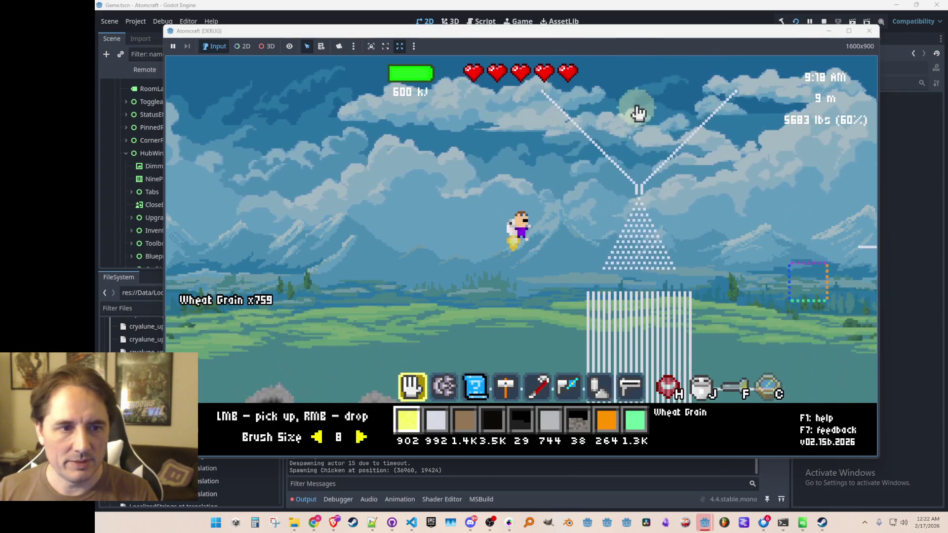
right_click(637, 109)
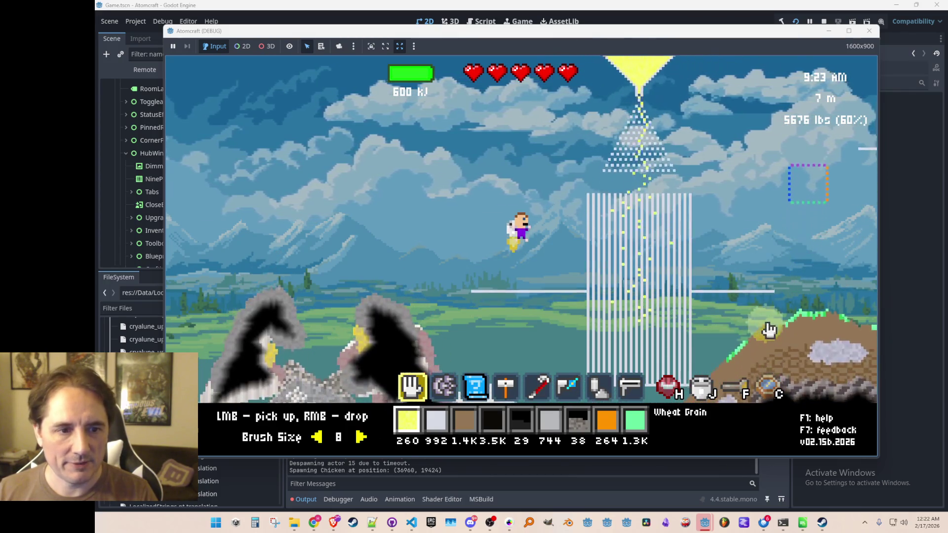
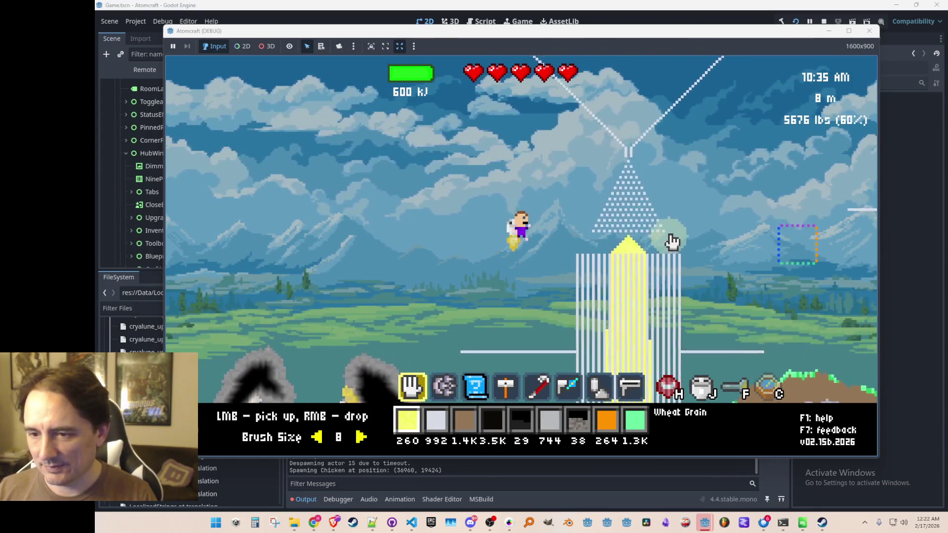
- Open the game menu on the Elements periodic-table tab
key(c)
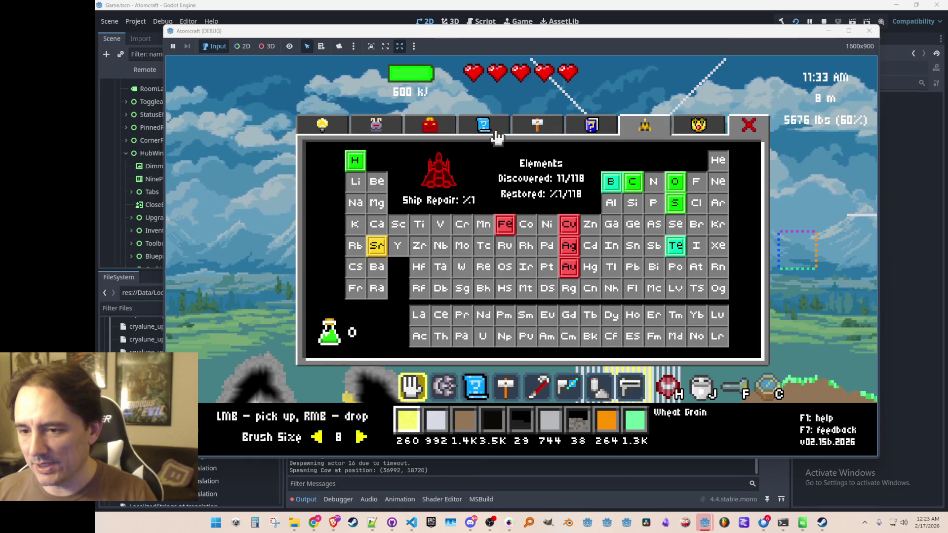
- Switch to crafting and cycle through the item categories, ending on the mechanical items
click(536, 129)
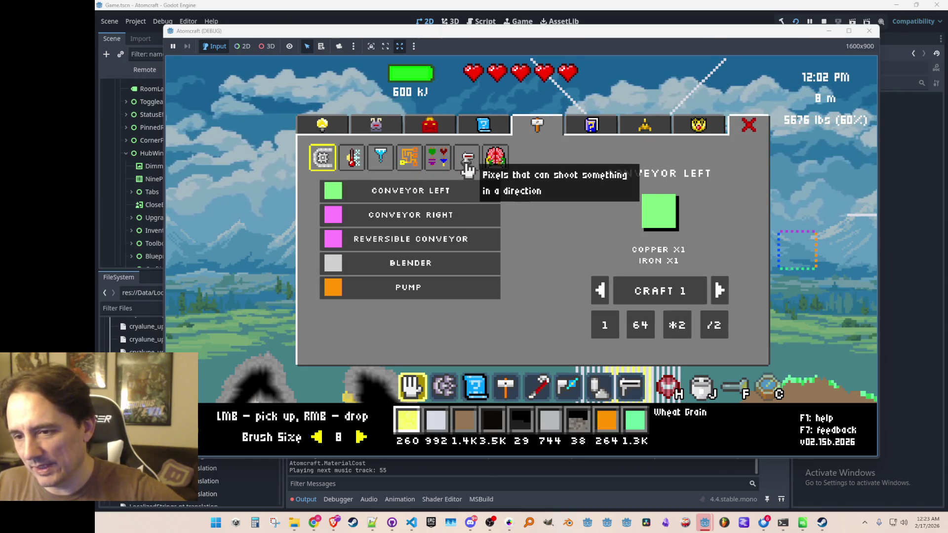
click(468, 161)
click(444, 168)
click(409, 159)
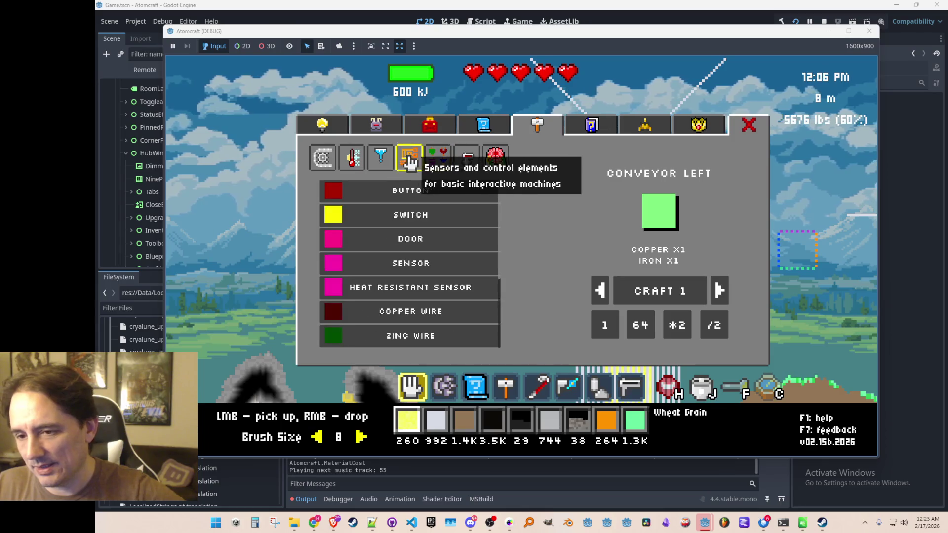
click(381, 158)
click(352, 158)
click(322, 158)
click(352, 158)
click(380, 163)
click(410, 159)
click(438, 159)
click(464, 160)
click(437, 159)
click(410, 159)
click(381, 158)
click(350, 162)
click(322, 157)
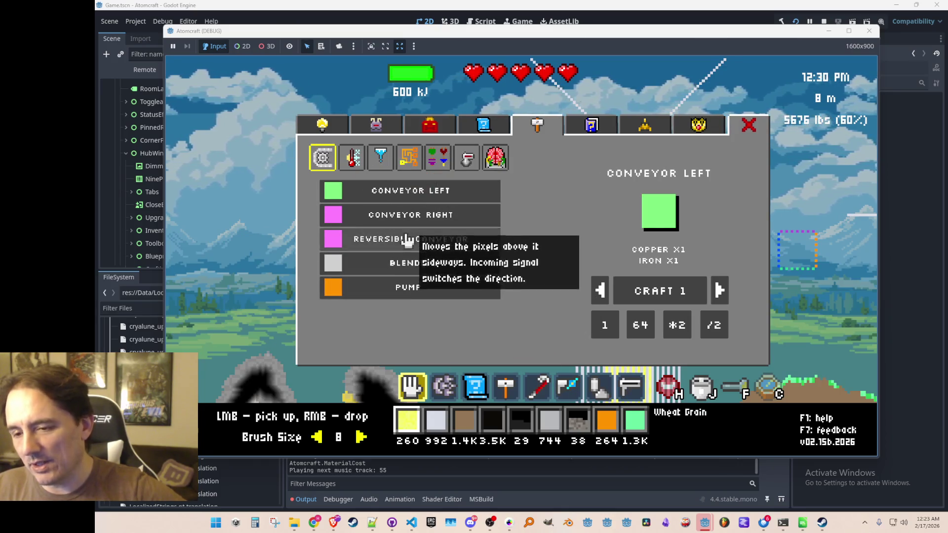
- Compare the Conveyor Left, Reversible Conveyor, Blender, Pump and Conveyor Right recipes
click(417, 215)
click(416, 239)
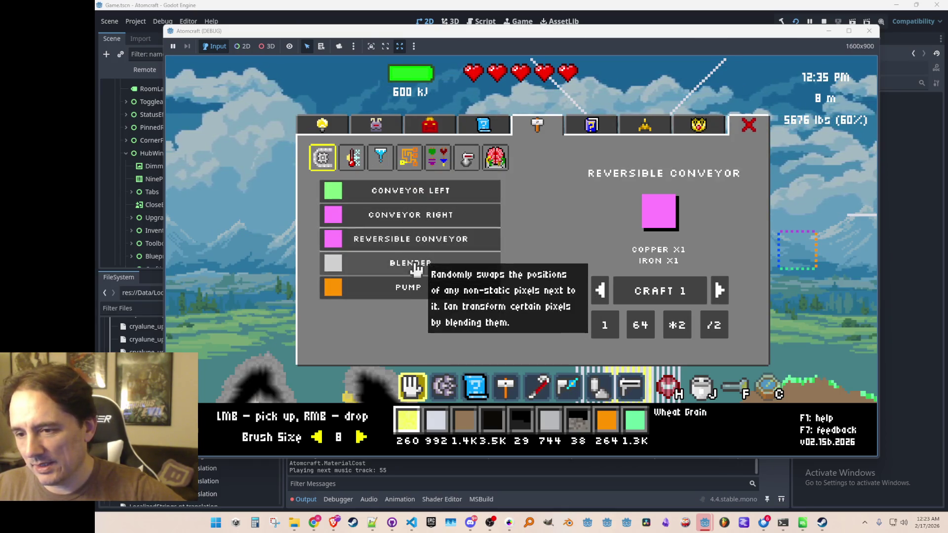
click(415, 264)
click(413, 288)
click(416, 265)
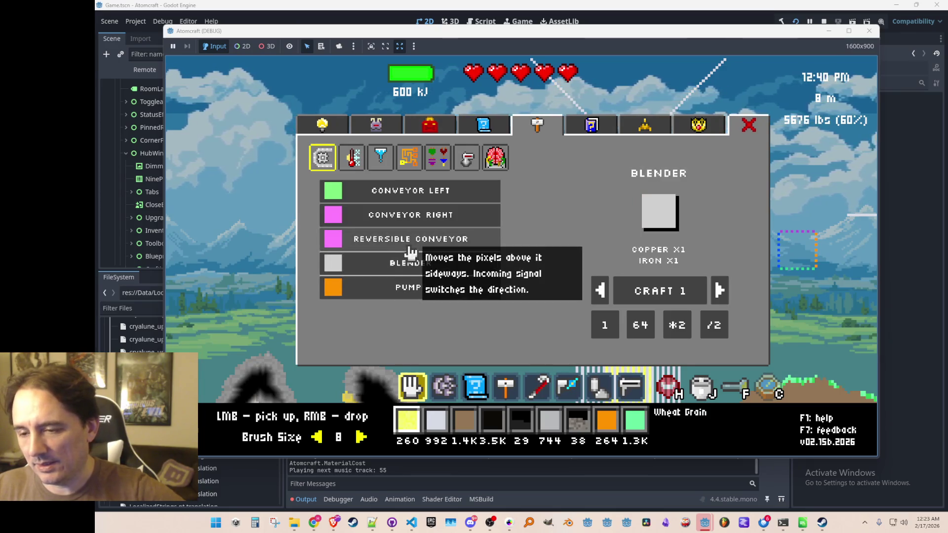
click(395, 196)
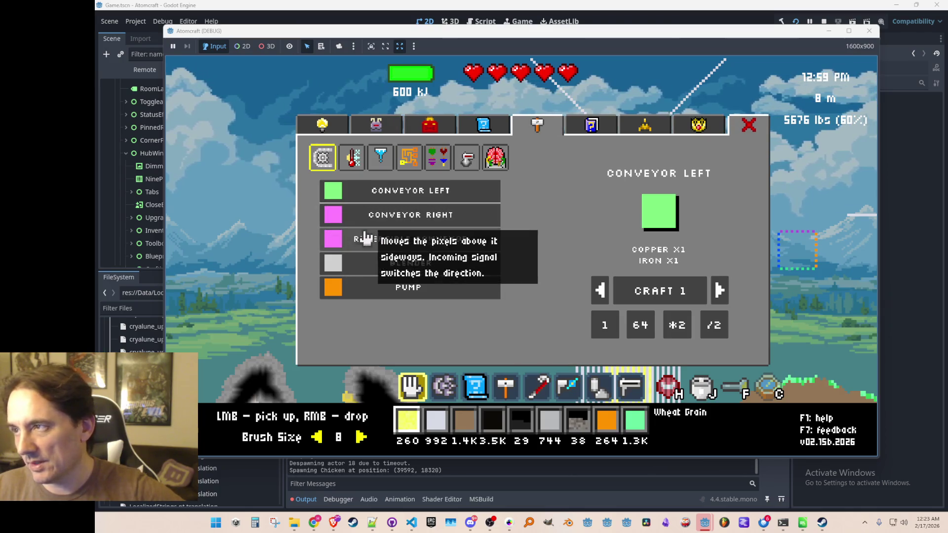
click(363, 243)
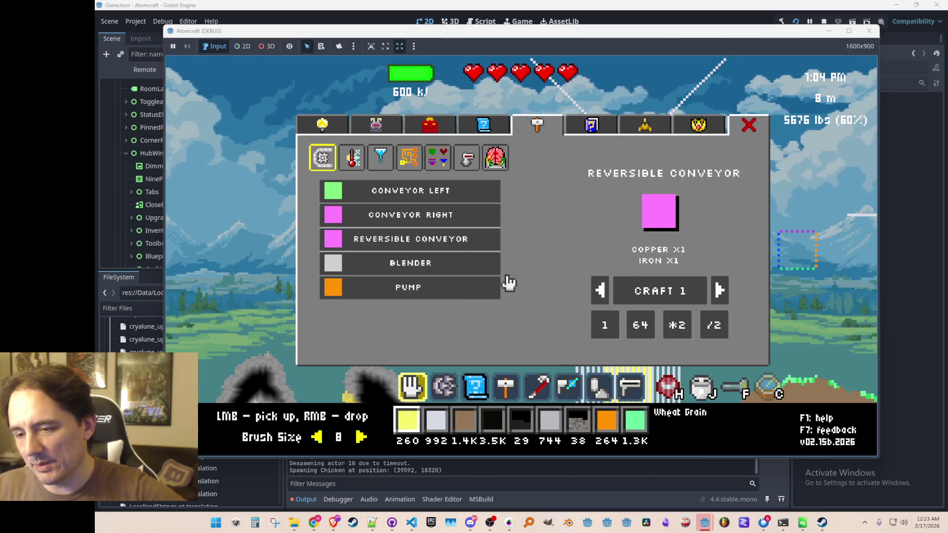
click(384, 270)
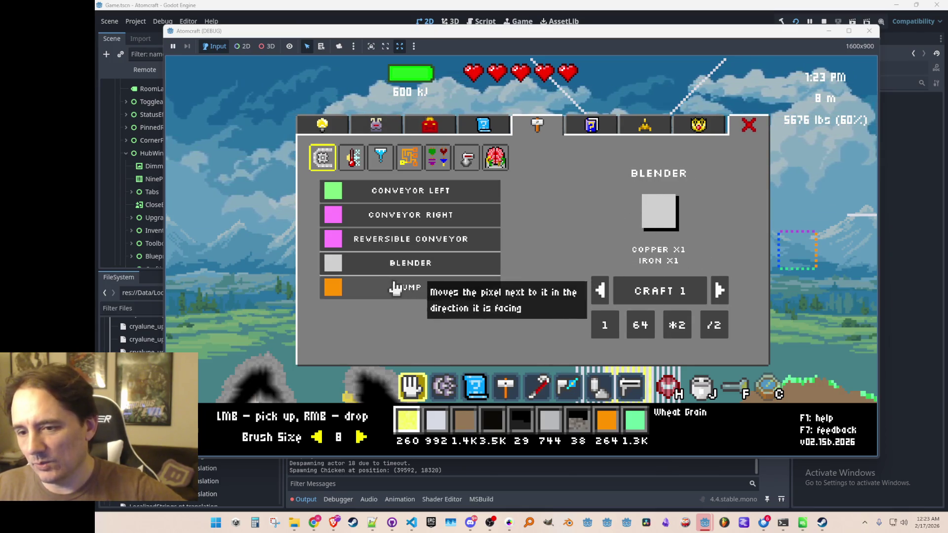
click(455, 290)
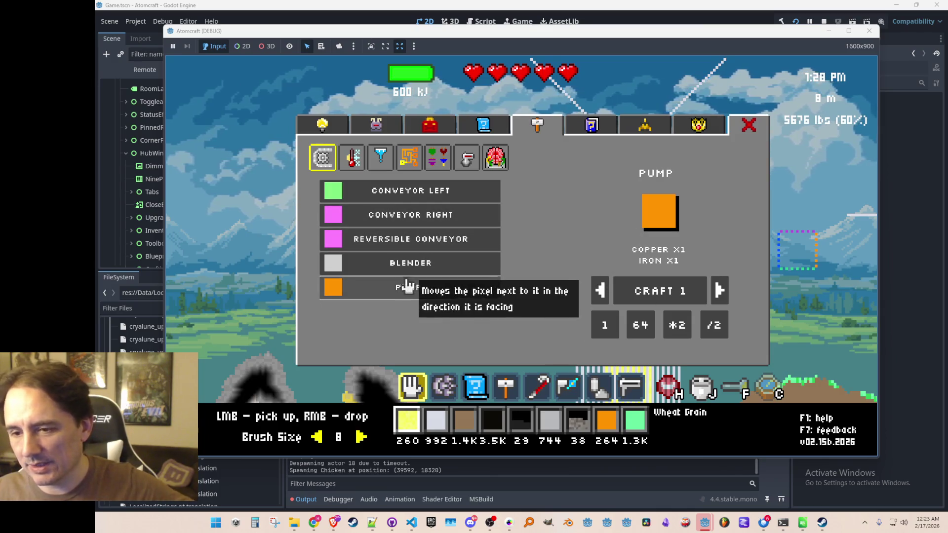
click(427, 258)
click(427, 247)
click(420, 284)
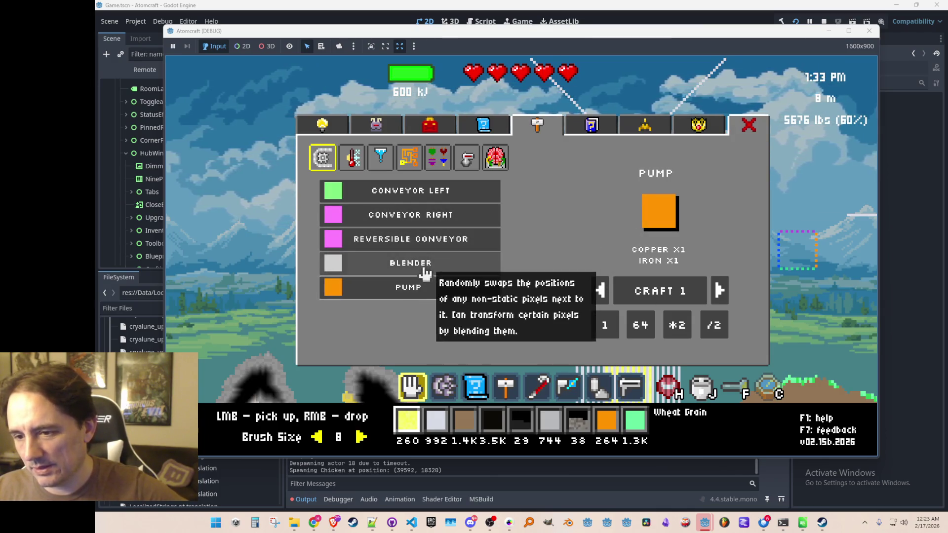
click(425, 267)
click(441, 242)
click(440, 217)
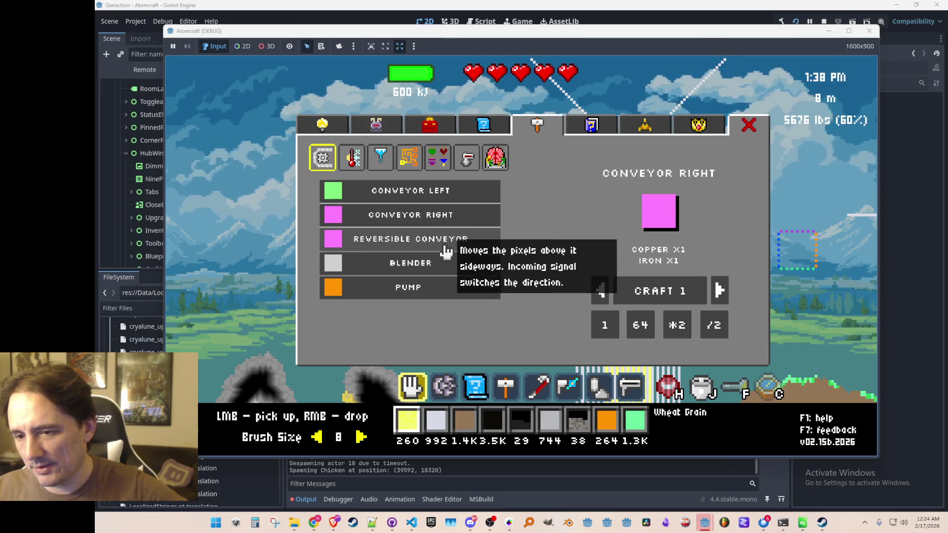
- View the heating and cooling items, including the Cooling Element recipe
click(350, 158)
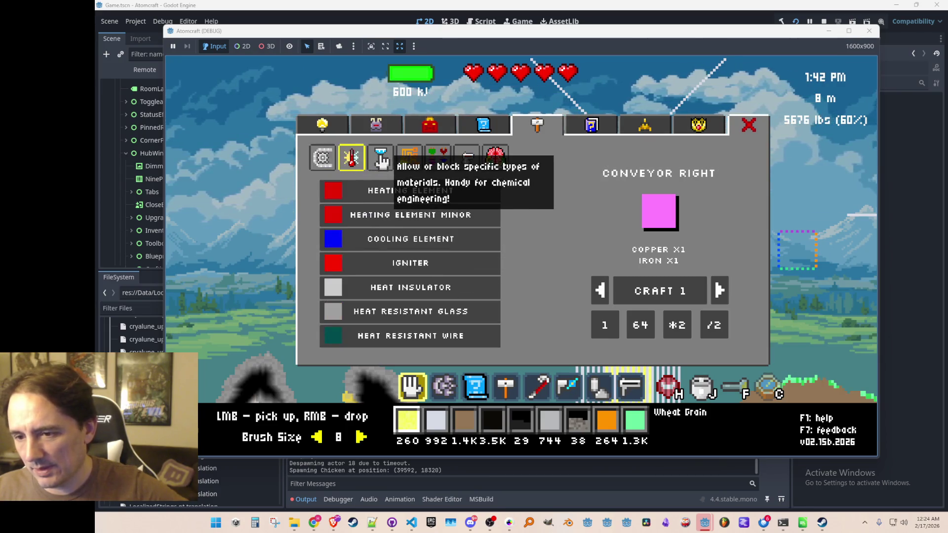
click(395, 225)
click(427, 198)
click(420, 239)
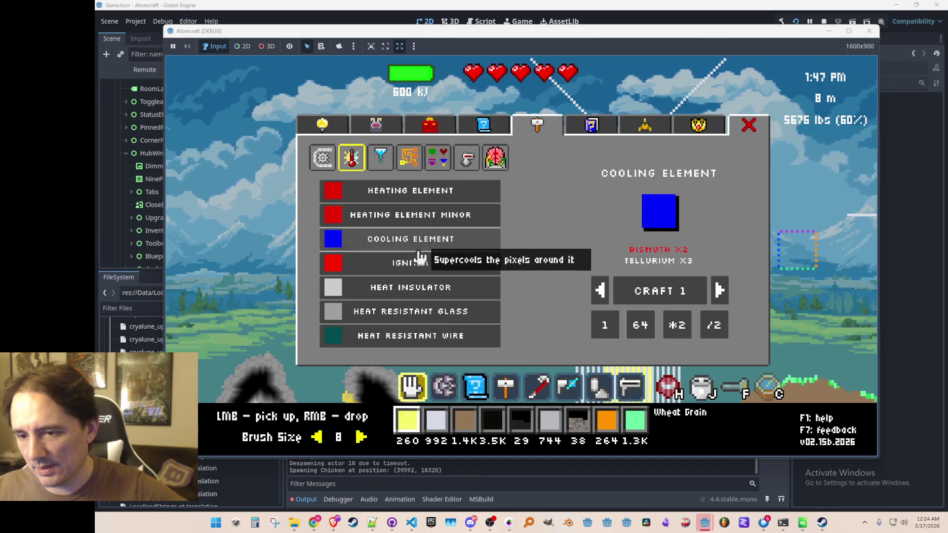
- Compare the Sensor, Door and Switch recipes, then show the saved blueprints list
click(381, 158)
click(409, 158)
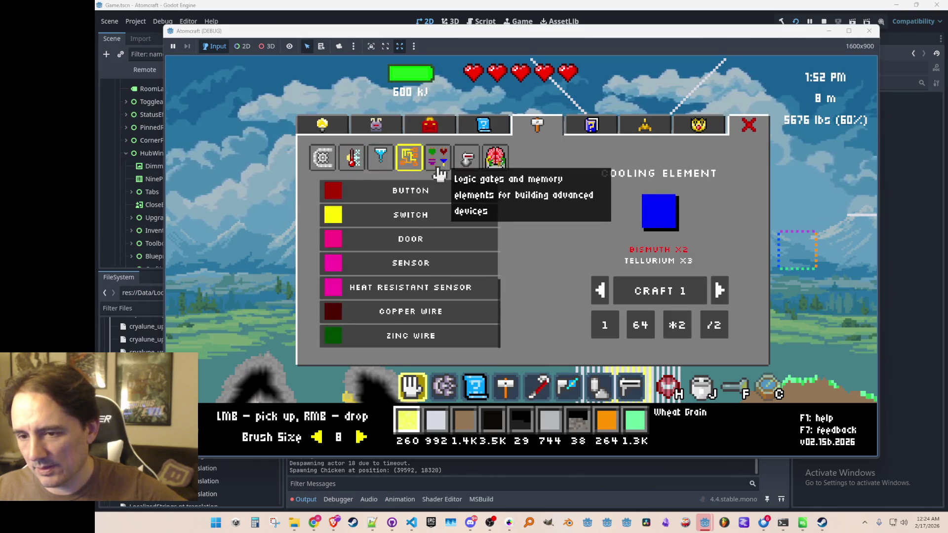
click(413, 216)
click(418, 241)
click(417, 263)
click(417, 288)
click(417, 239)
click(434, 210)
click(433, 198)
click(430, 221)
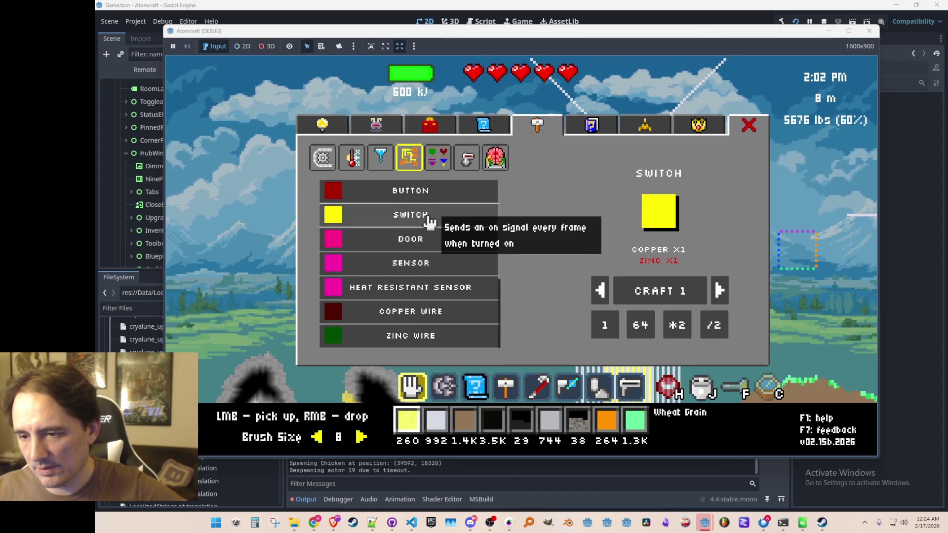
click(423, 244)
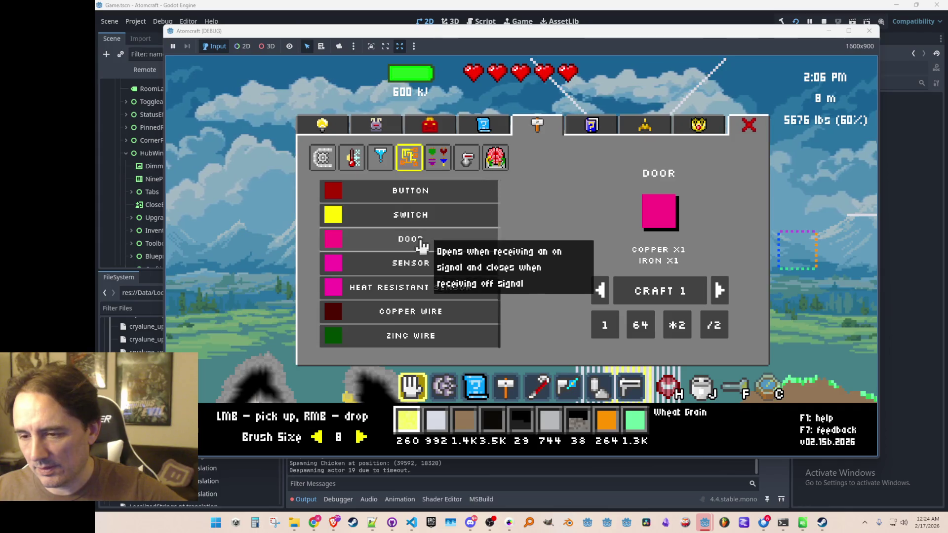
click(420, 263)
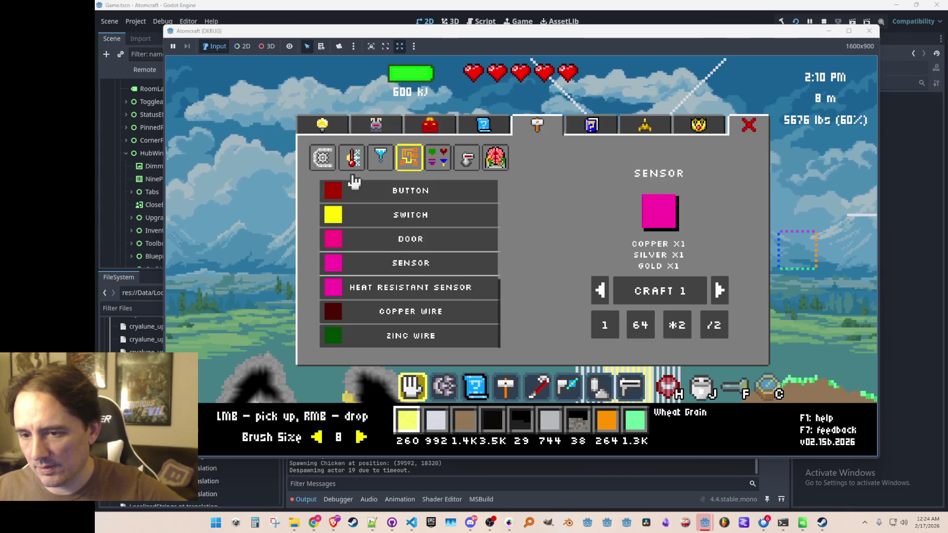
click(324, 159)
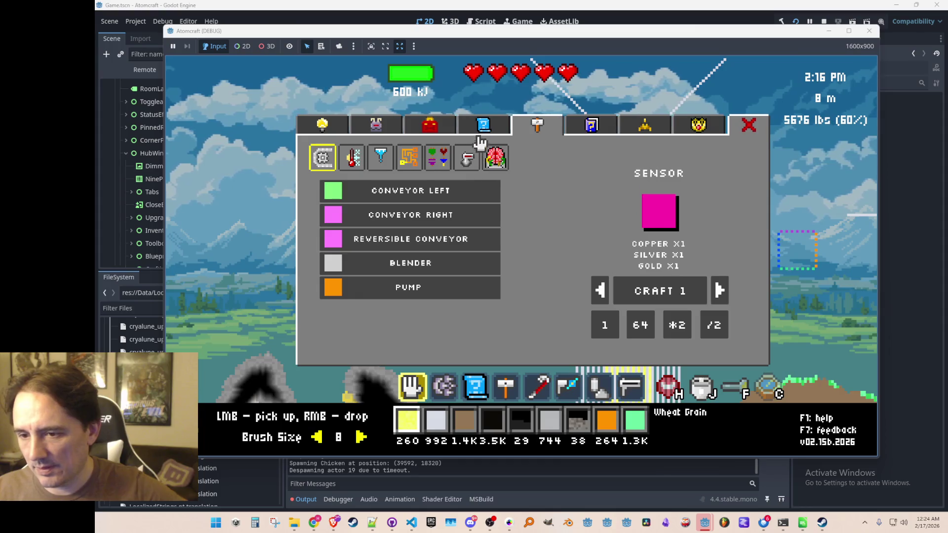
click(465, 130)
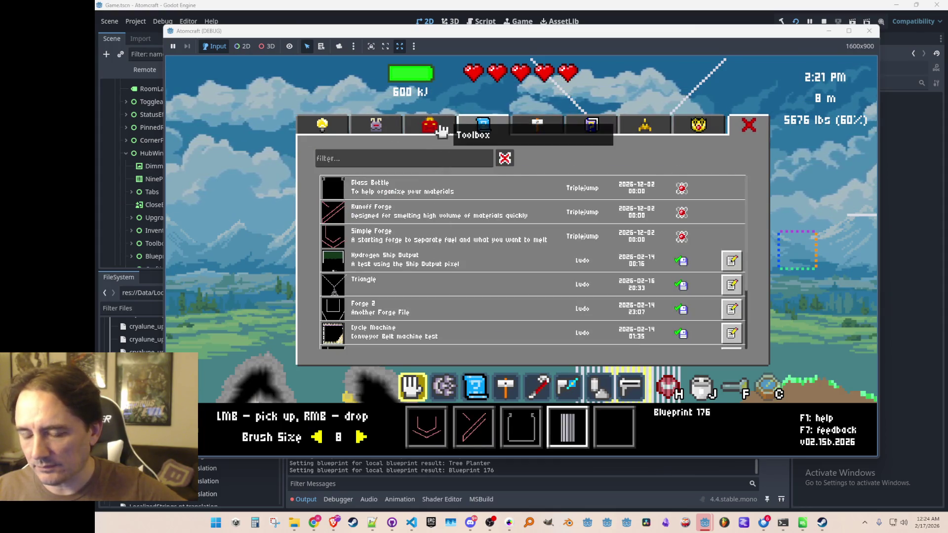
- Go to the shop, scroll down to the Chisel and buy it
click(442, 131)
click(373, 126)
click(322, 125)
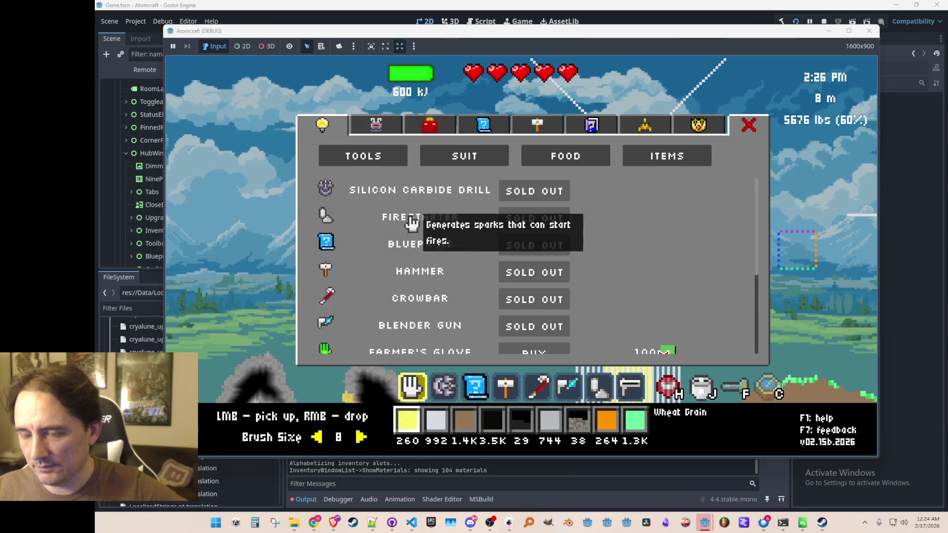
scroll(440, 250, down, 5)
scroll(452, 264, up, 5)
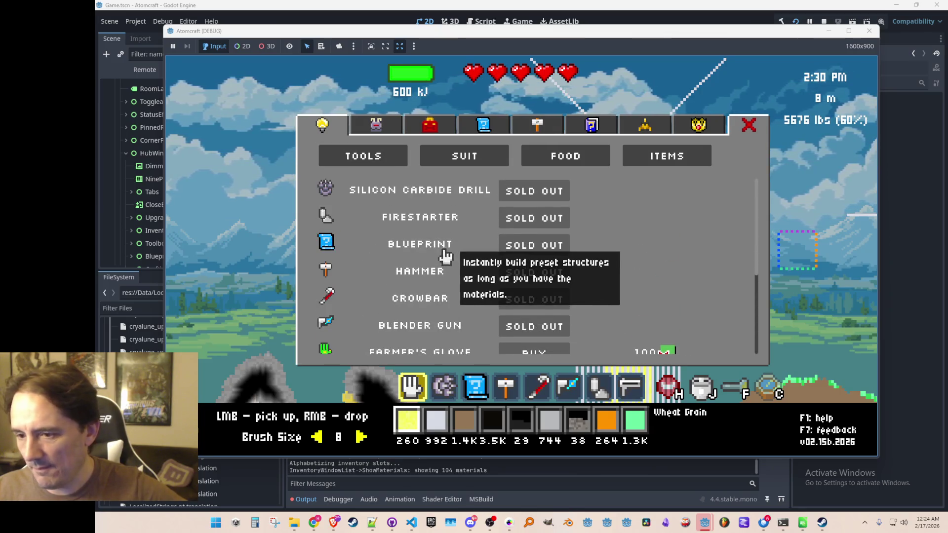
scroll(444, 256, down, 5)
scroll(452, 296, up, 2)
scroll(457, 302, down, 2)
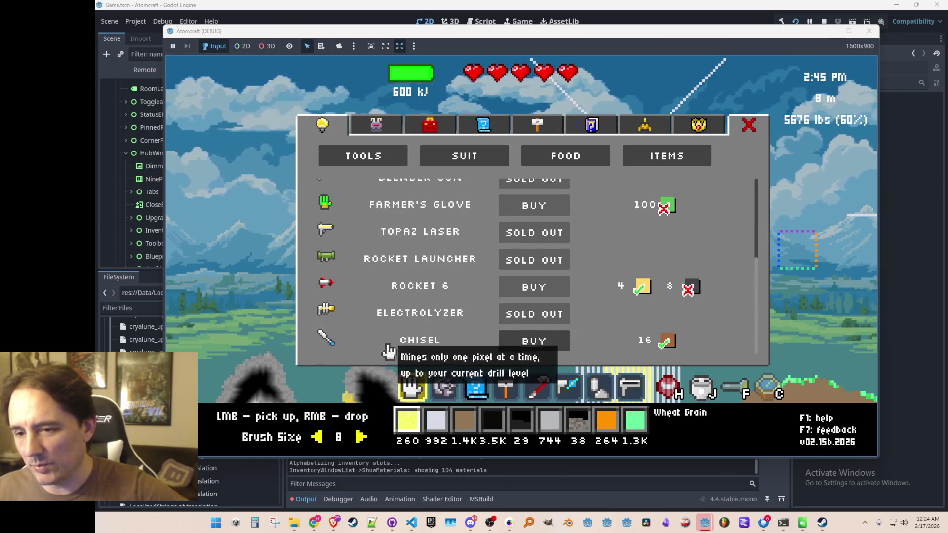
click(525, 343)
- Check the inventory for the new Chisel and close the menu
key(Escape)
key(Tab)
click(435, 127)
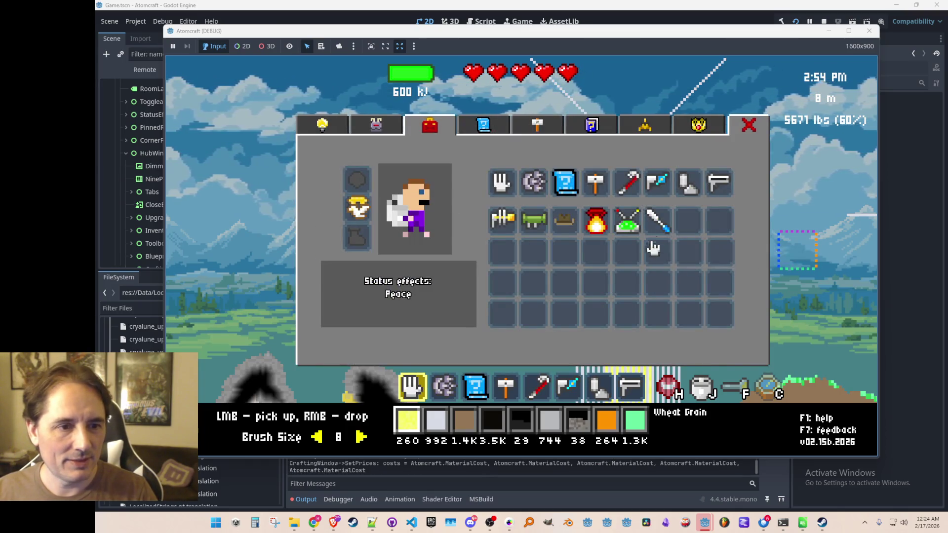
key(Tab)
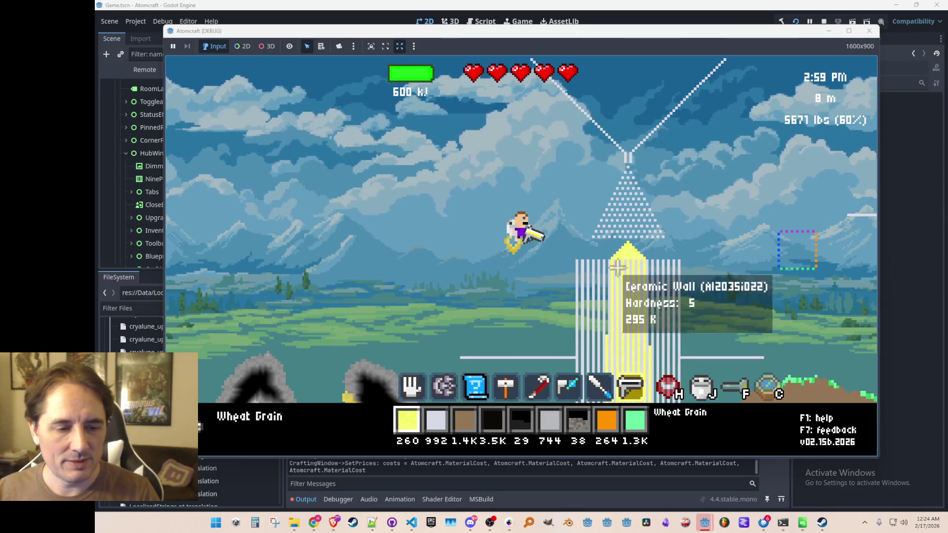
- Equip the Chisel, fly left and chip pixels off the granite spire
key(7)
key(a)
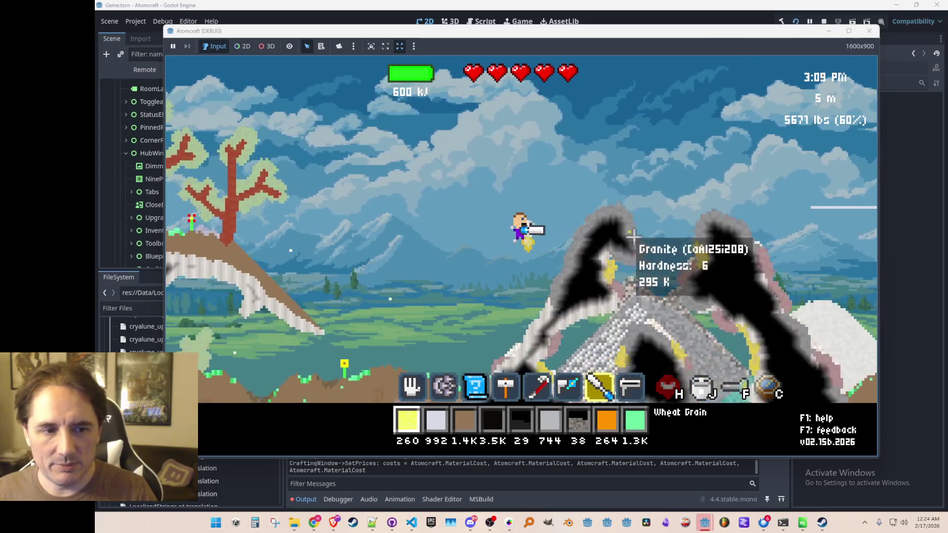
click(625, 224)
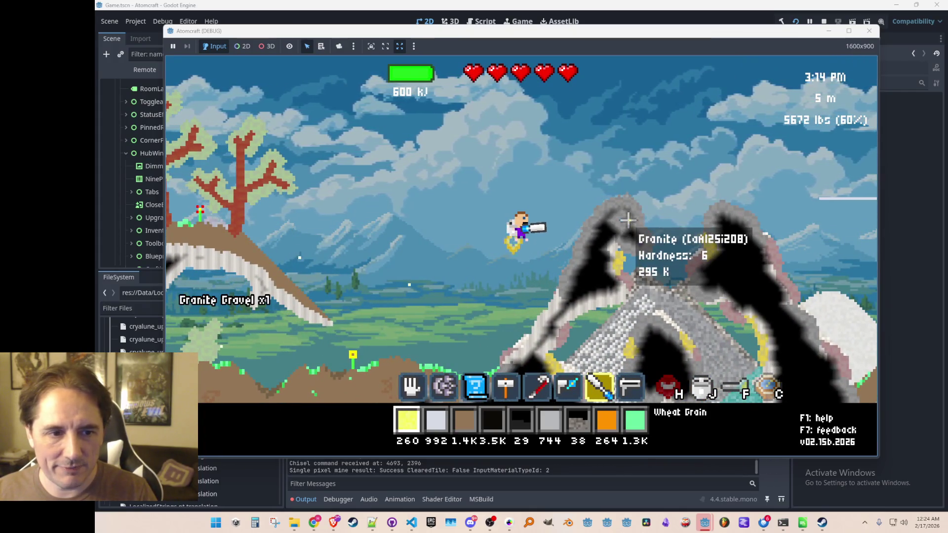
scroll(652, 232, up, 2)
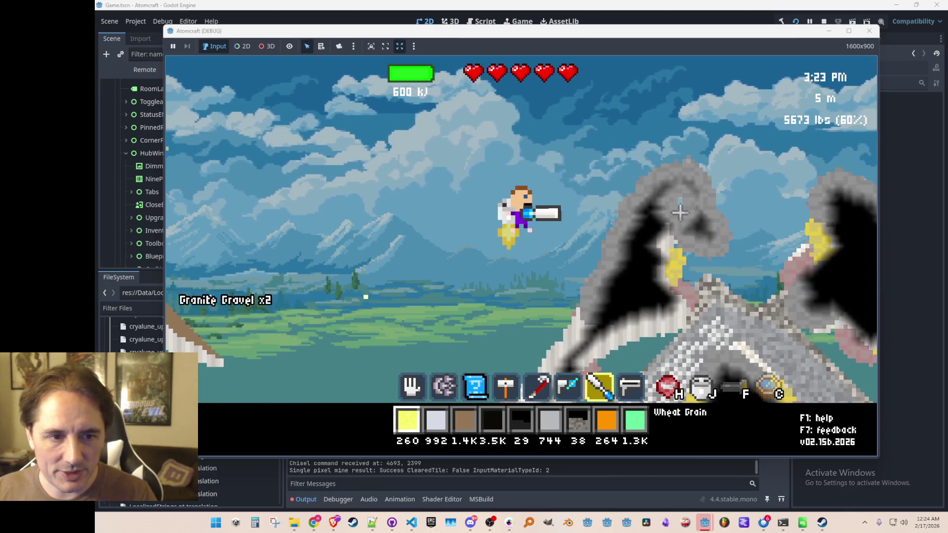
click(680, 215)
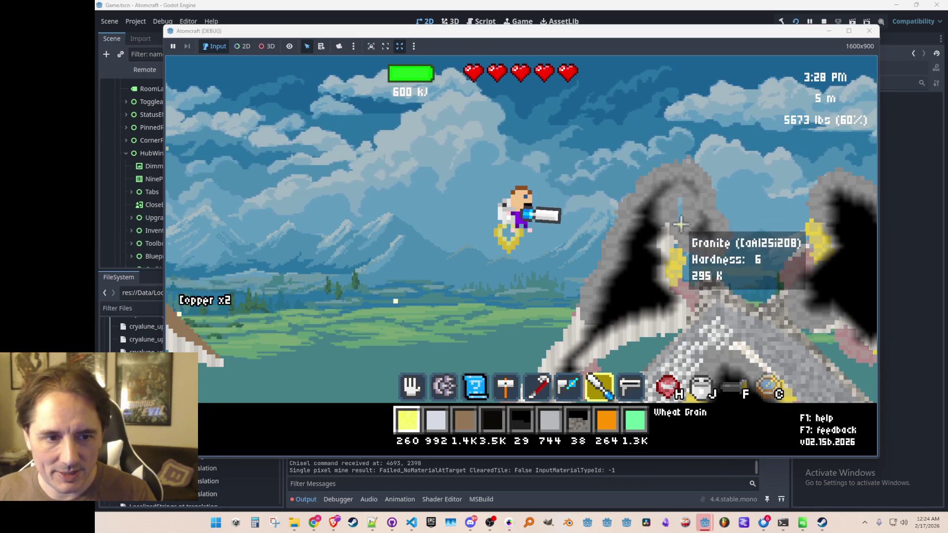
click(682, 236)
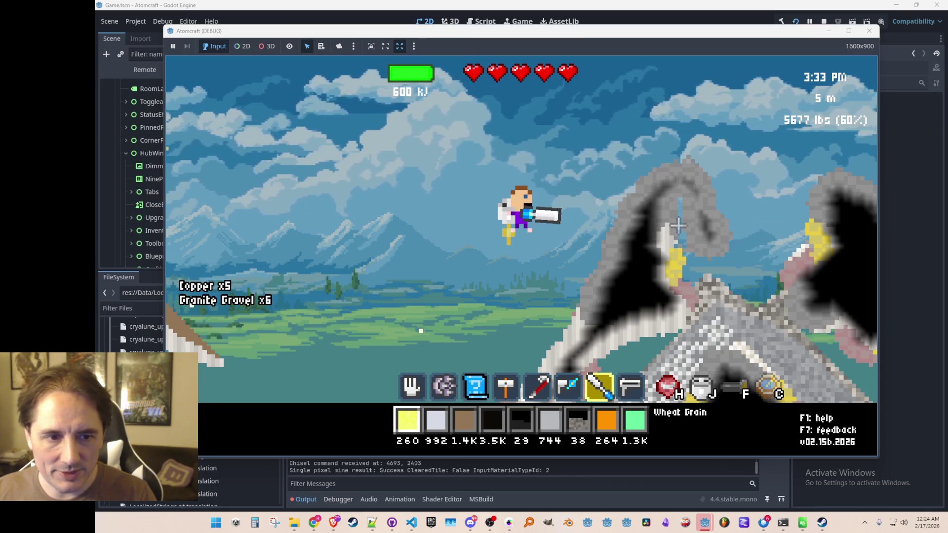
click(683, 256)
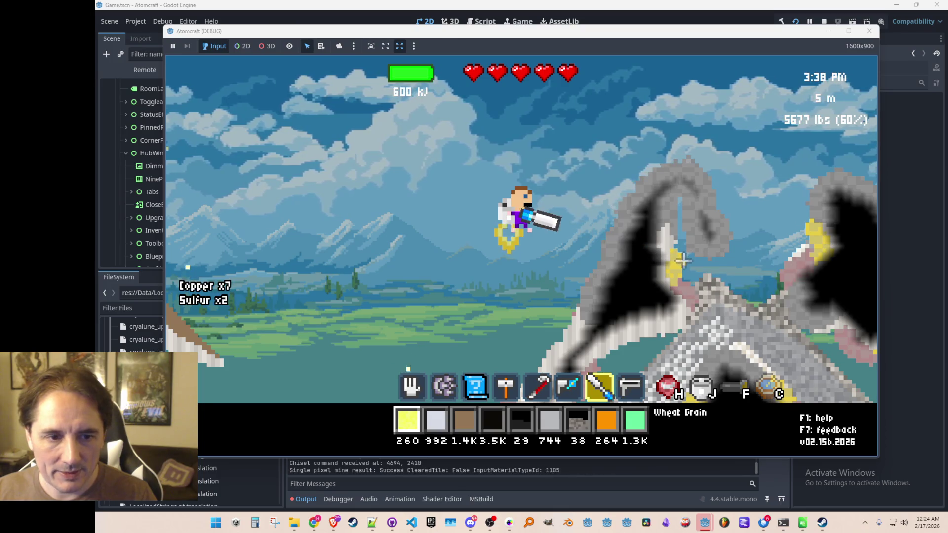
- Chisel more granite near the spire top, then select Crude Oil and the pick-up hand
click(672, 190)
click(660, 191)
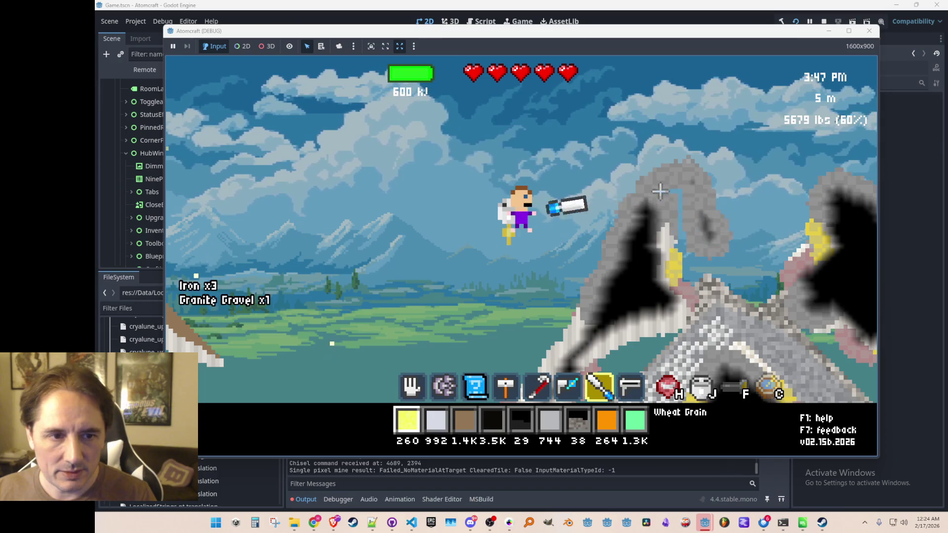
click(658, 179)
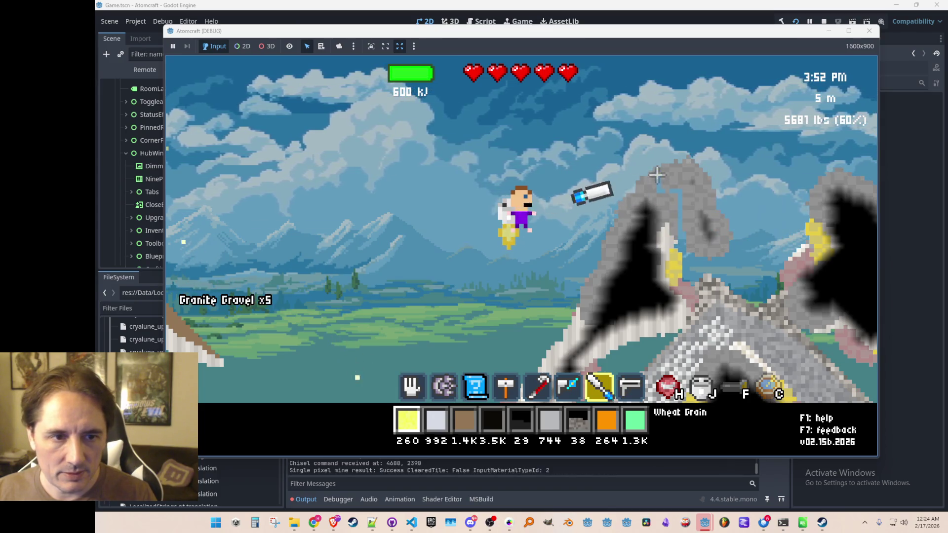
click(666, 192)
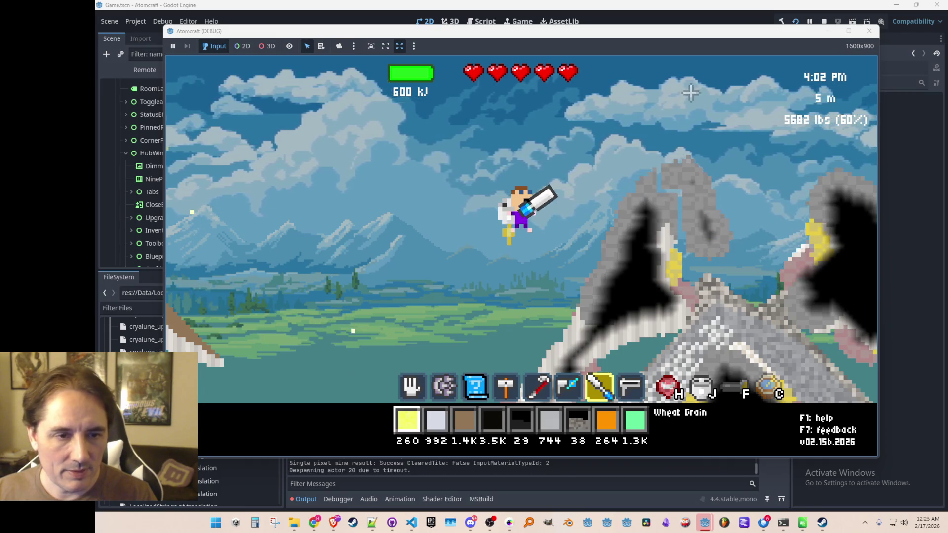
scroll(682, 139, down, 3)
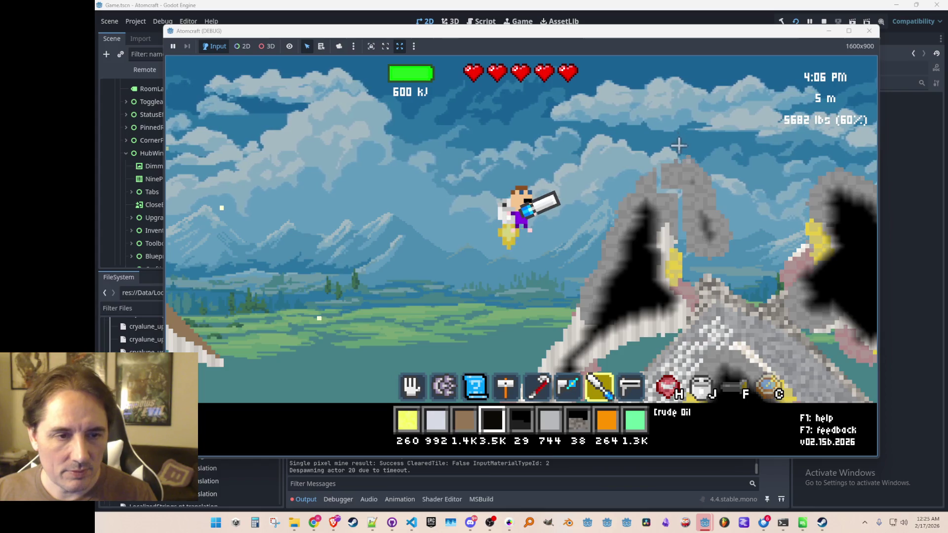
scroll(673, 129, up, 6)
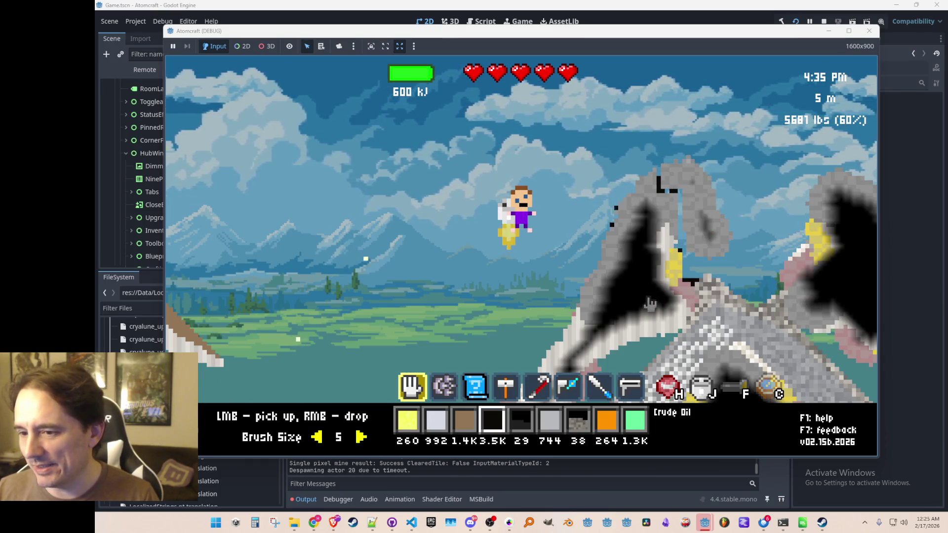
- Raise the pick-up brush to size 6 and scoop up Crude Oil and Limestone Gravel
scroll(657, 298, down, 1)
scroll(657, 297, up, 1)
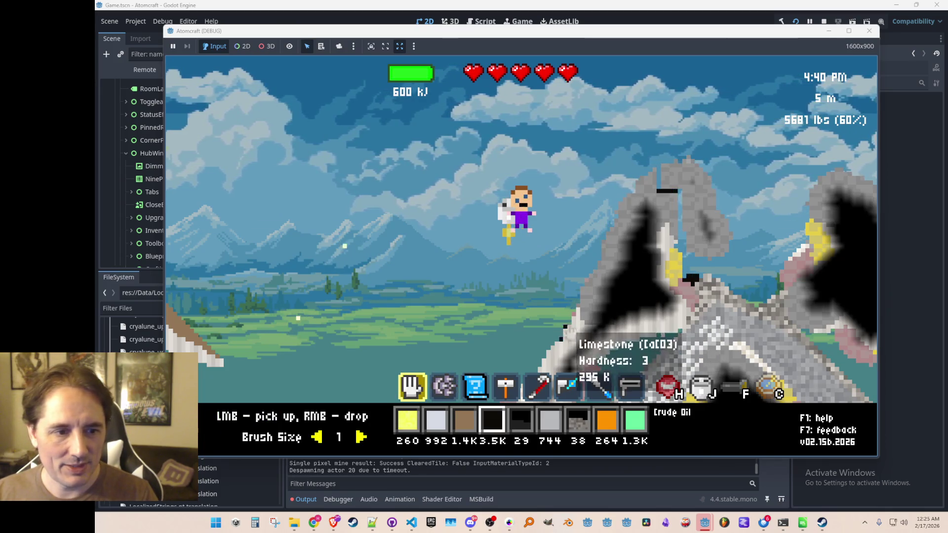
key(equal)
key(equal)
key(equal)
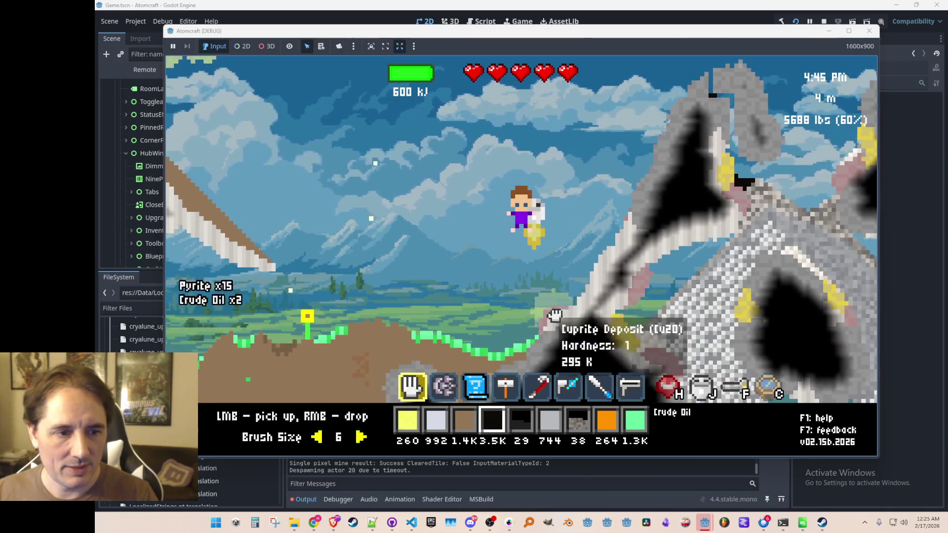
key(minus)
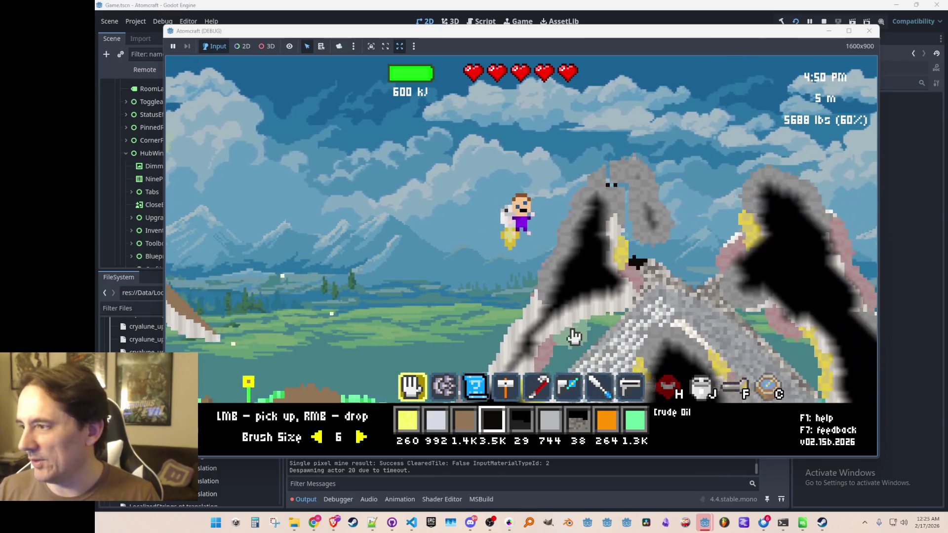
key(d)
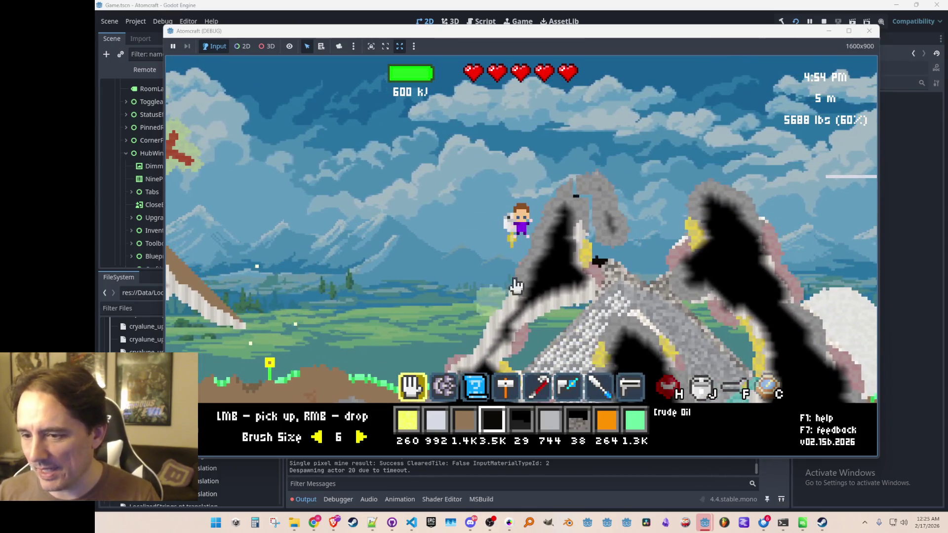
click(595, 260)
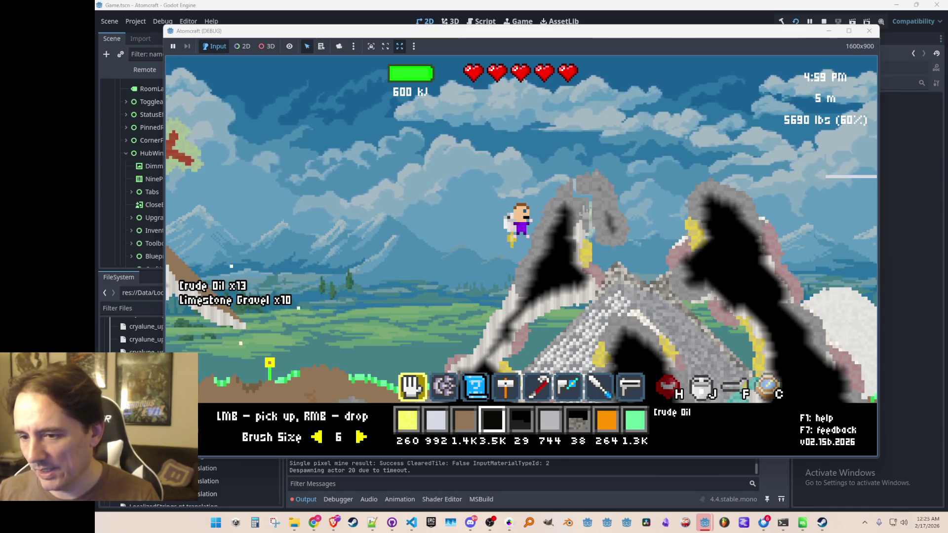
key(equal)
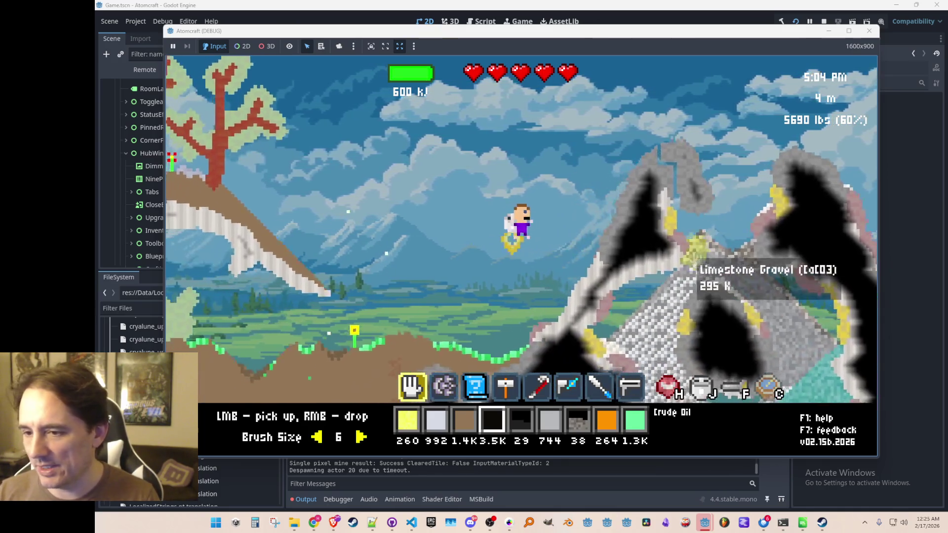
- Equip the chisel and chip at the rocks while flying left and right
key(7)
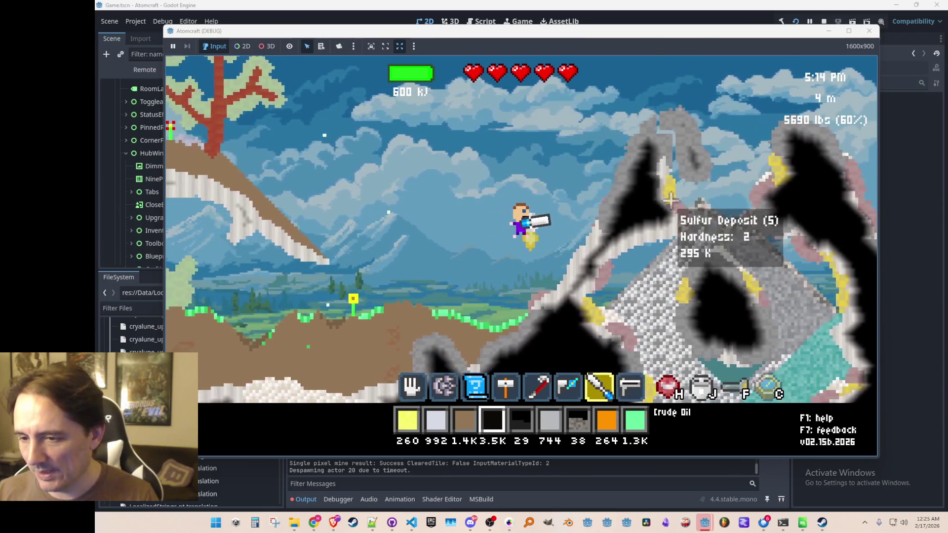
click(689, 177)
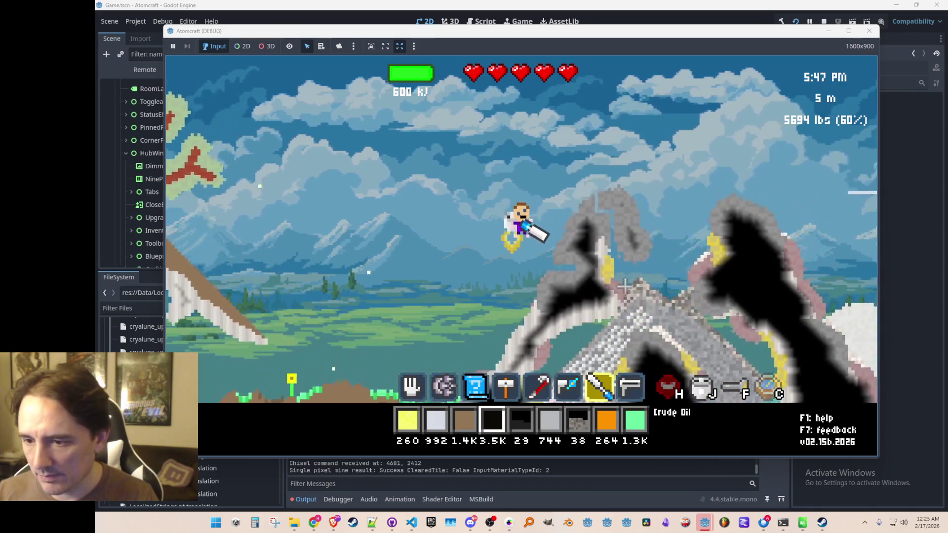
click(614, 101)
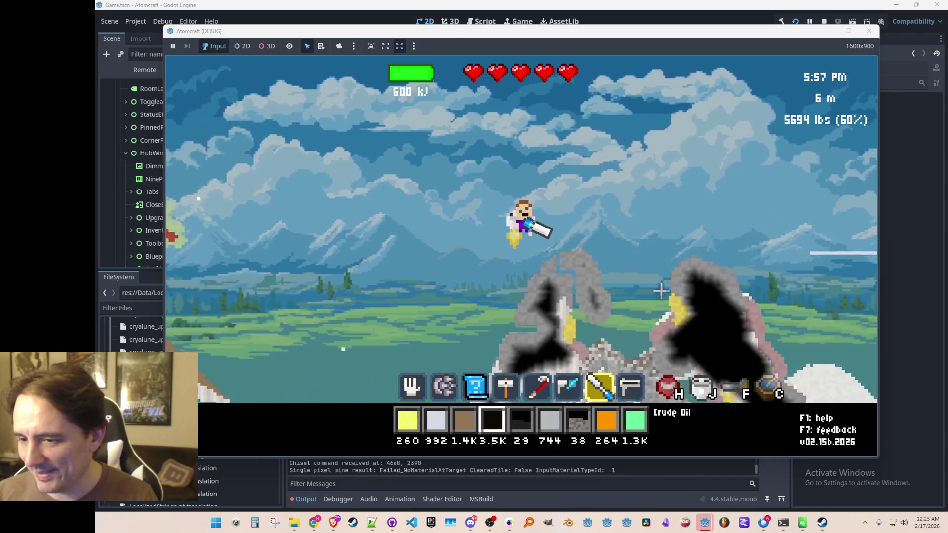
click(658, 232)
key(d)
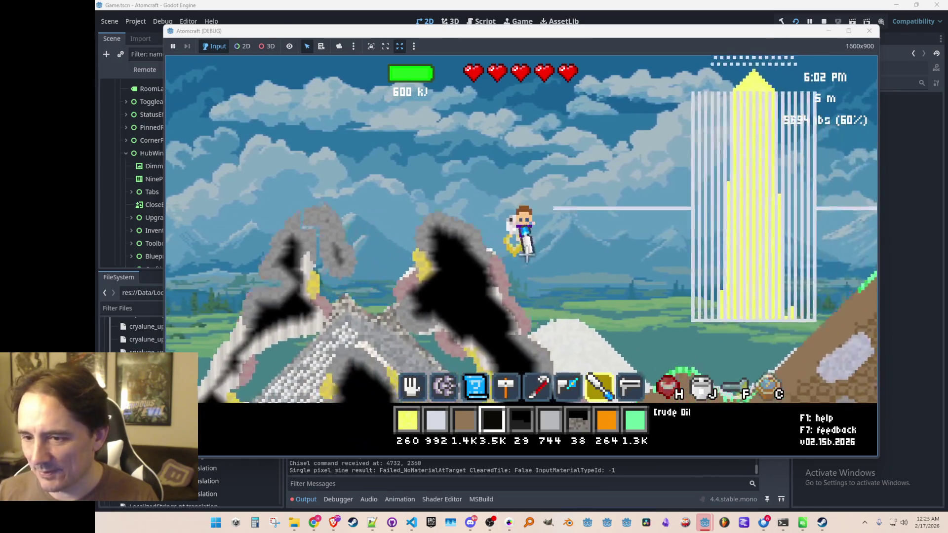
key(a)
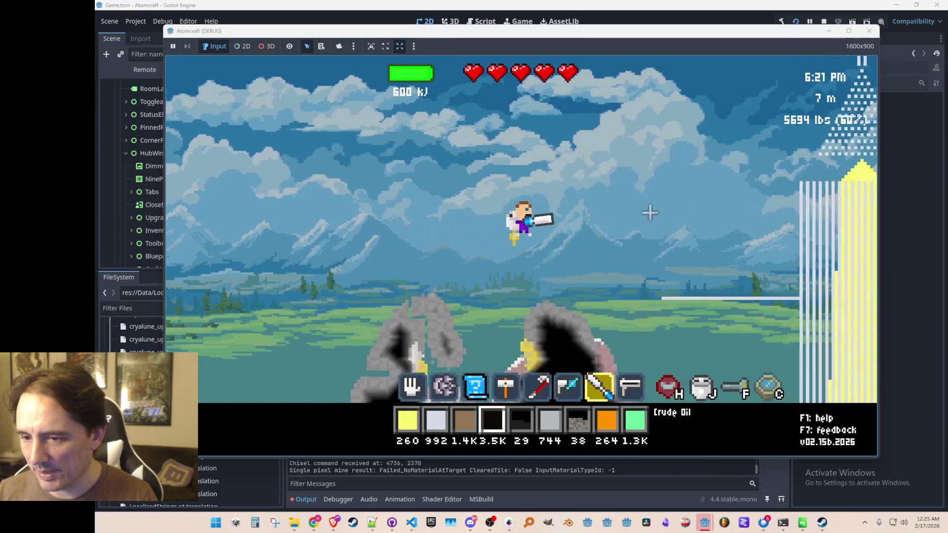
click(621, 248)
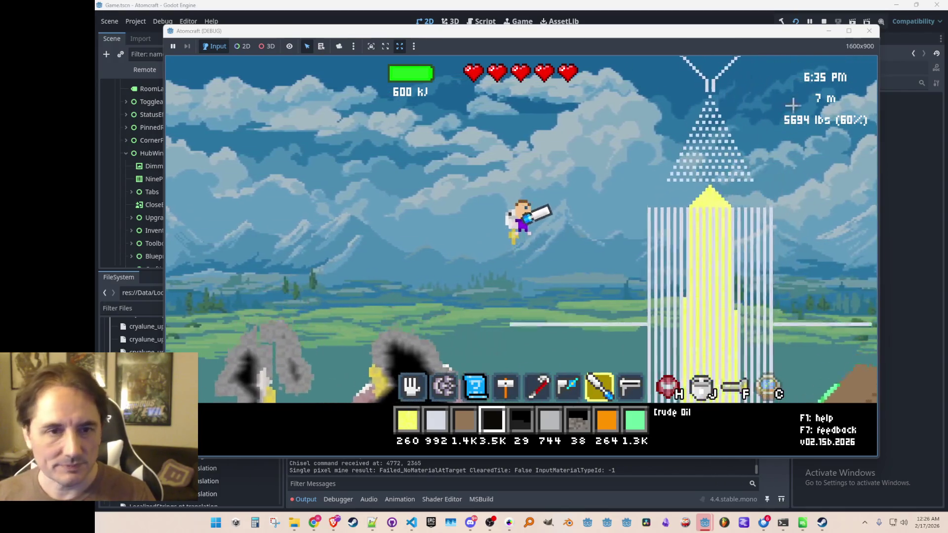
- View the discovered elements in the hub, stop the game with F8 and switch to Pro Motion NG
key(i)
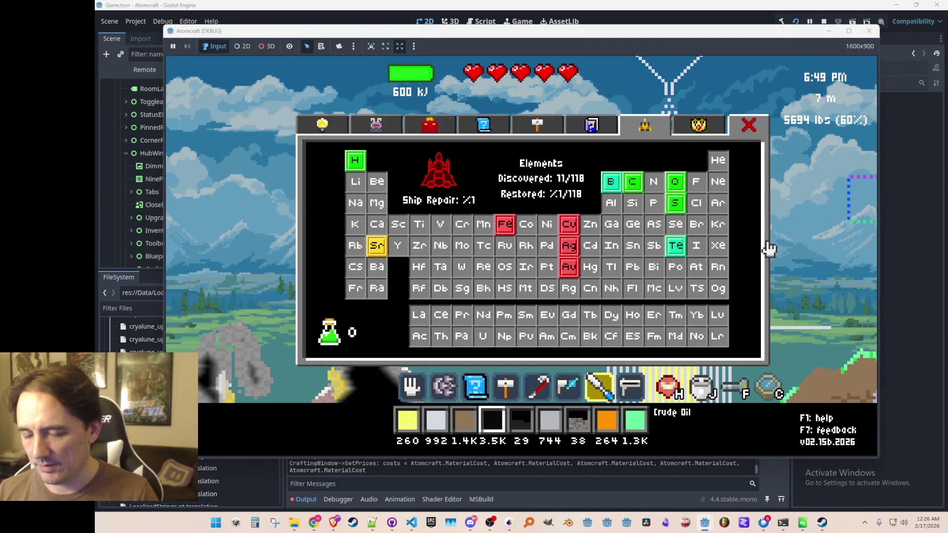
key(F8)
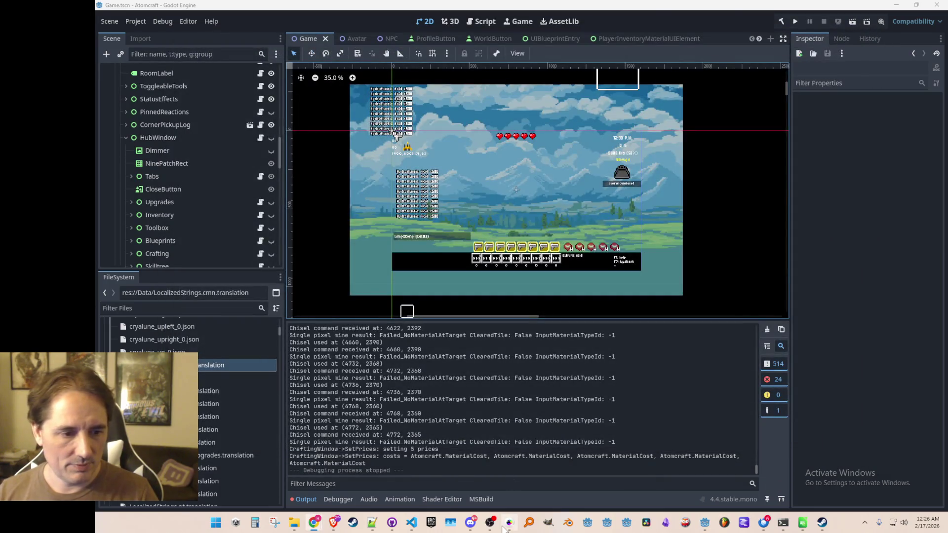
click(503, 527)
scroll(535, 248, down, 2)
scroll(534, 248, up, 2)
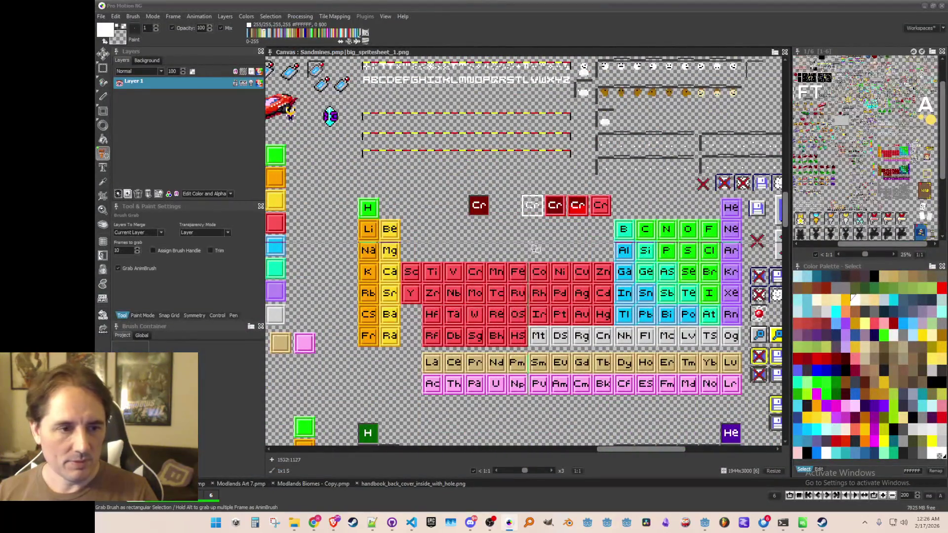
- Zoom and pan the spritesheet to magnify the row of Cr tile variants
scroll(535, 248, down, 1)
scroll(570, 227, up, 2)
scroll(571, 226, down, 1)
scroll(571, 226, up, 1)
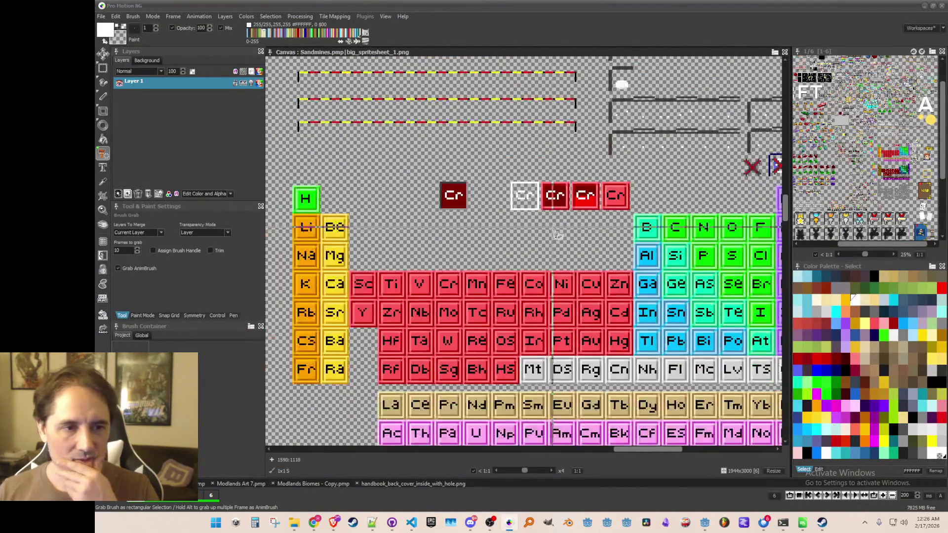
scroll(568, 226, up, 1)
drag(565, 226, 555, 245)
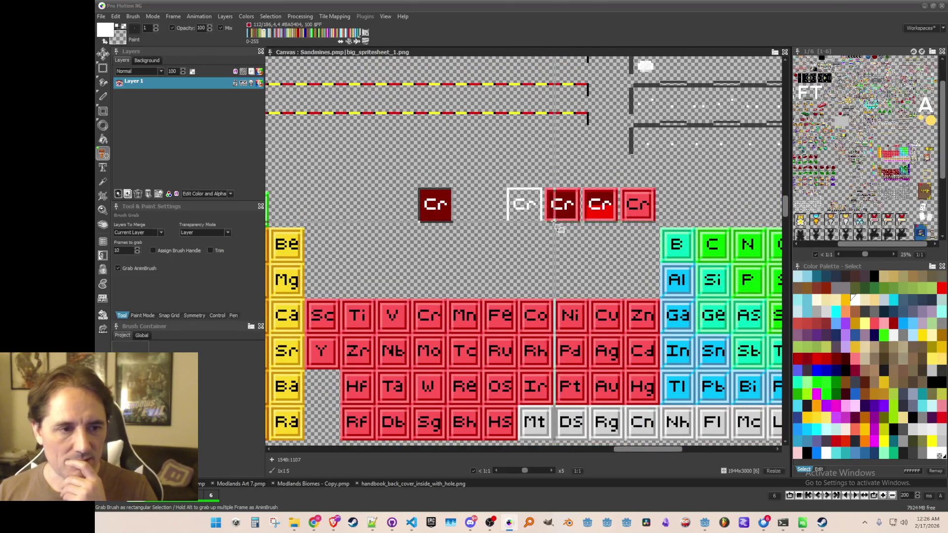
scroll(555, 245, down, 2)
scroll(546, 227, up, 1)
scroll(543, 222, up, 2)
scroll(543, 222, up, 1)
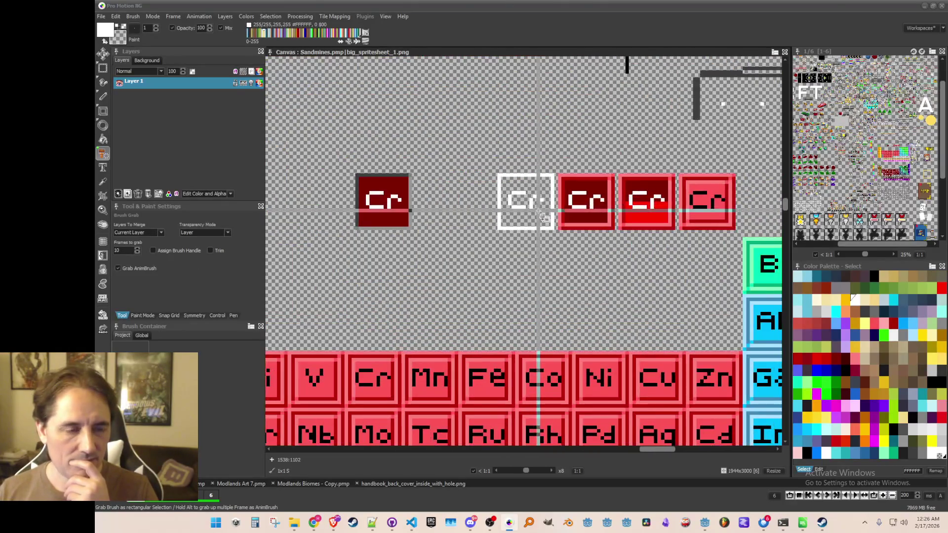
scroll(502, 204, down, 5)
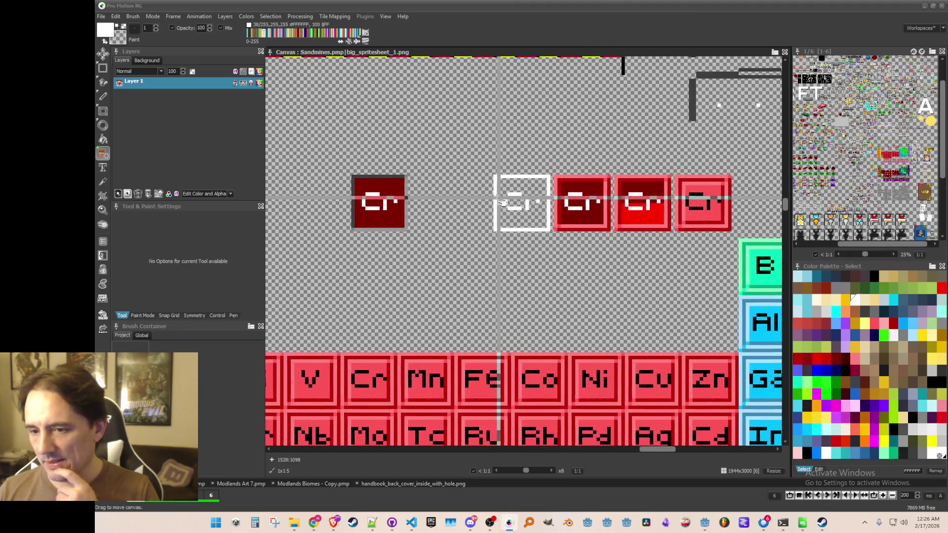
scroll(501, 236, up, 3)
scroll(509, 233, down, 3)
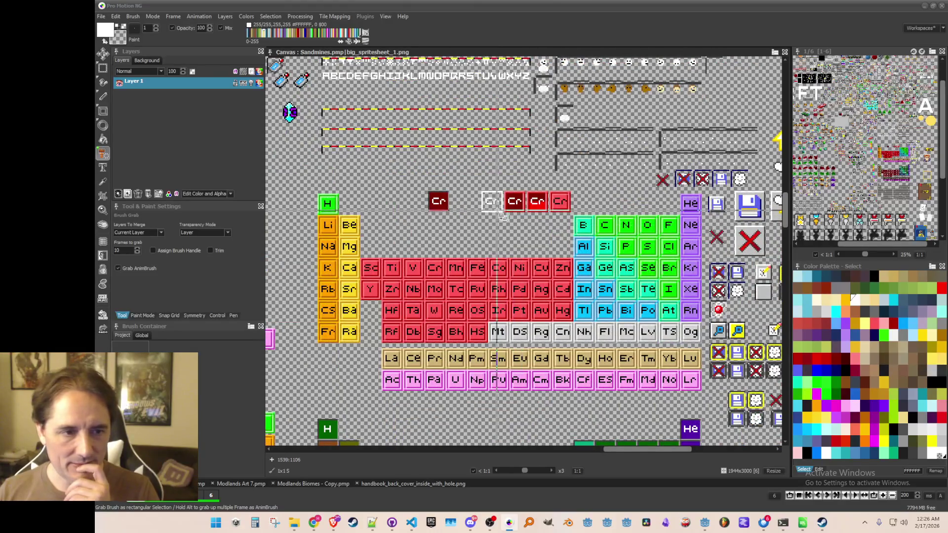
scroll(502, 215, up, 4)
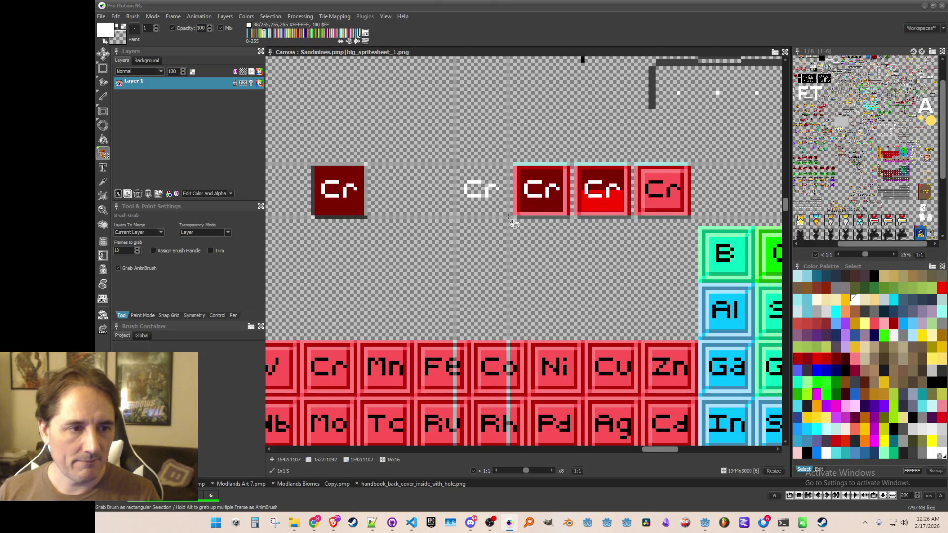
- Grab the white-outlined Cr tile as a brush and zoom back out to the periodic table
drag(509, 217, 509, 218)
scroll(482, 257, up, 1)
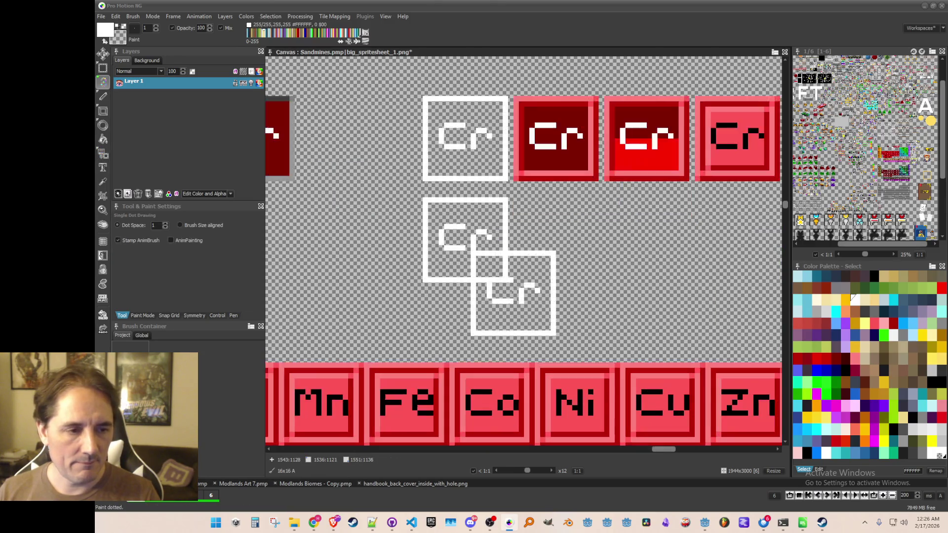
scroll(509, 208, down, 4)
drag(508, 202, 543, 288)
scroll(538, 216, down, 1)
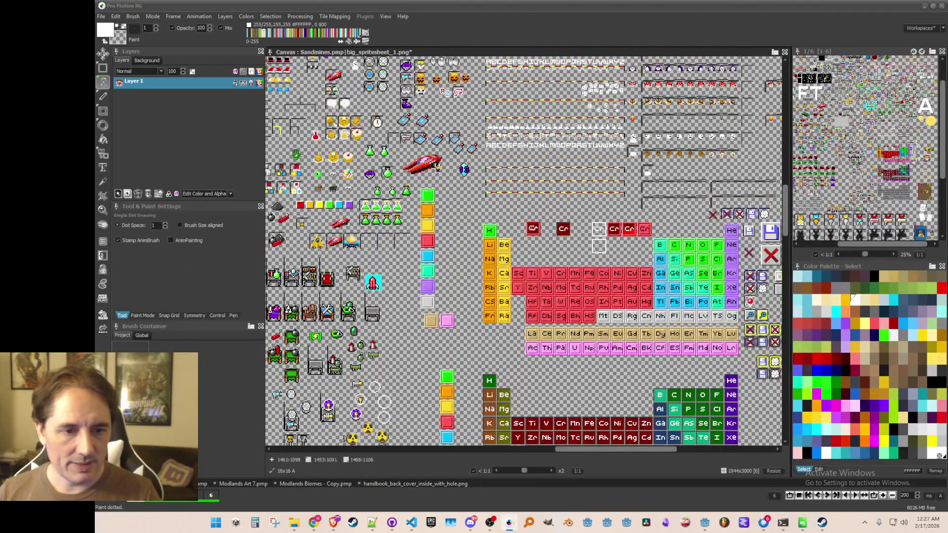
scroll(530, 232, up, 1)
scroll(548, 239, down, 1)
scroll(534, 218, up, 3)
scroll(513, 200, down, 1)
scroll(506, 193, up, 1)
- Grab the Cr tile as a brush, regrabbing it once for a tighter selection
scroll(504, 193, up, 2)
key(b)
scroll(489, 180, up, 2)
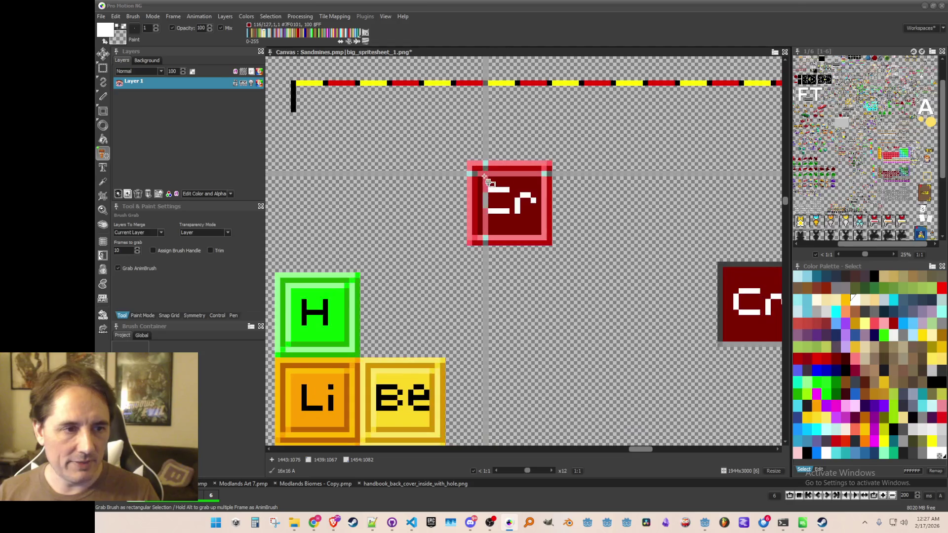
drag(484, 176, 538, 232)
key(b)
drag(479, 173, 540, 234)
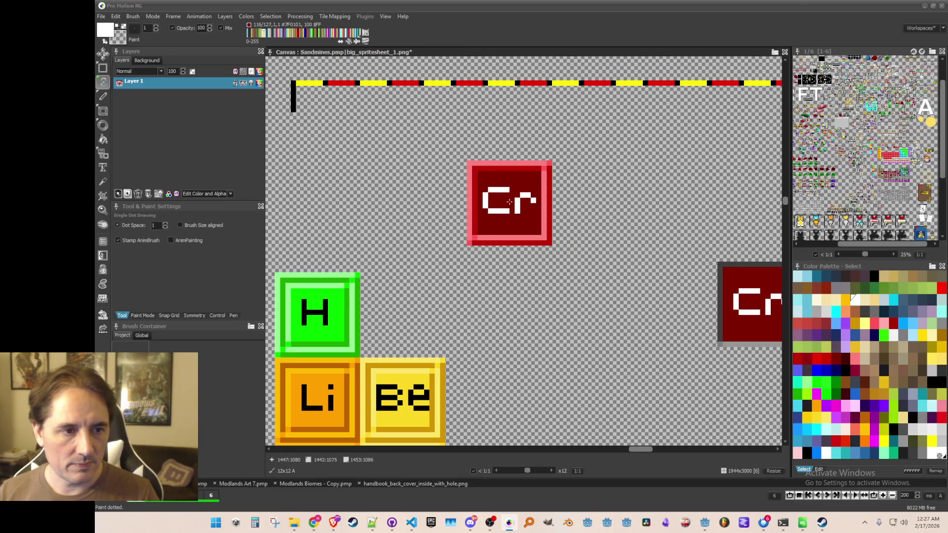
scroll(525, 231, down, 4)
scroll(491, 288, up, 2)
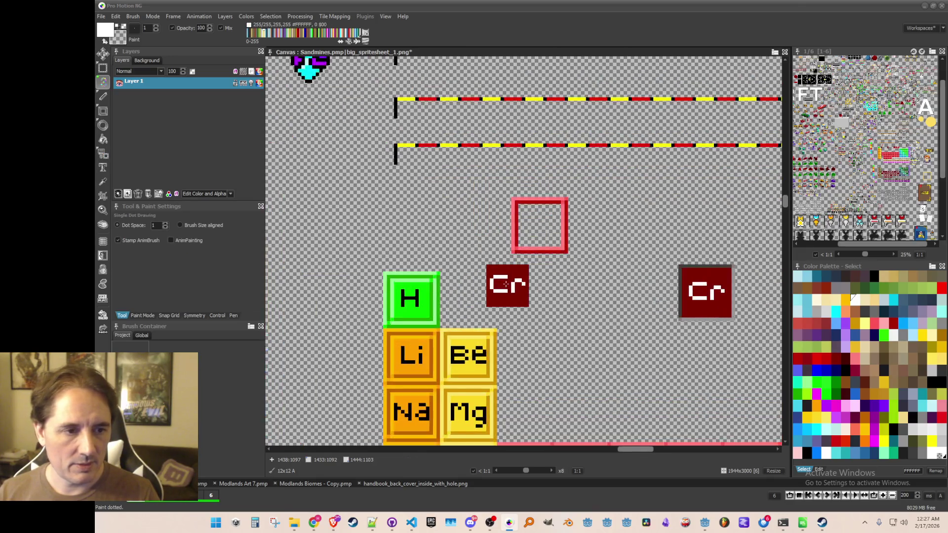
scroll(482, 286, up, 1)
- Grab the H tile, stamp it into the green square, then undo that stamp
key(b)
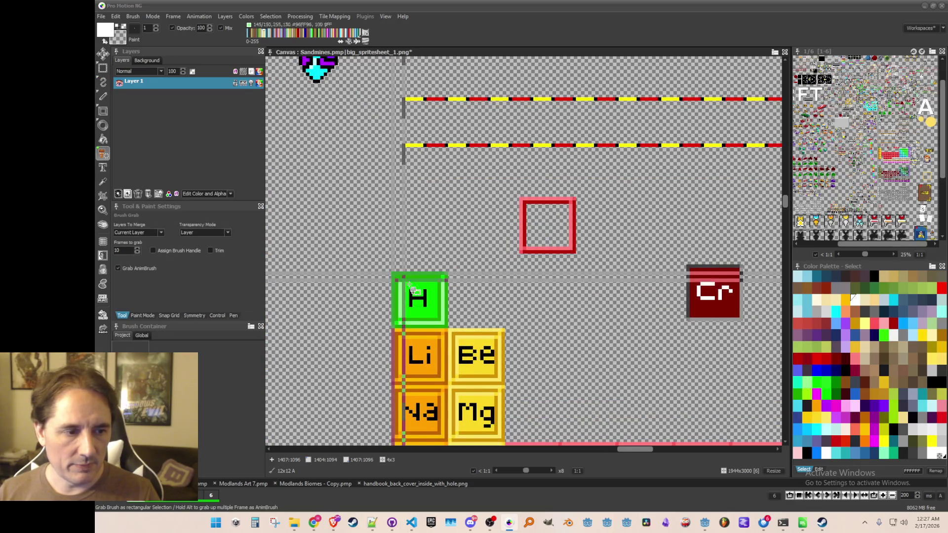
drag(448, 327, 447, 327)
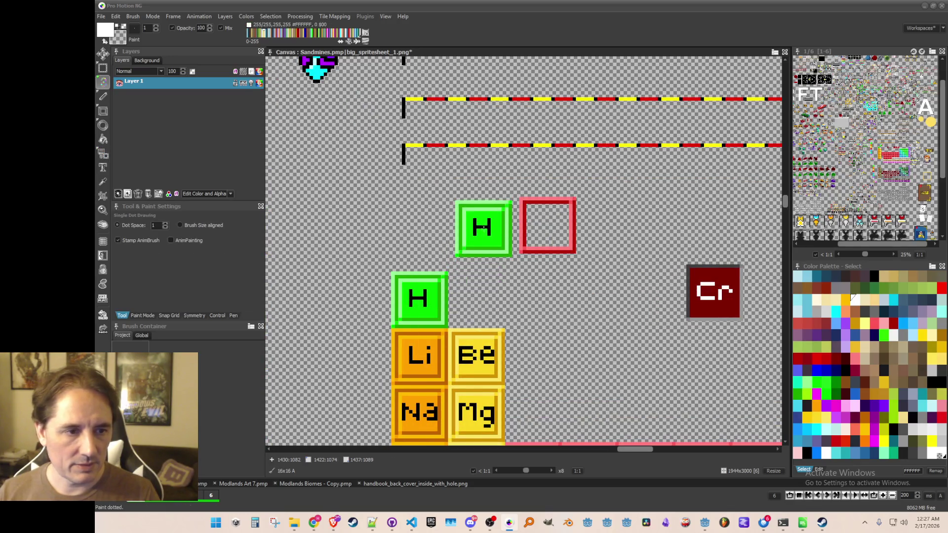
click(516, 253)
scroll(516, 249, up, 1)
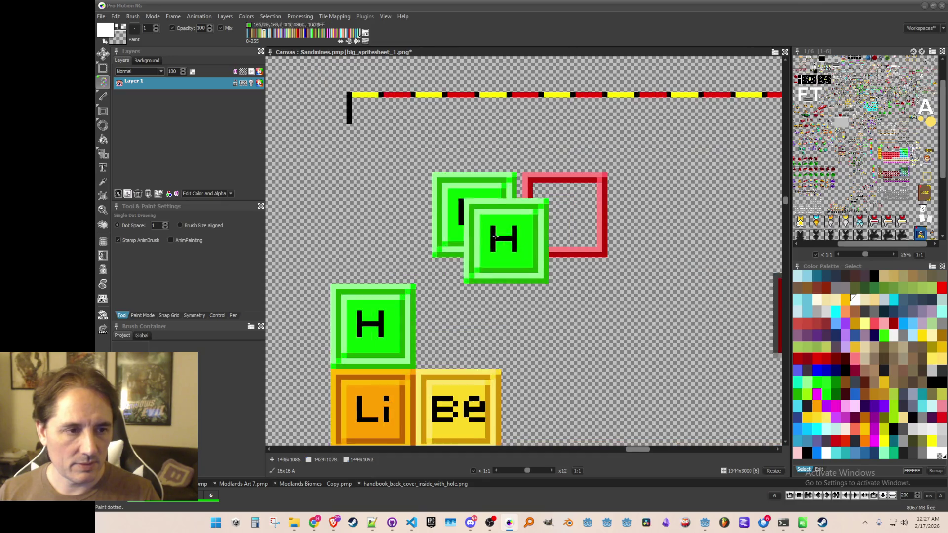
key(b)
key(ctrl+z)
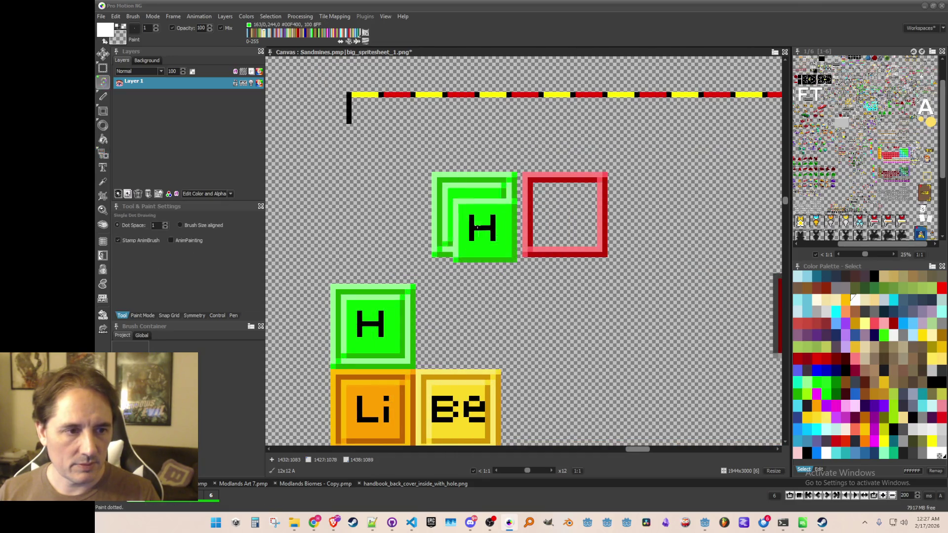
scroll(514, 257, down, 3)
scroll(533, 282, down, 2)
scroll(543, 277, down, 1)
scroll(593, 274, up, 1)
scroll(667, 273, down, 1)
scroll(668, 273, up, 1)
key(b)
scroll(444, 259, up, 2)
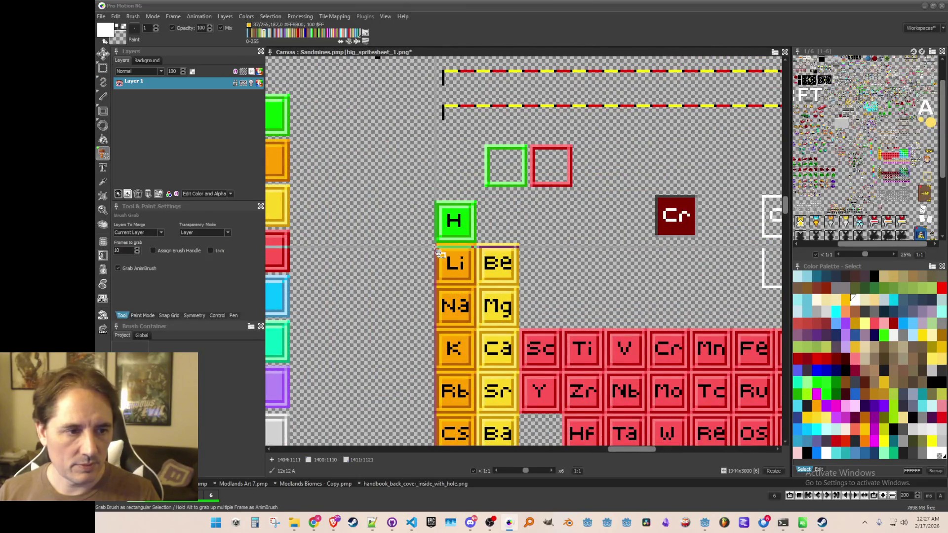
- Grab the Li and Be tiles and stamp the Be copy beside the Li copy
drag(437, 246, 478, 288)
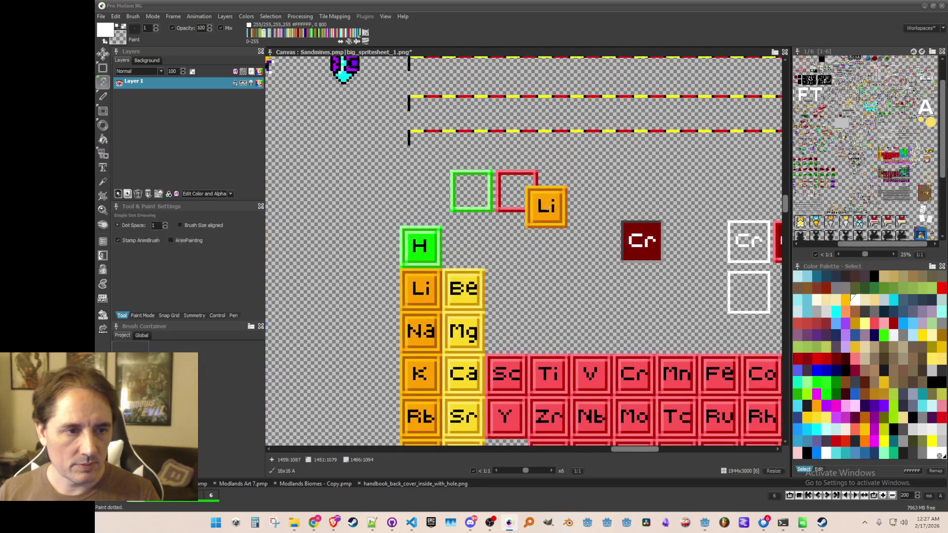
key(b)
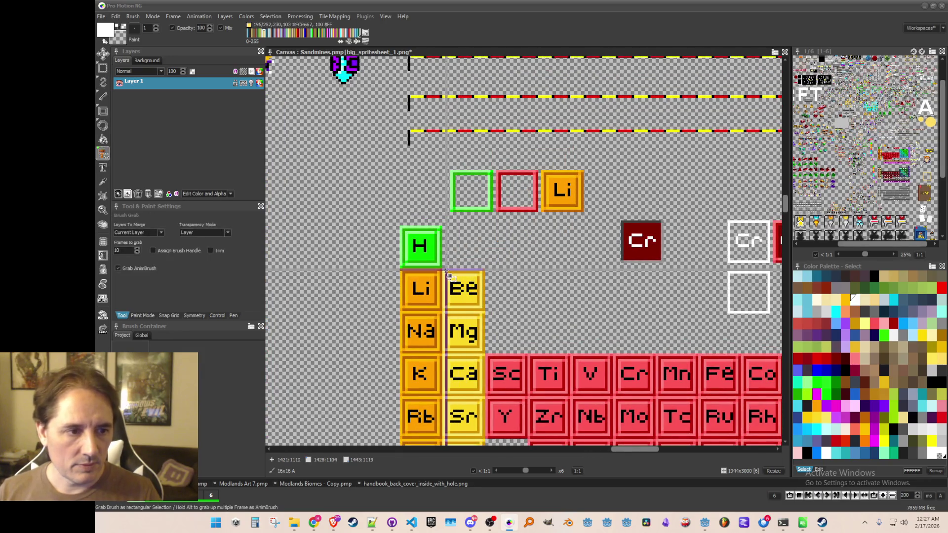
drag(447, 276, 485, 311)
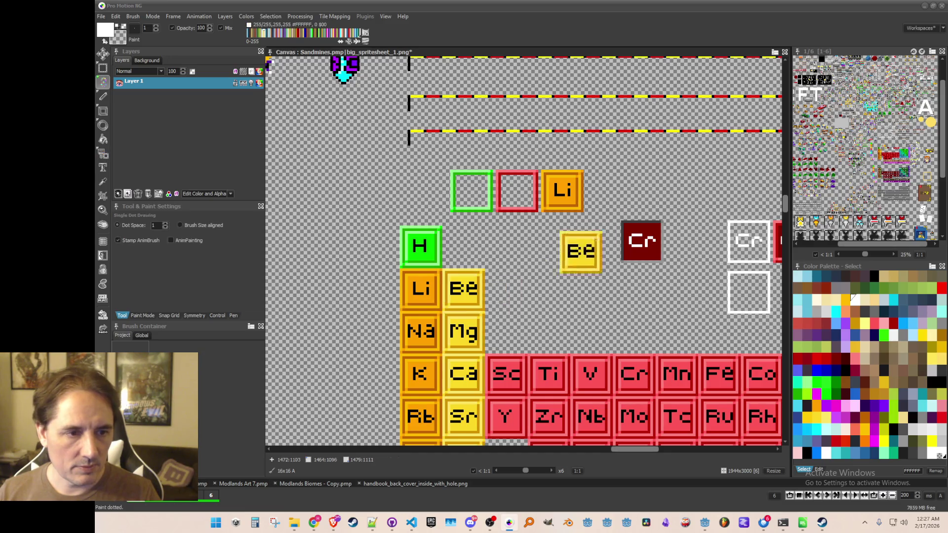
click(608, 190)
scroll(520, 245, down, 3)
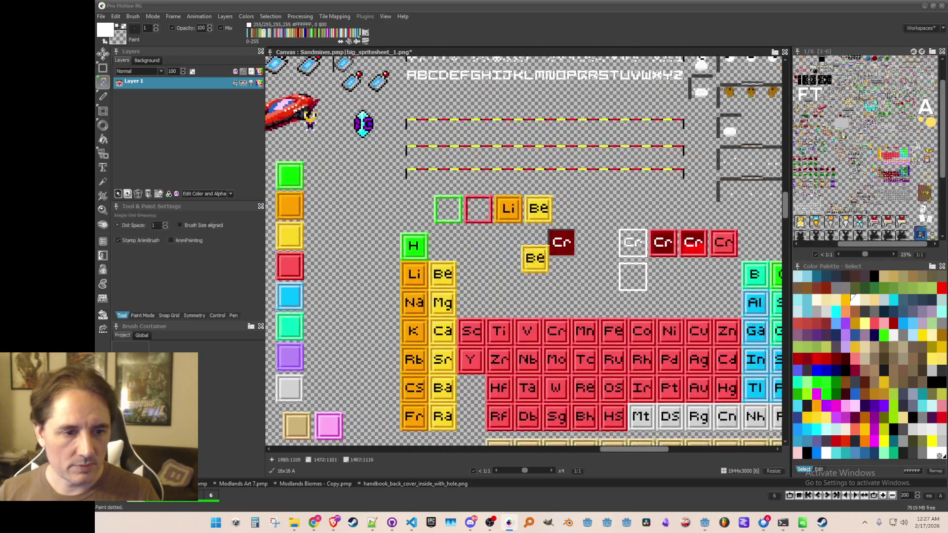
scroll(521, 245, up, 1)
drag(521, 245, 459, 249)
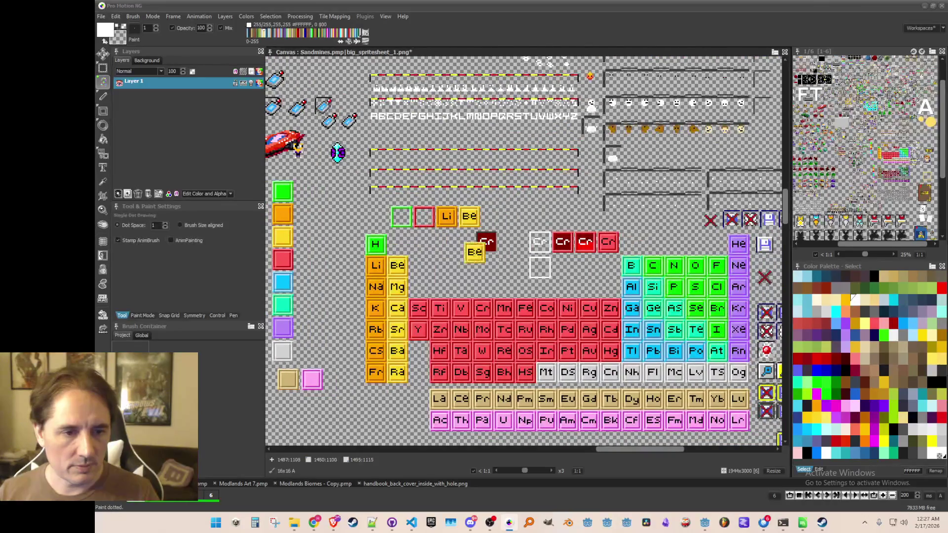
scroll(557, 232, up, 4)
- Grab the B tile and place its copy beside the Be copy
key(b)
drag(553, 224, 606, 275)
scroll(735, 335, down, 1)
scroll(479, 240, up, 1)
mouse_move(478, 240)
mouse_down()
mouse_move(475, 216)
mouse_move(589, 231)
mouse_up()
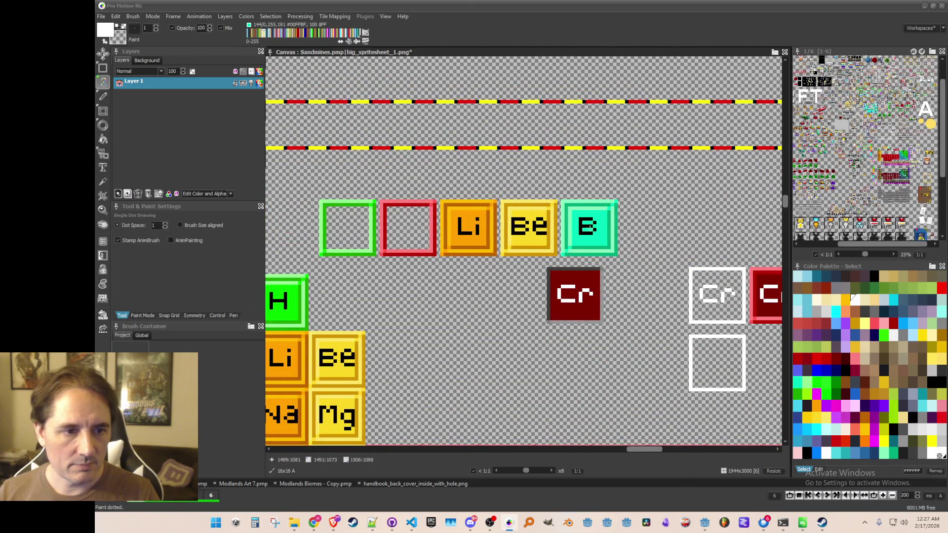
- Grab the empty green outline square as a brush
key(b)
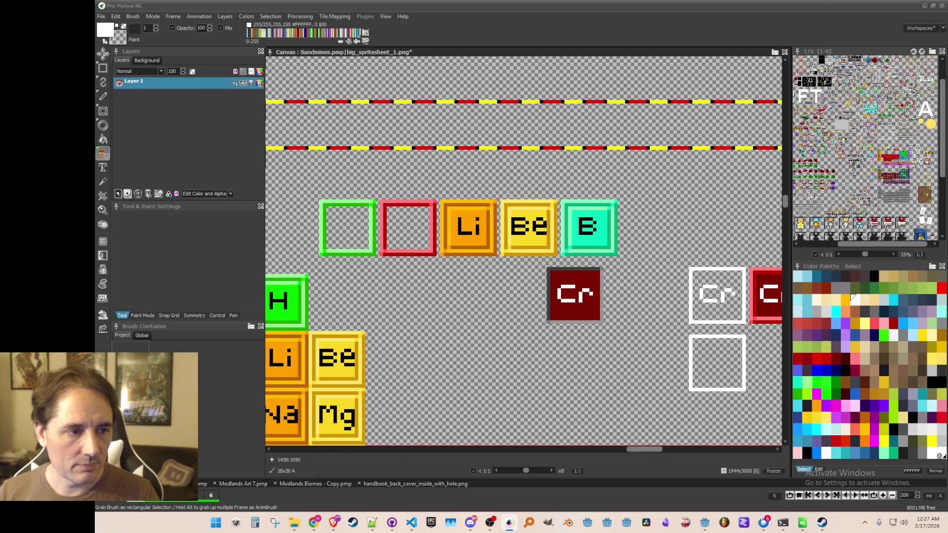
drag(322, 201, 373, 259)
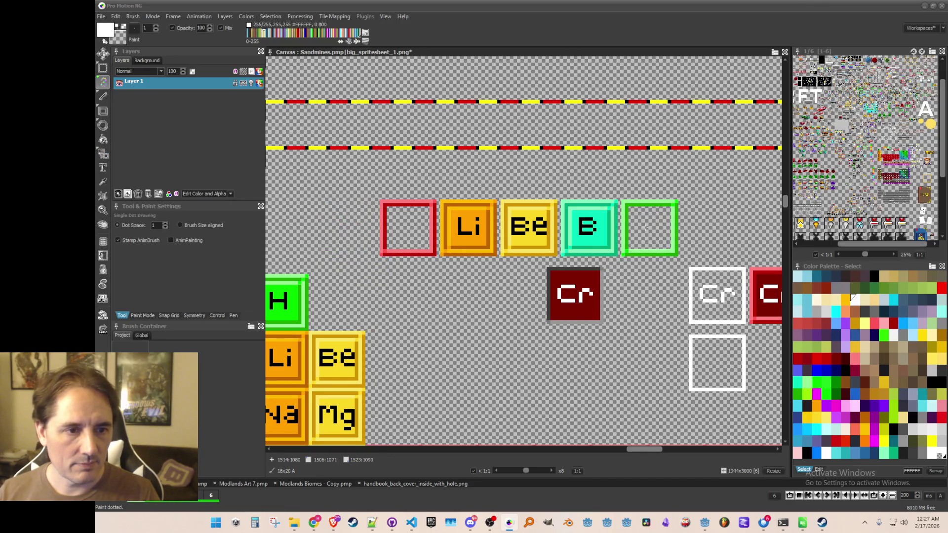
scroll(647, 229, down, 4)
scroll(567, 249, up, 1)
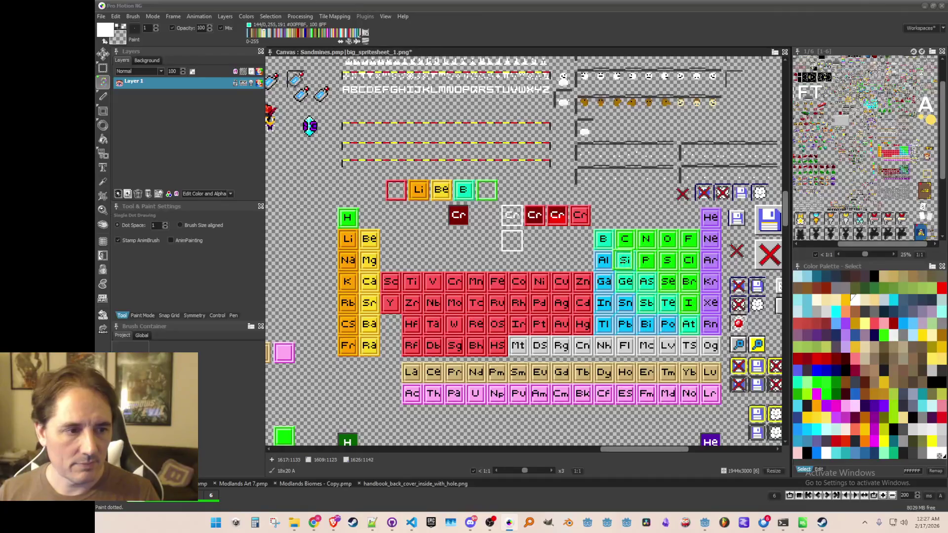
scroll(651, 265, up, 4)
key(b)
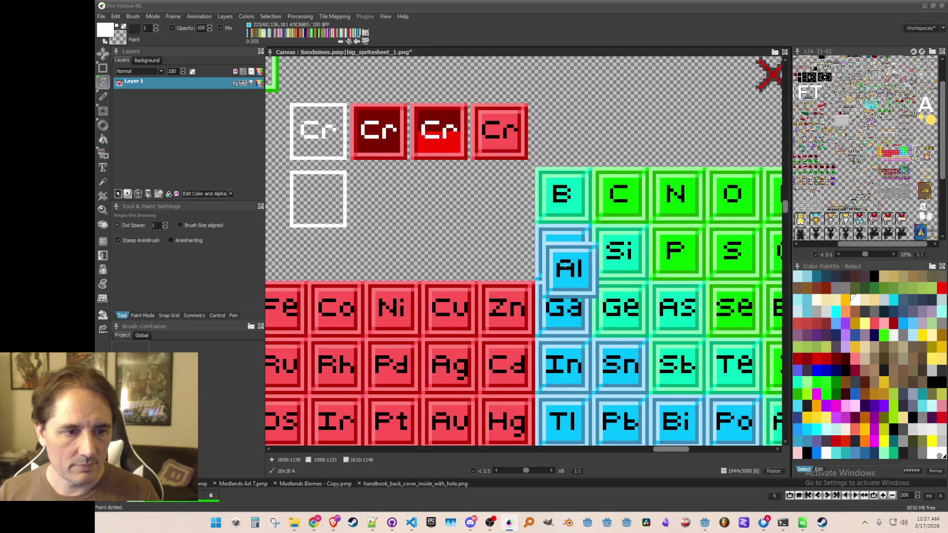
- Grab the Al tile as a brush, then pan to the He and Ne tiles
scroll(542, 233, down, 2)
drag(542, 233, 671, 308)
scroll(537, 251, up, 1)
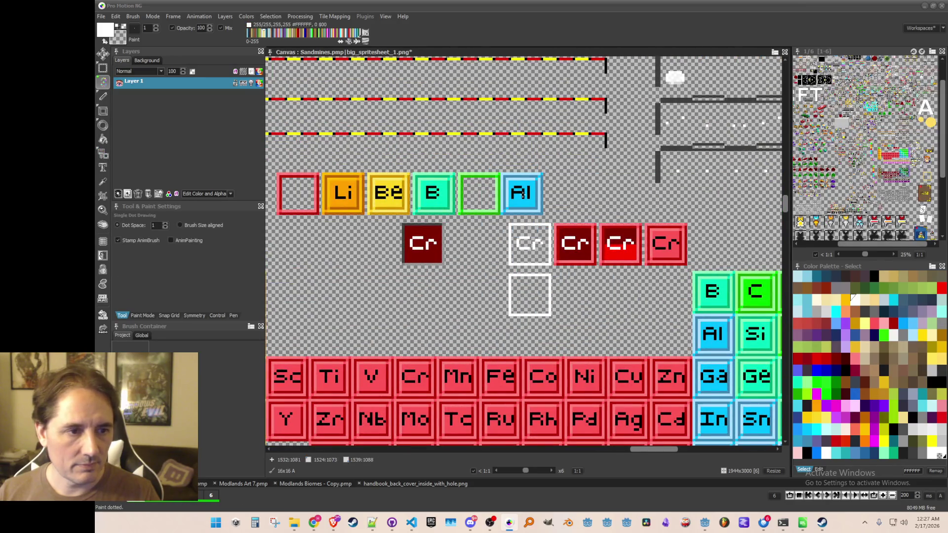
scroll(554, 225, down, 2)
drag(554, 224, 334, 142)
scroll(557, 242, up, 1)
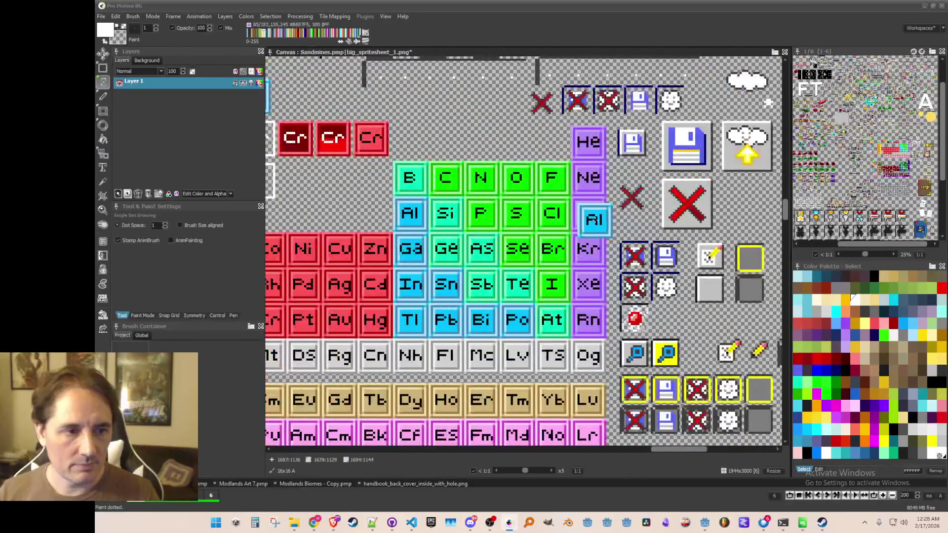
- Grab the He tile as a brush
key(b)
scroll(596, 193, up, 2)
scroll(596, 193, down, 3)
scroll(563, 193, up, 5)
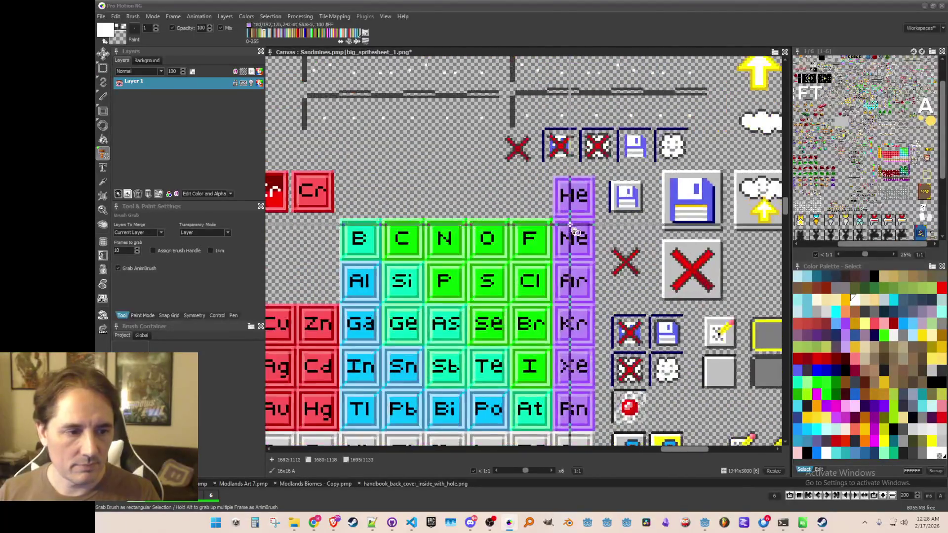
mouse_move(539, 150)
mouse_down()
mouse_move(615, 163)
mouse_move(620, 232)
mouse_up()
scroll(563, 208, down, 1)
scroll(563, 198, down, 1)
scroll(565, 187, up, 1)
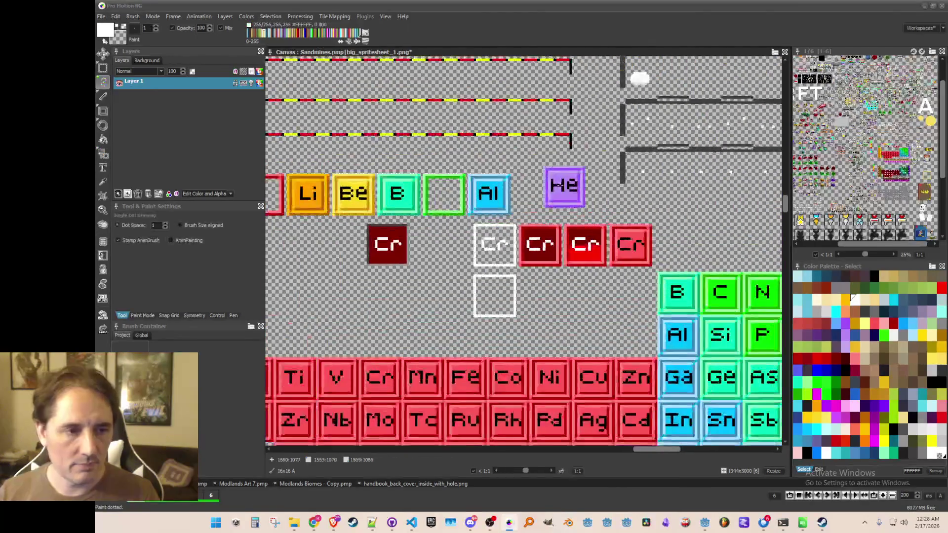
scroll(535, 194, down, 1)
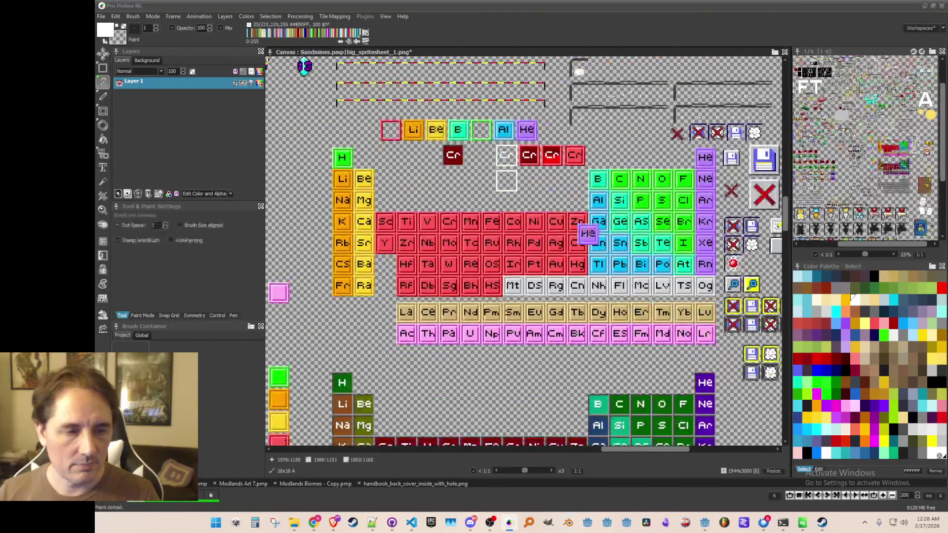
scroll(488, 296, up, 3)
scroll(474, 304, up, 1)
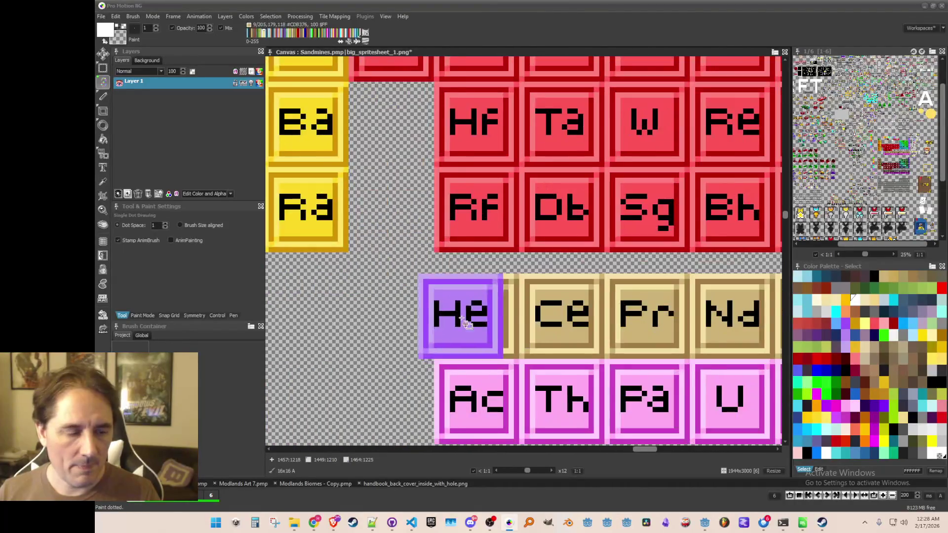
- Grab the La tile as a brush
key(b)
mouse_move(437, 283)
mouse_down()
mouse_move(454, 316)
mouse_move(516, 354)
mouse_up()
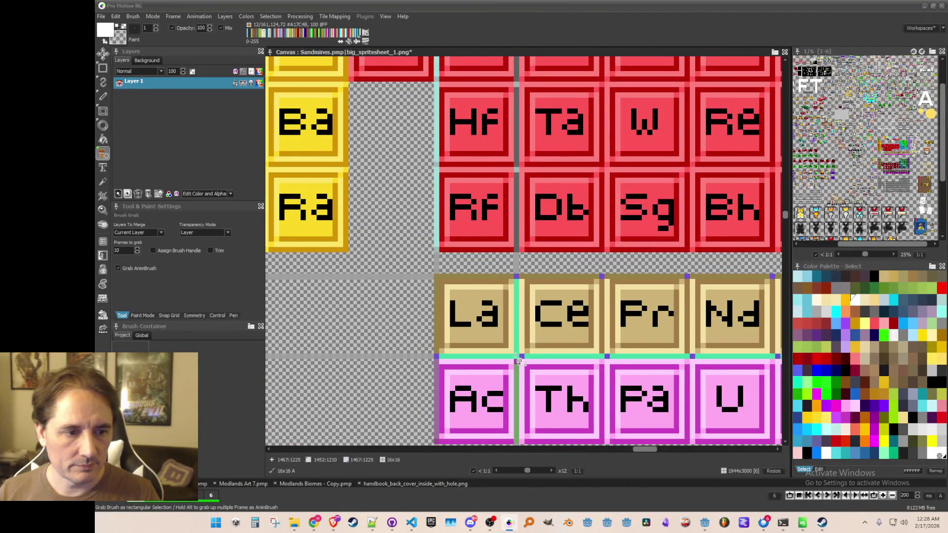
scroll(522, 332, down, 1)
scroll(520, 330, down, 2)
scroll(609, 228, up, 1)
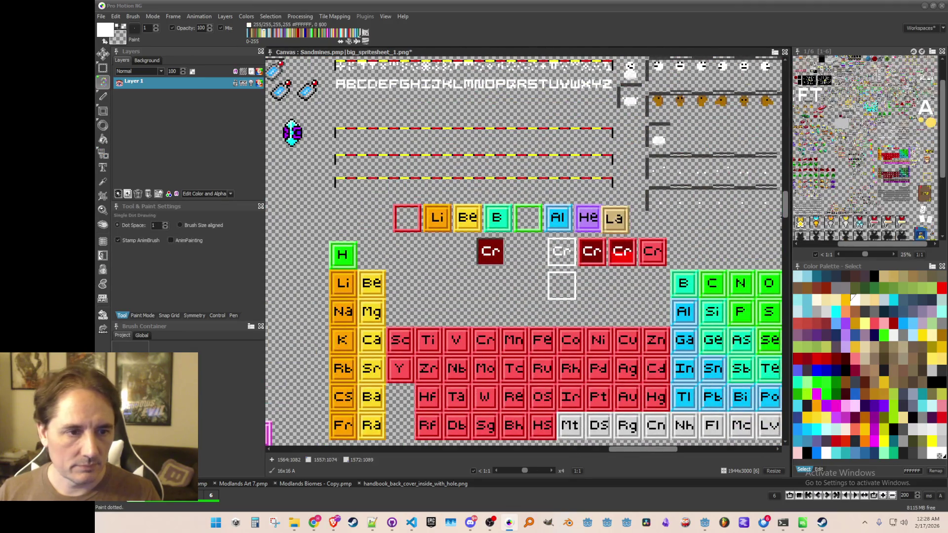
- Grab the whole row of copied tiles as one brush
key(b)
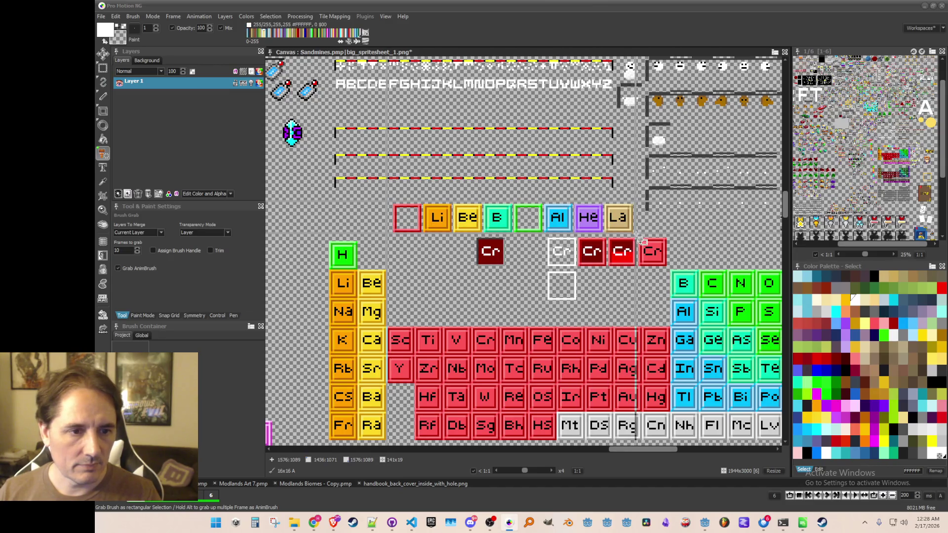
drag(641, 240, 366, 203)
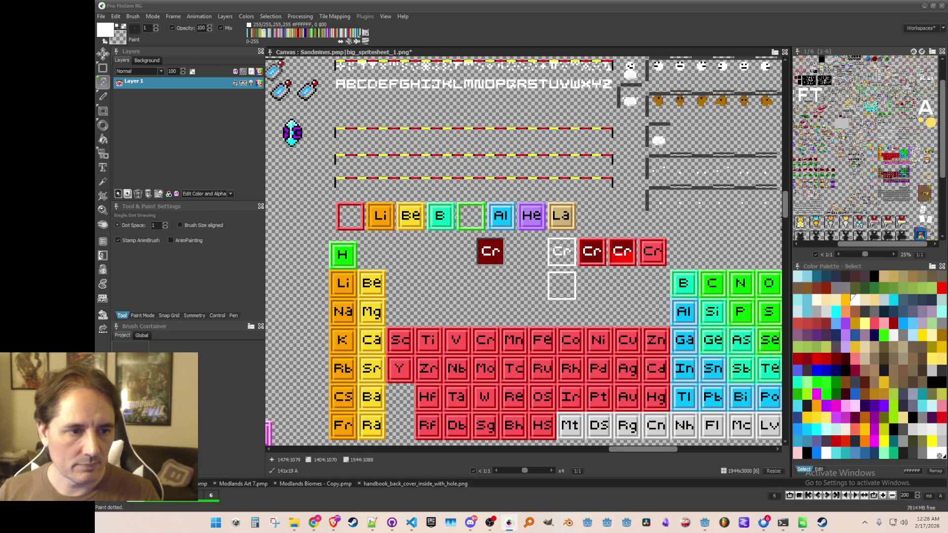
scroll(509, 321, down, 1)
key(b)
scroll(472, 308, up, 2)
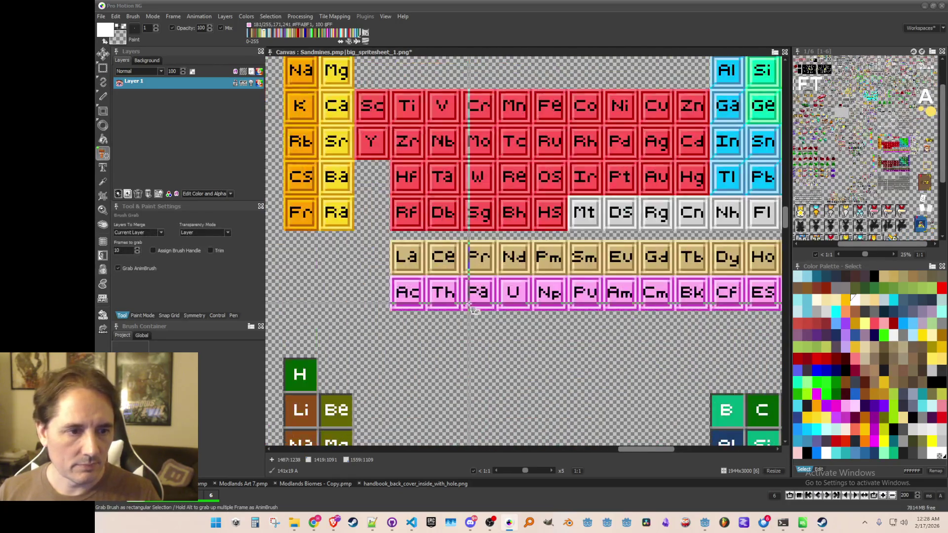
scroll(472, 308, up, 3)
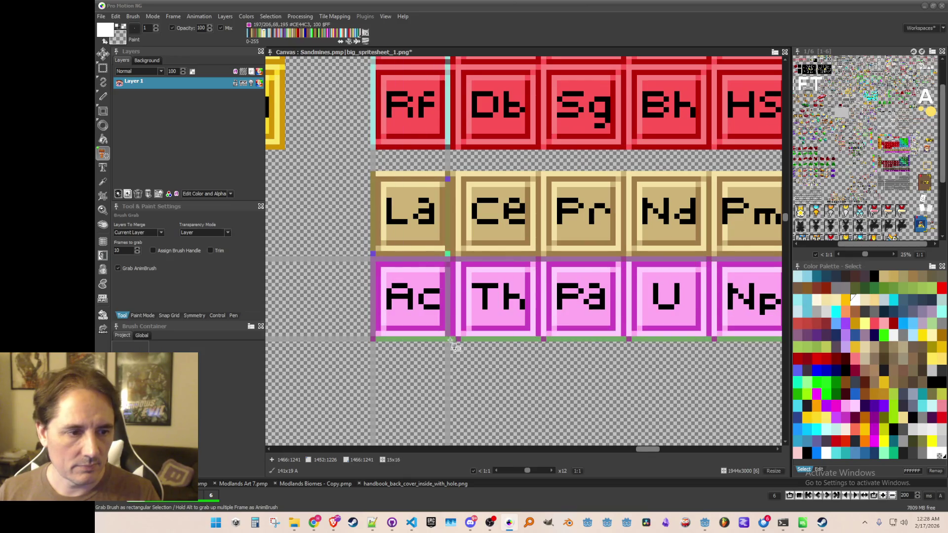
- Grab the Ac tile as a brush
drag(451, 341, 374, 258)
scroll(450, 334, down, 3)
scroll(575, 262, up, 2)
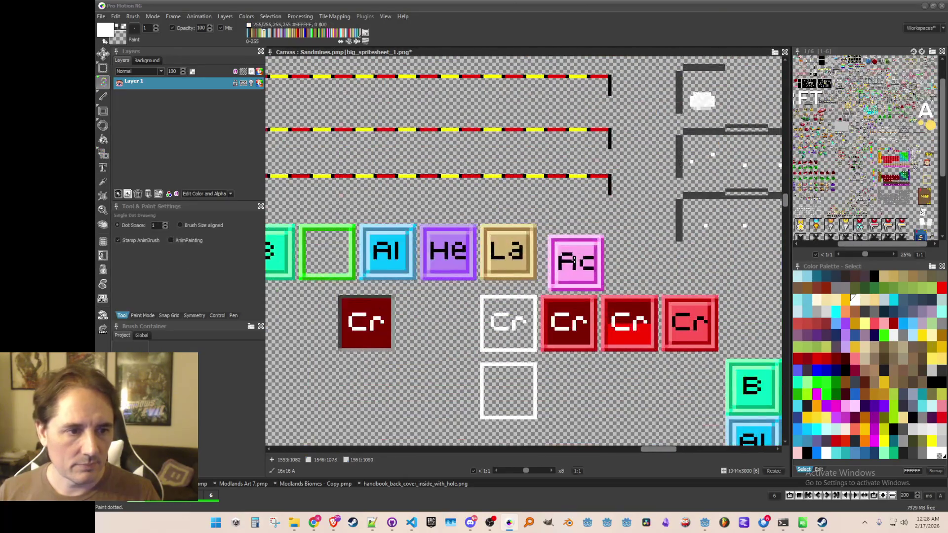
scroll(573, 256, down, 2)
- Capture the grey Mt tile as a brush for the white frame
key(b)
scroll(447, 293, up, 3)
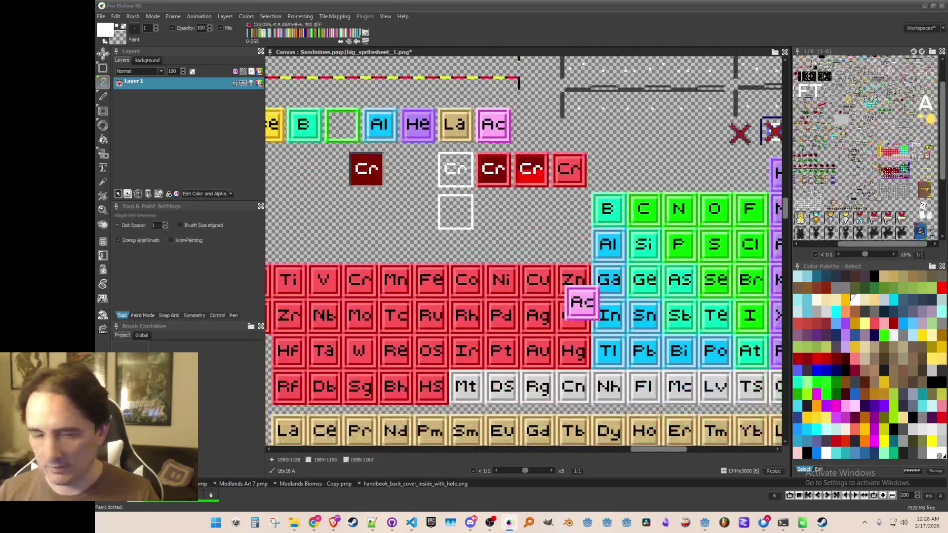
scroll(447, 294, up, 3)
drag(549, 290, 629, 368)
scroll(625, 341, down, 3)
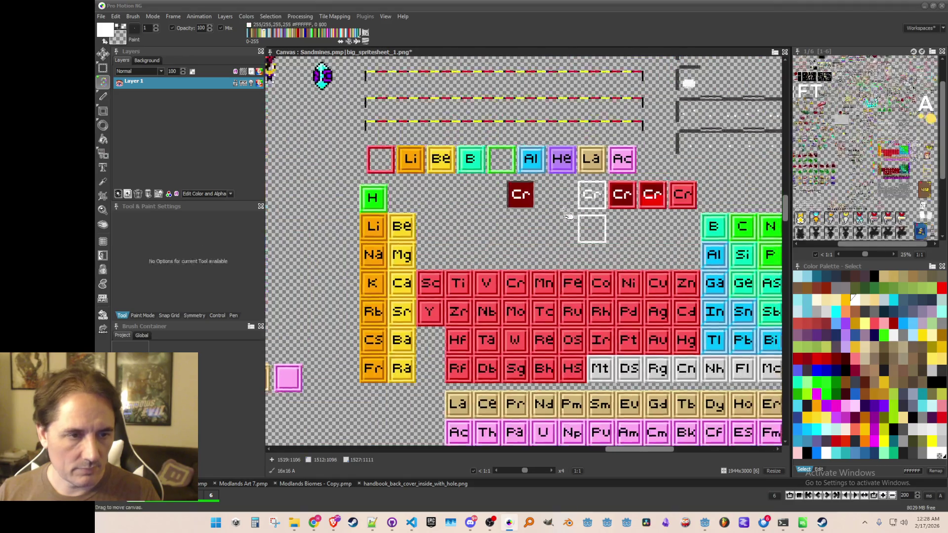
scroll(613, 237, up, 2)
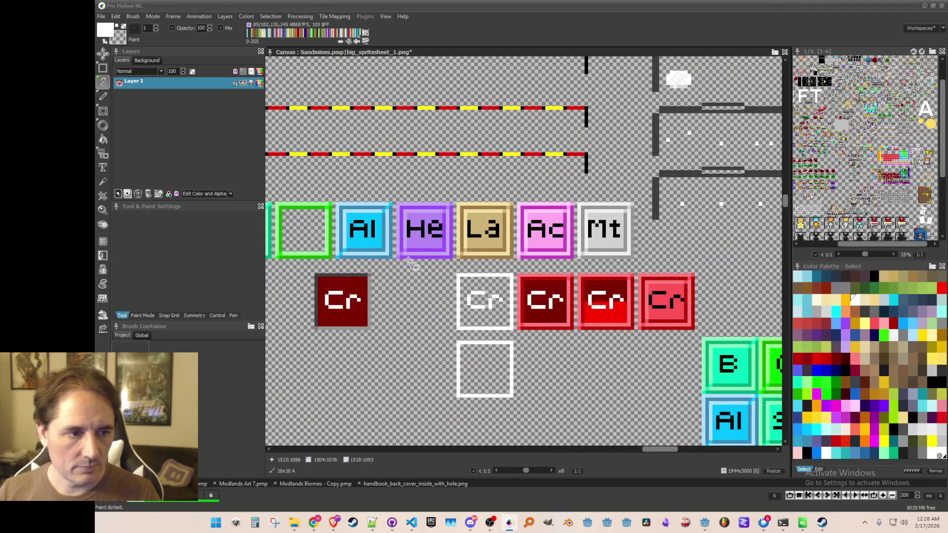
scroll(410, 257, left, 3)
key(b)
scroll(406, 227, up, 3)
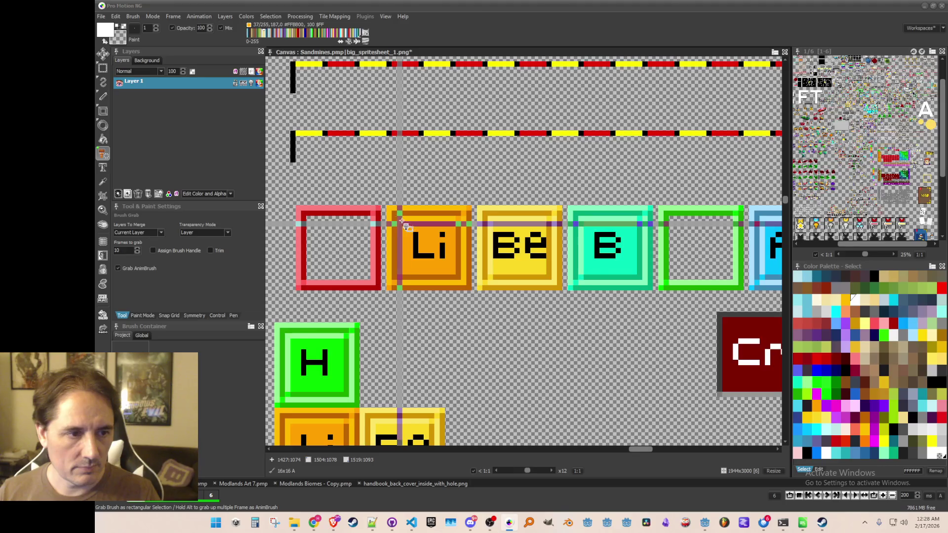
- Capture the Li tile as a brush, cancelling a brief switch to colour sampling
drag(406, 227, 470, 297)
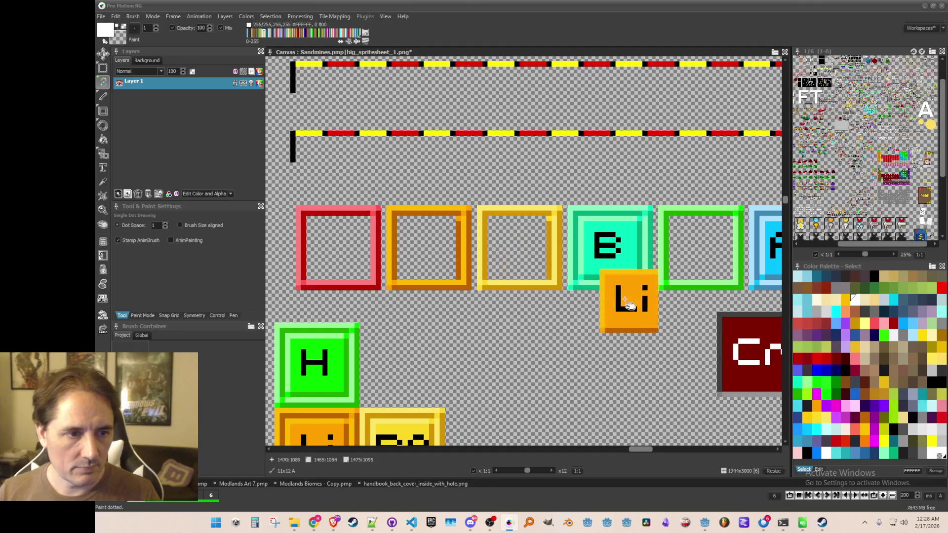
scroll(629, 301, right, 3)
scroll(476, 249, right, 2)
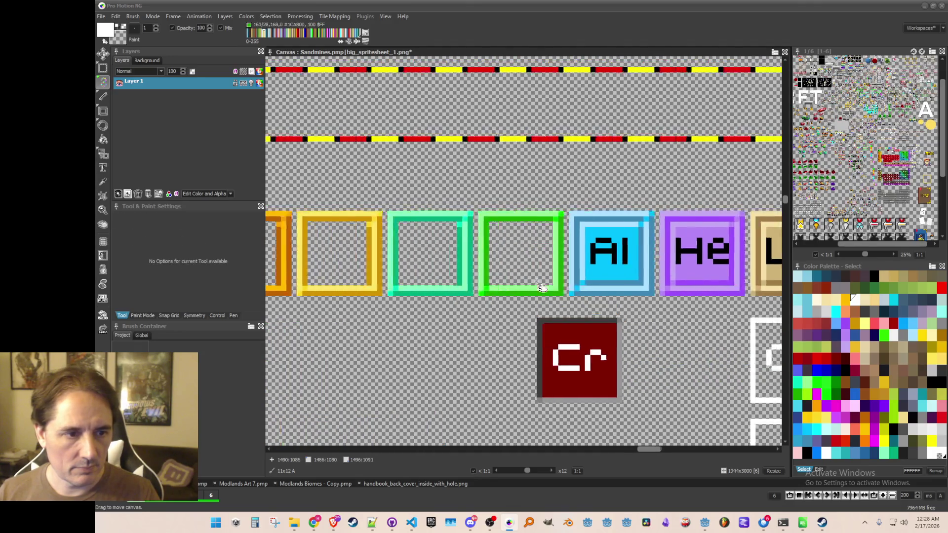
scroll(509, 296, left, 1)
key(k)
key(Escape)
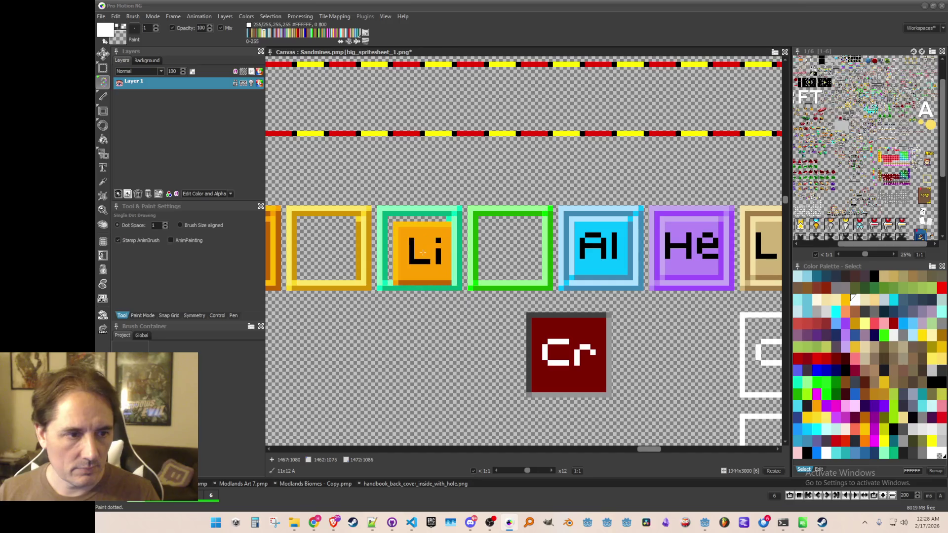
scroll(423, 249, down, 2)
scroll(479, 267, up, 3)
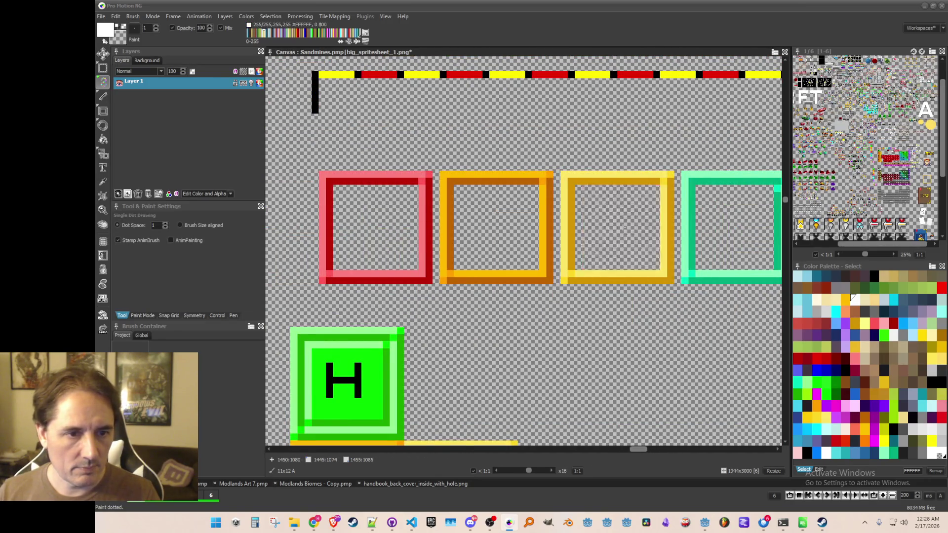
scroll(548, 239, right, 5)
scroll(540, 235, right, 5)
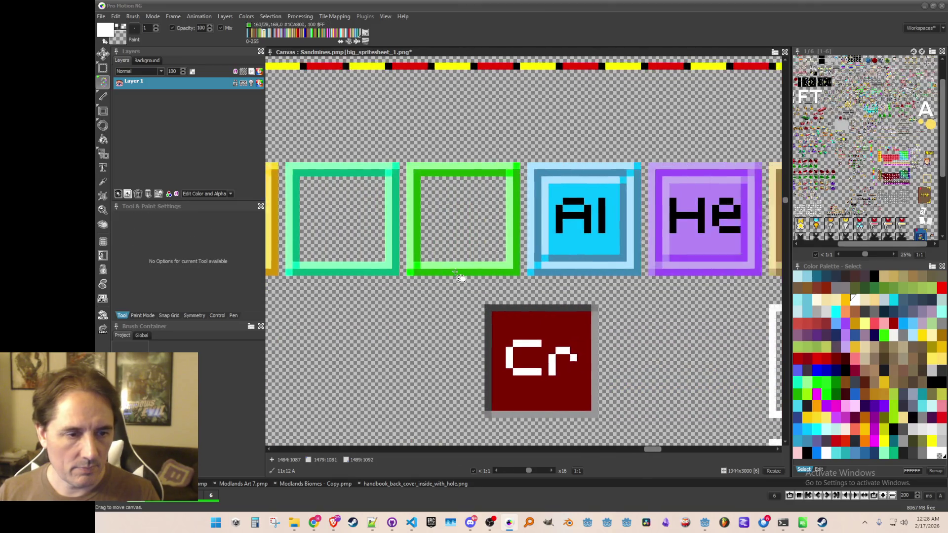
- Grab the Al tile, erase the He tile from its frame, and paint over the following frames
key(b)
drag(516, 172, 596, 259)
scroll(603, 264, down, 2)
key(space)
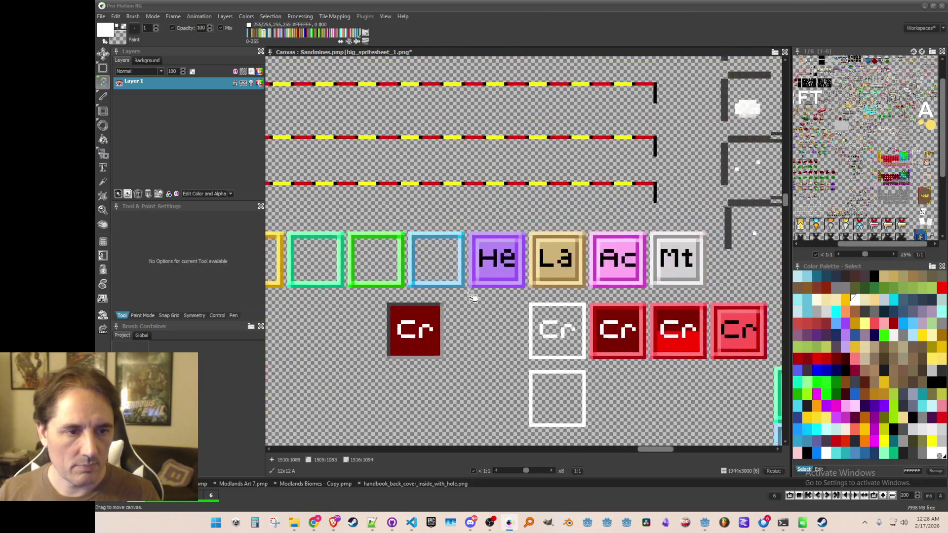
scroll(472, 296, up, 2)
right_click(472, 249)
click(570, 248)
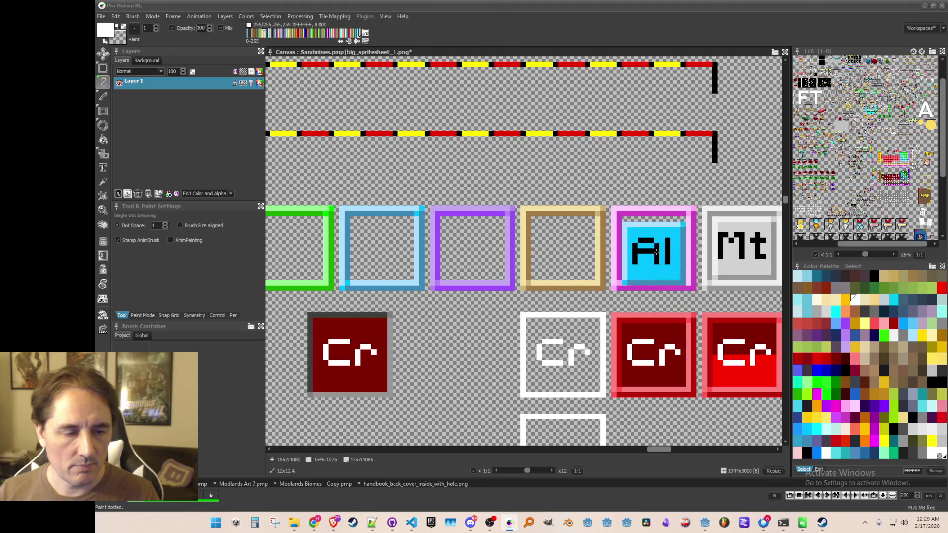
drag(751, 247, 555, 249)
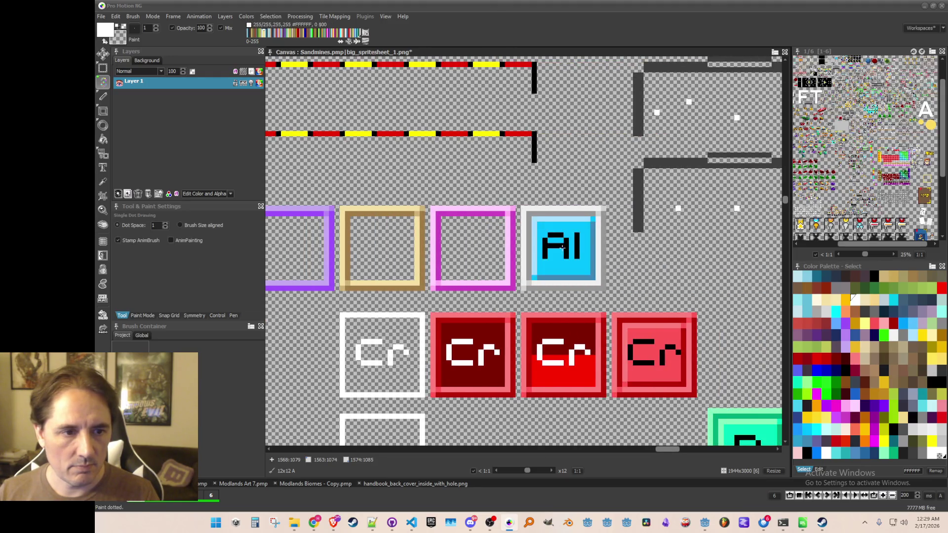
- Save the spritesheet with Ctrl+S
scroll(562, 247, down, 5)
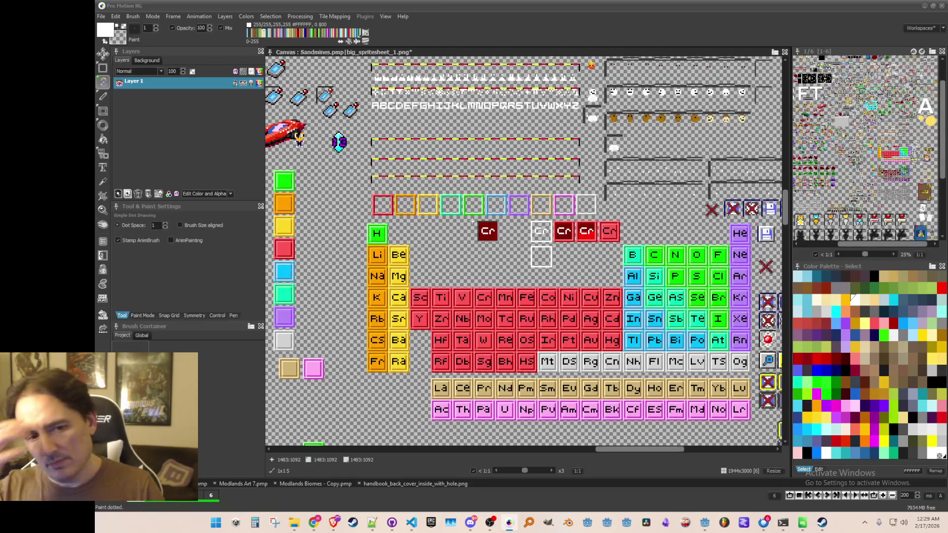
key(ctrl+s)
scroll(397, 104, up, 1)
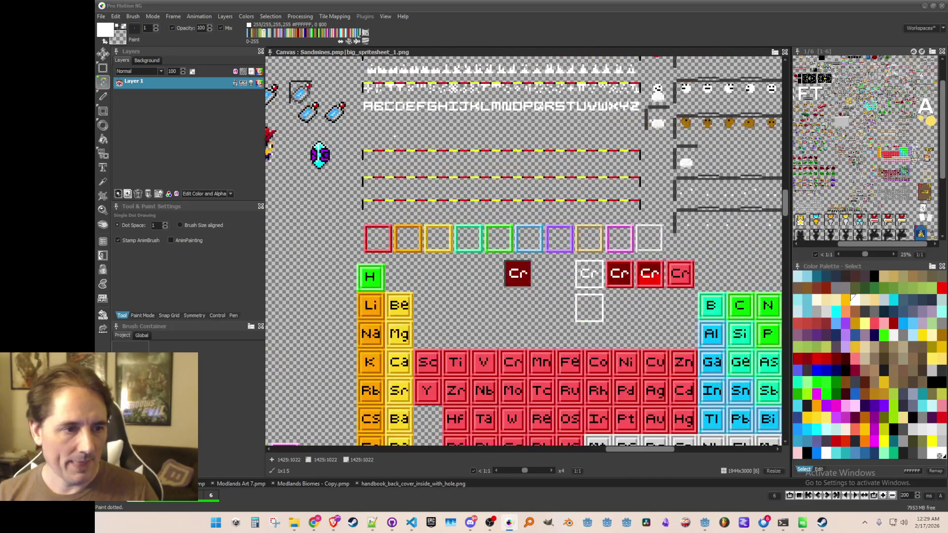
- Grab the empty red frame as a 16x16 brush
scroll(440, 271, up, 2)
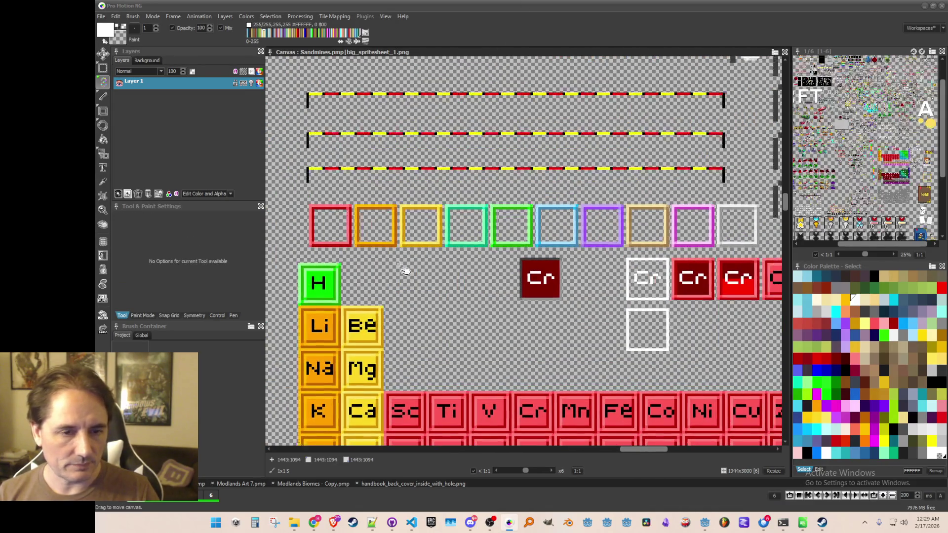
key(b)
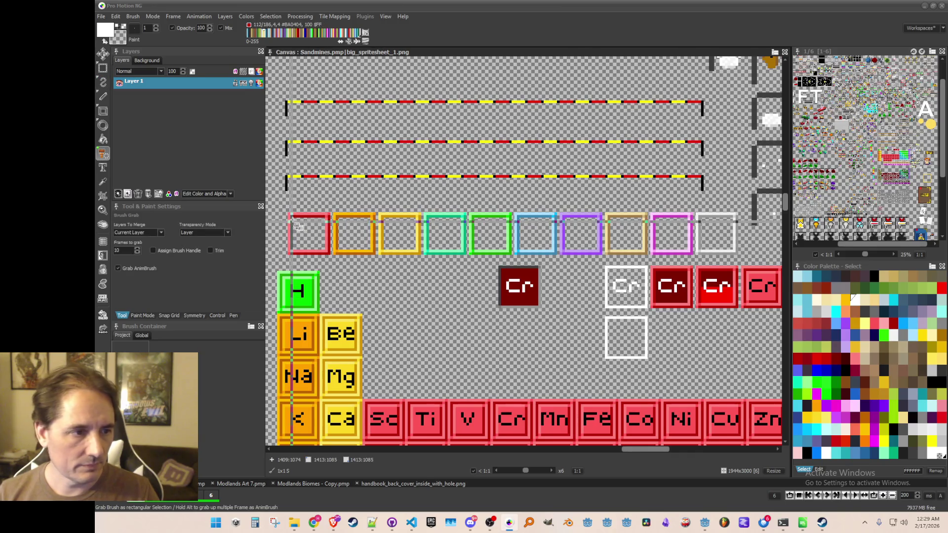
scroll(405, 296, down, 3)
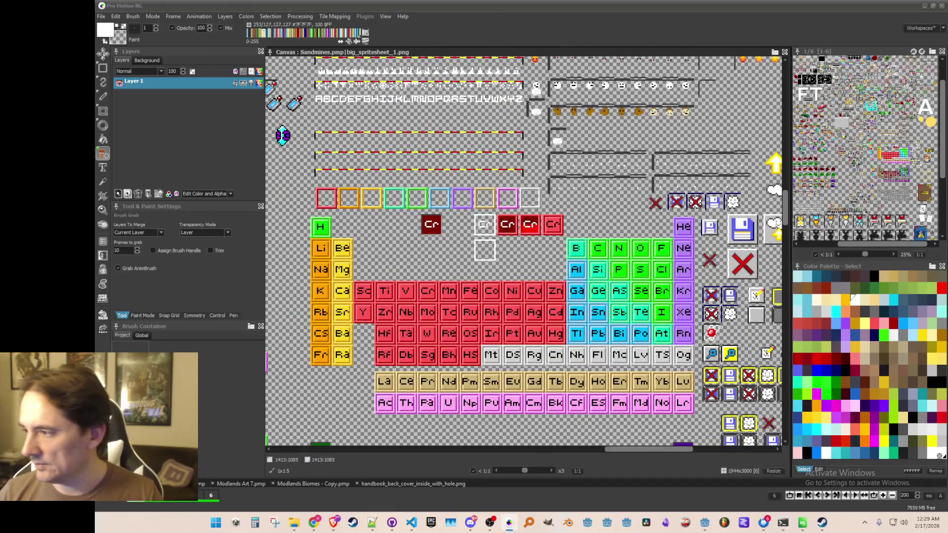
drag(353, 214, 447, 222)
scroll(446, 220, up, 5)
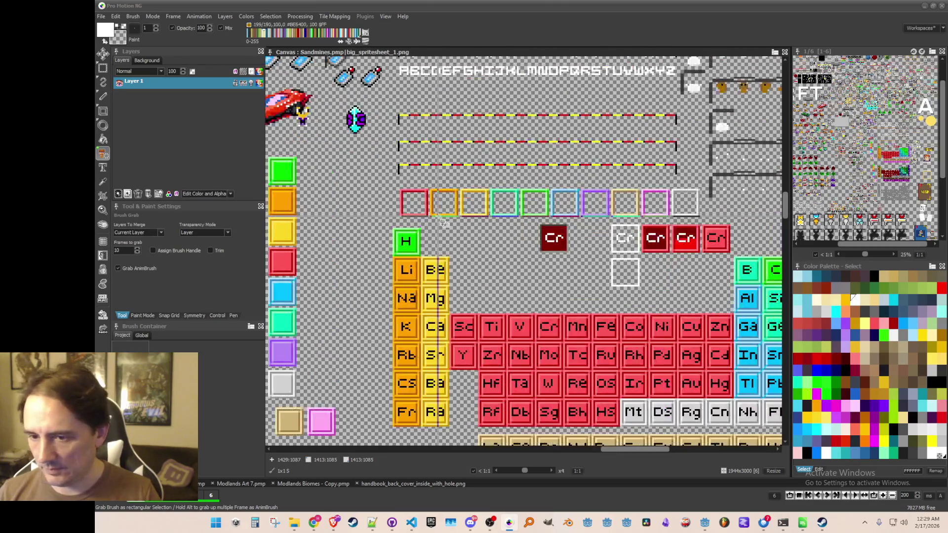
scroll(379, 209, down, 1)
drag(317, 170, 393, 249)
scroll(393, 249, down, 1)
scroll(397, 241, down, 1)
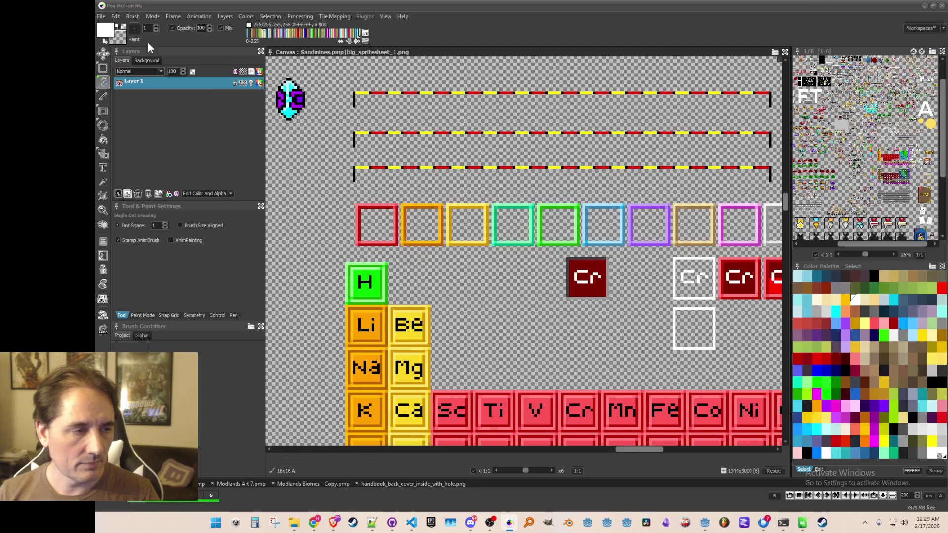
- Save the red frame brush to a file via Brush > Save Brush..
click(131, 17)
click(206, 253)
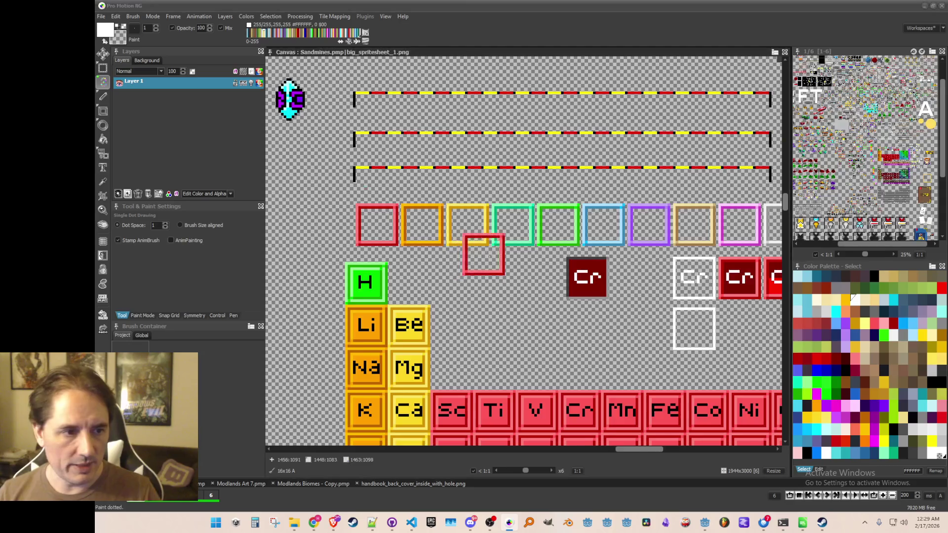
scroll(476, 244, up, 2)
- Grab the orange frame as a brush and open the Brush menu
key(b)
drag(330, 170, 414, 252)
click(132, 16)
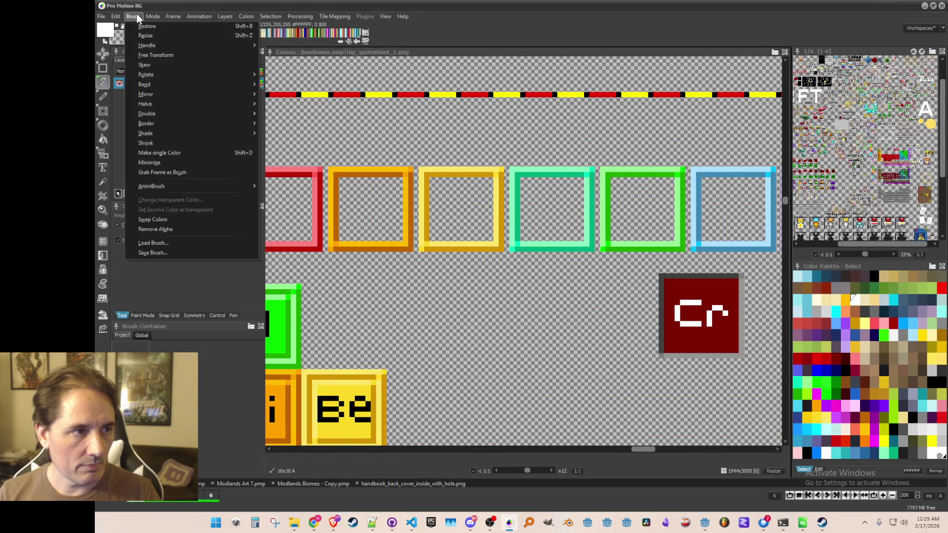
- Save the orange frame brush, then grab the yellow frame and save it as an image
click(188, 254)
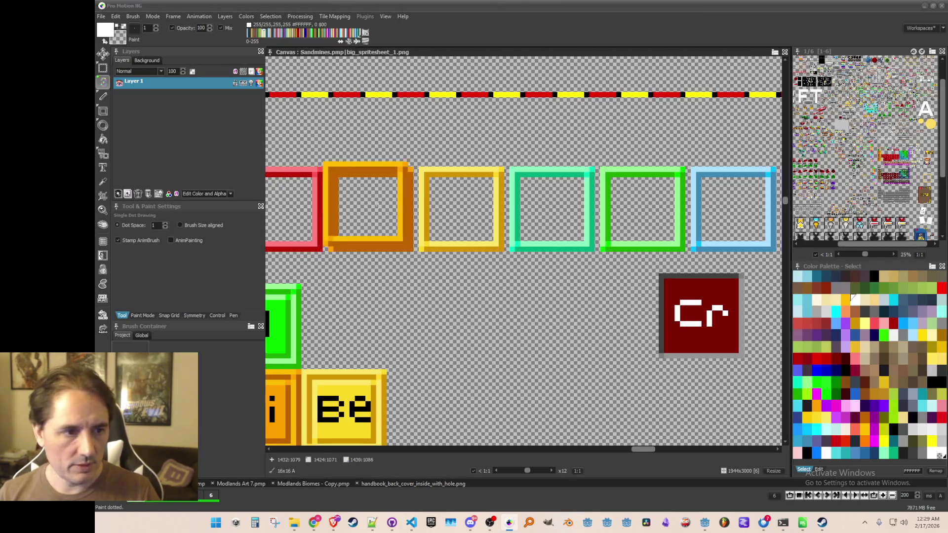
key(b)
drag(420, 171, 504, 252)
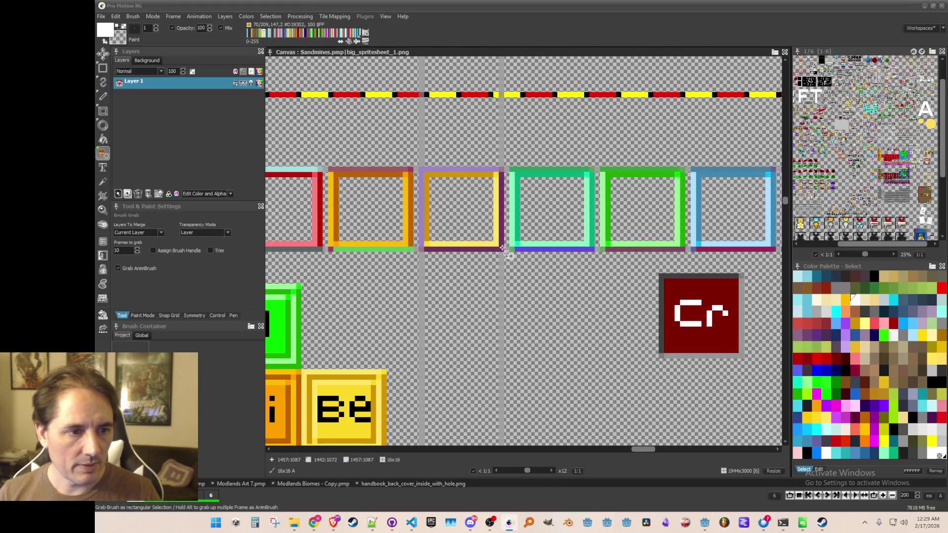
click(133, 17)
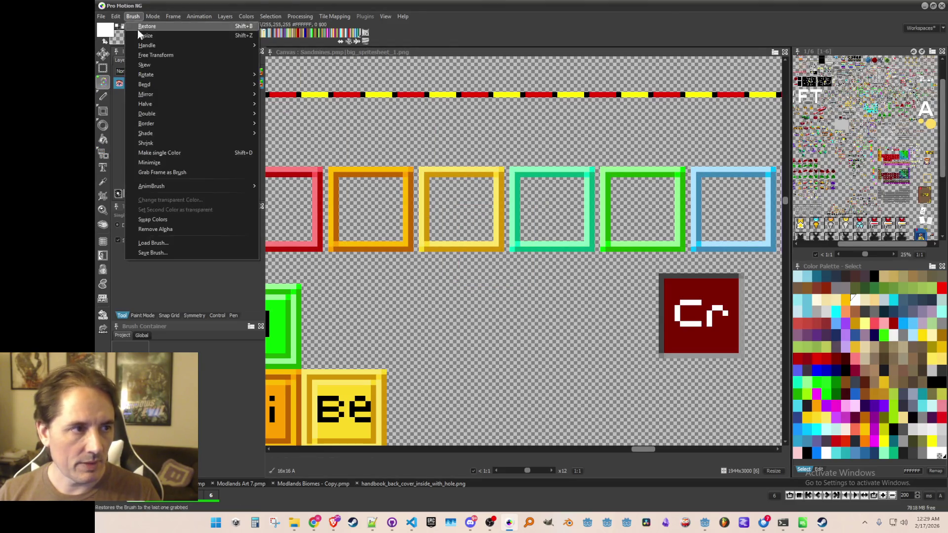
click(193, 254)
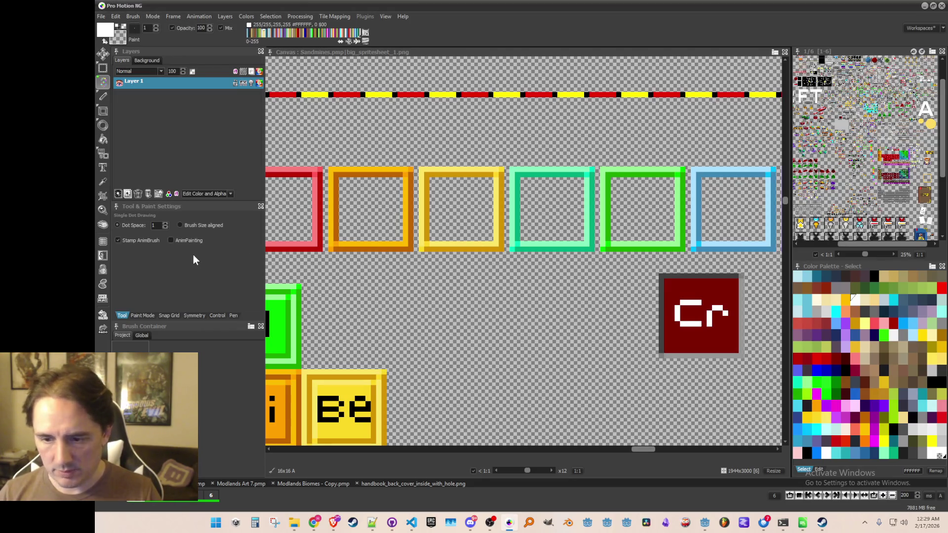
key(Return)
- Grab the teal frame as a brush and save it as an image
key(b)
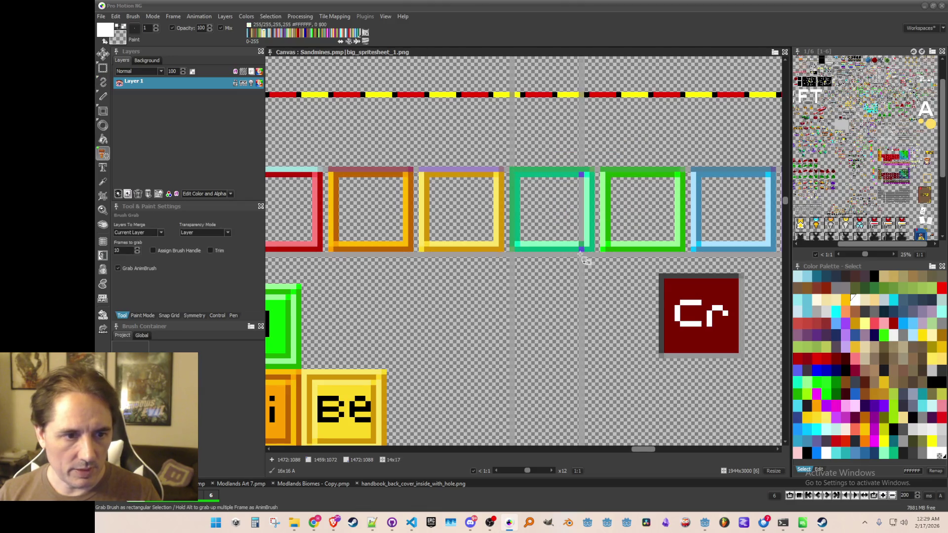
drag(514, 168, 595, 252)
click(133, 17)
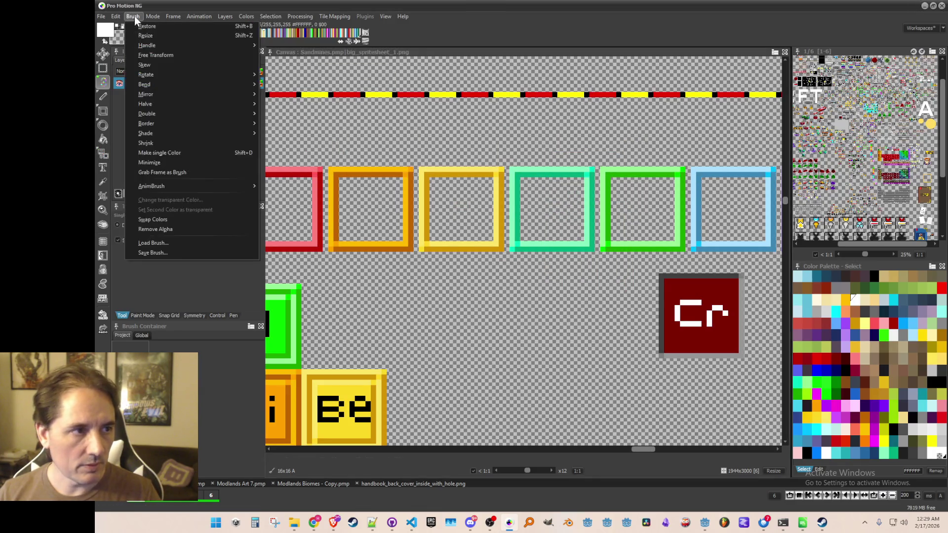
click(156, 254)
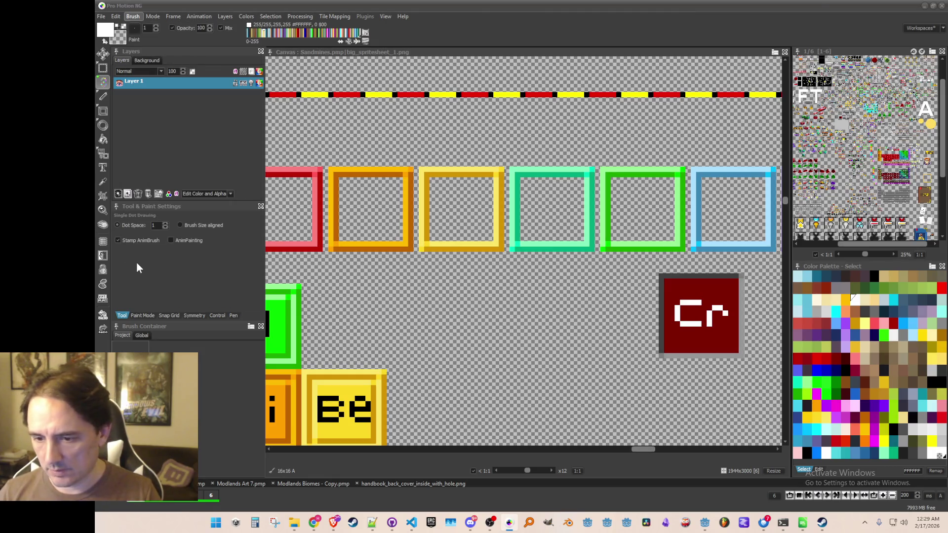
key(Return)
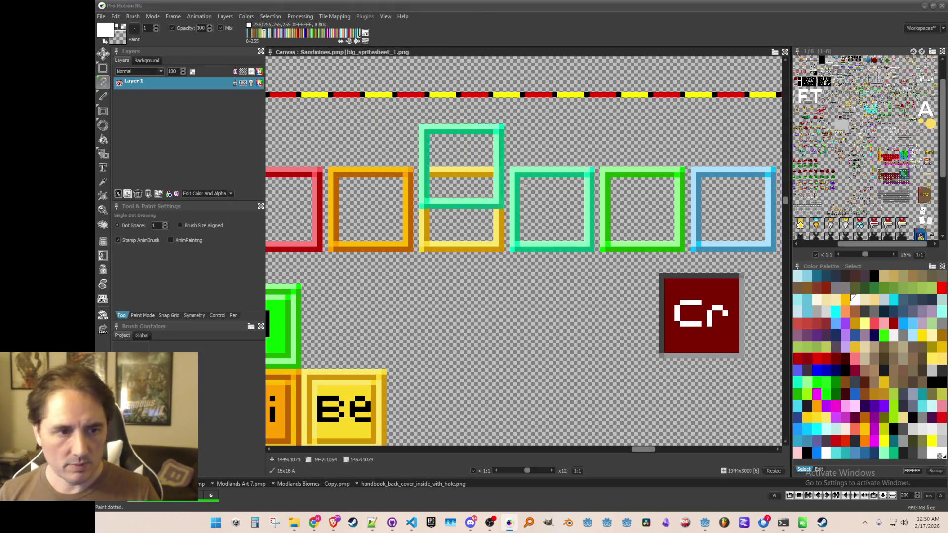
scroll(462, 242, down, 2)
scroll(439, 230, up, 2)
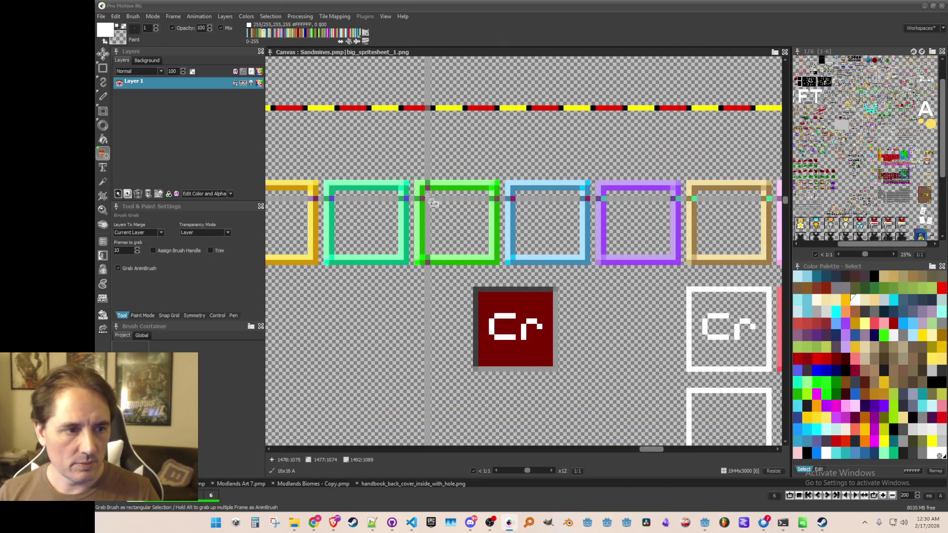
- Grab the green and light blue square tiles as brushes and save them as images
drag(491, 273, 496, 269)
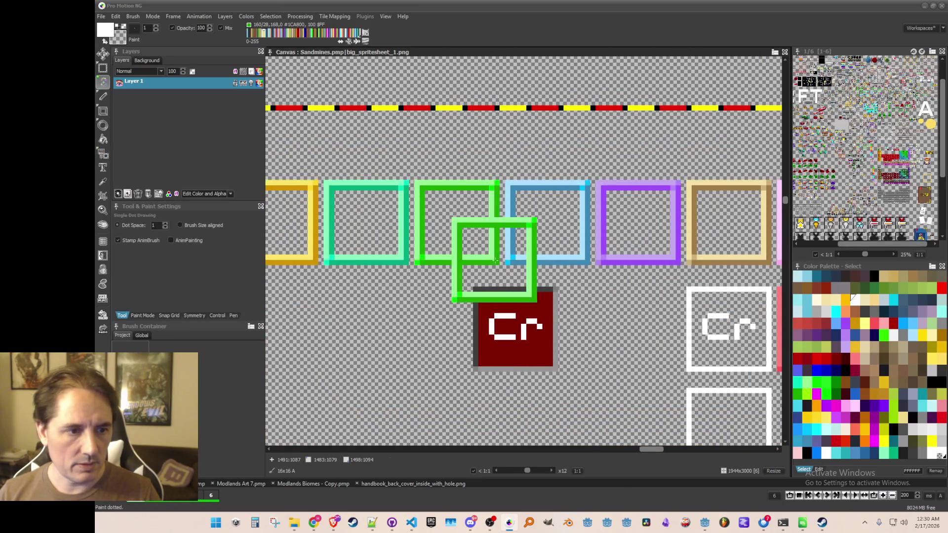
click(139, 16)
click(171, 253)
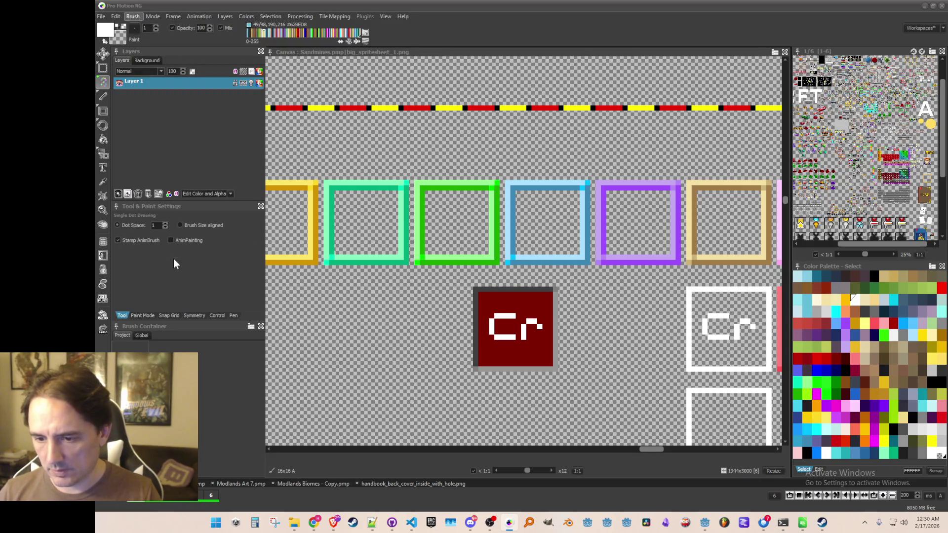
key(b)
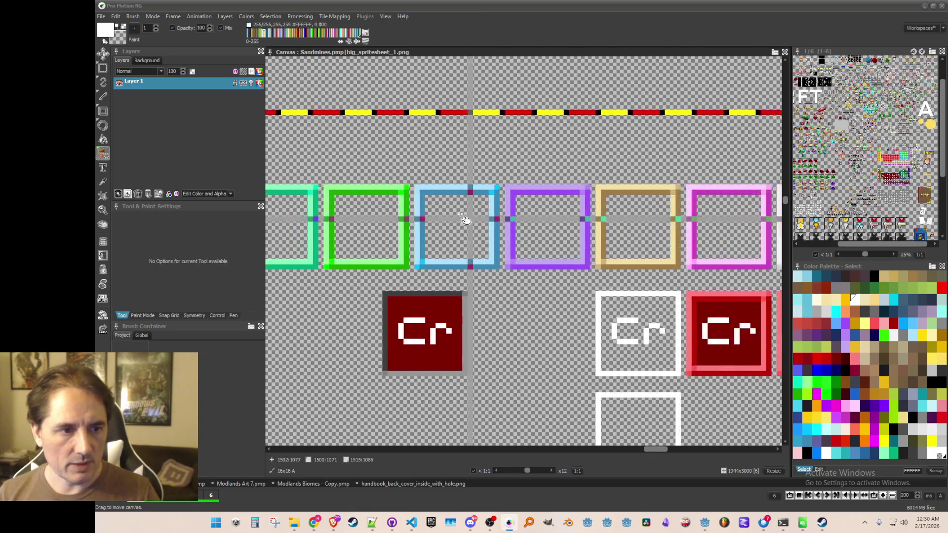
mouse_move(384, 175)
mouse_down()
mouse_move(489, 267)
mouse_move(467, 259)
mouse_up()
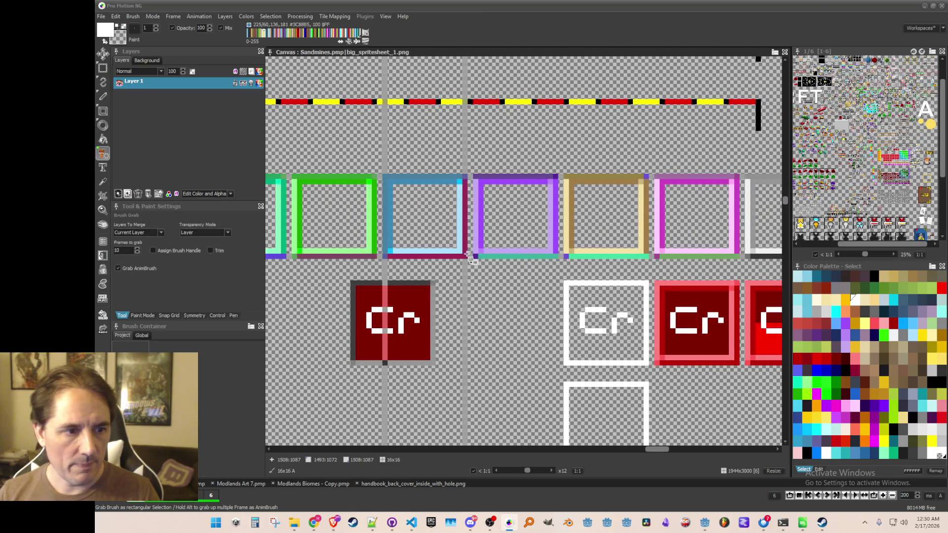
click(138, 32)
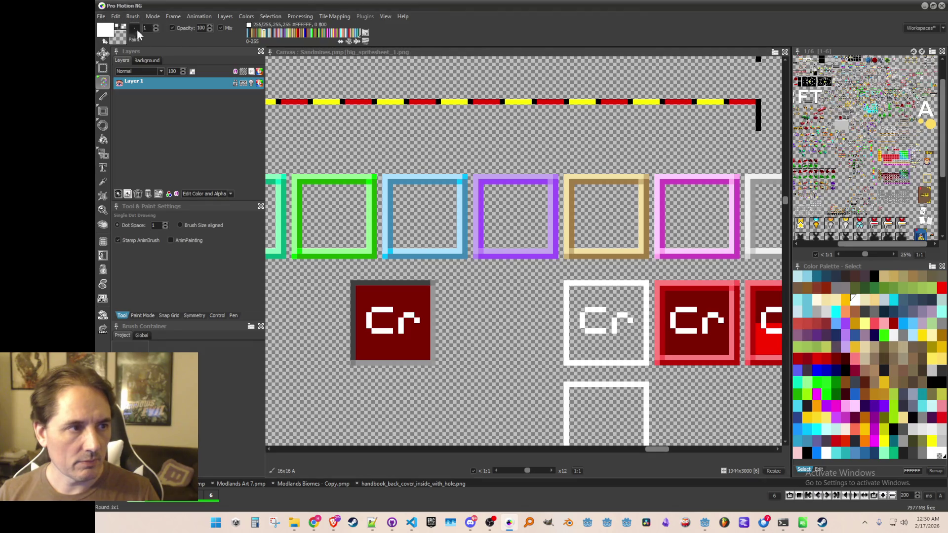
click(132, 16)
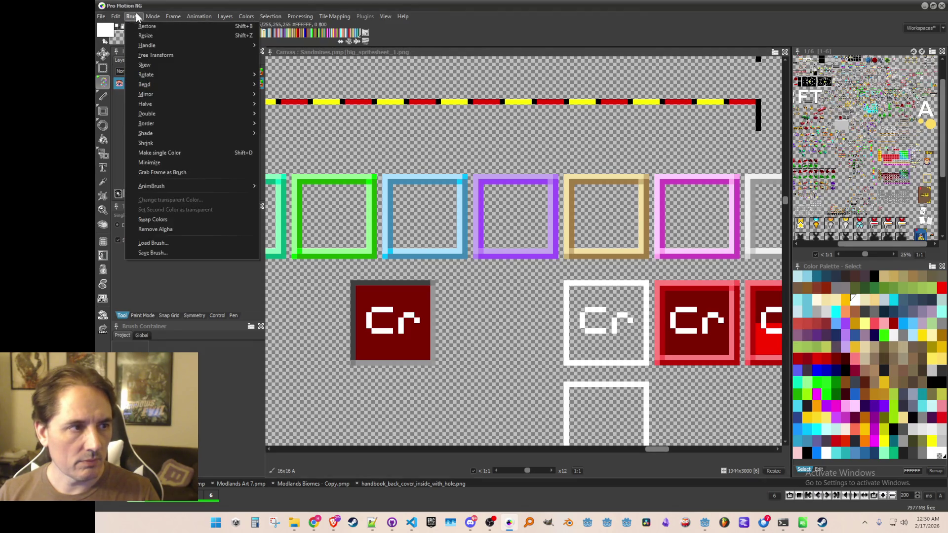
click(170, 257)
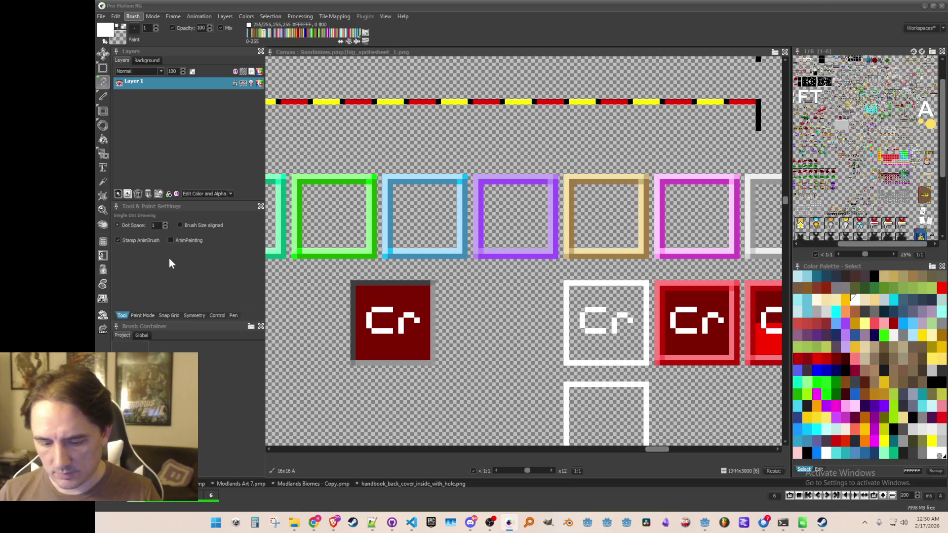
- Grab the purple square tile and save it as a brush image
key(b)
drag(475, 176, 557, 259)
click(133, 17)
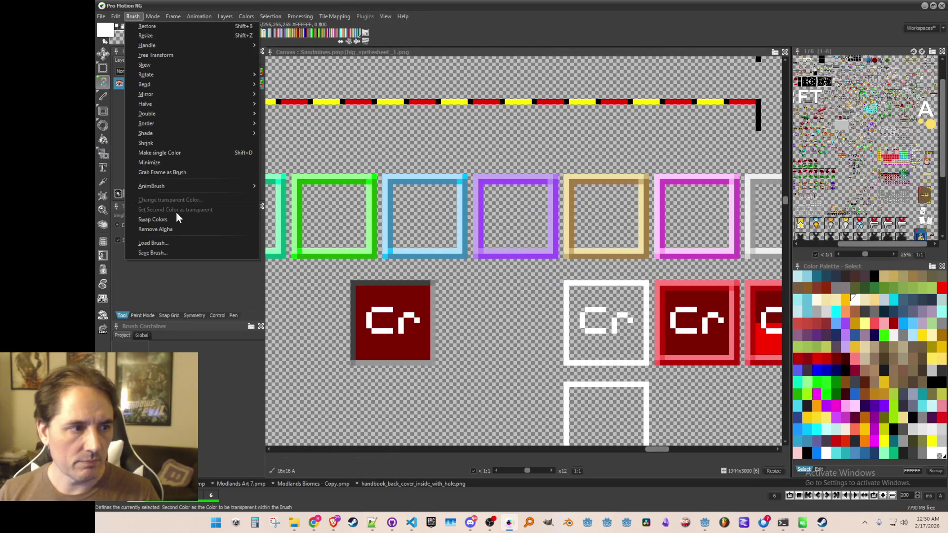
click(187, 253)
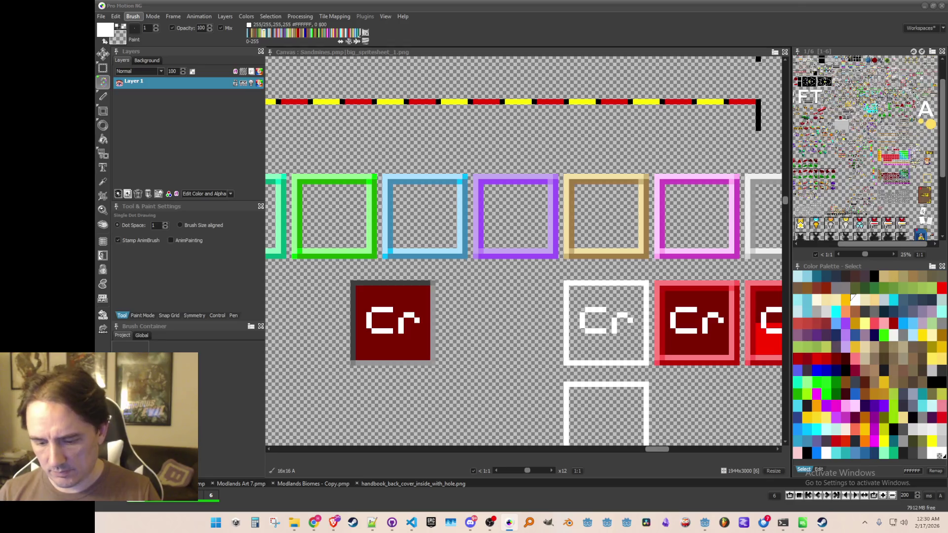
key(b)
mouse_move(578, 193)
mouse_down()
mouse_move(434, 178)
mouse_move(494, 212)
mouse_move(501, 241)
mouse_up()
click(133, 16)
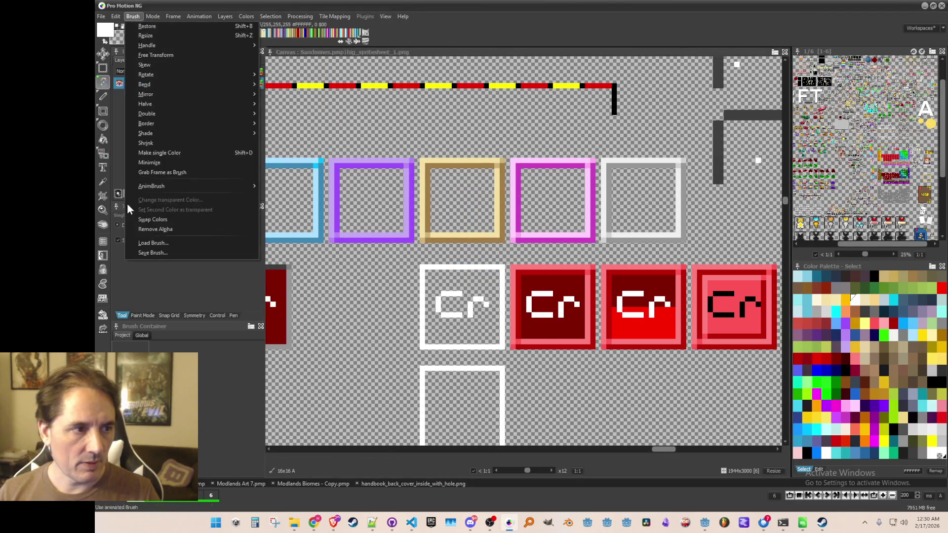
click(153, 255)
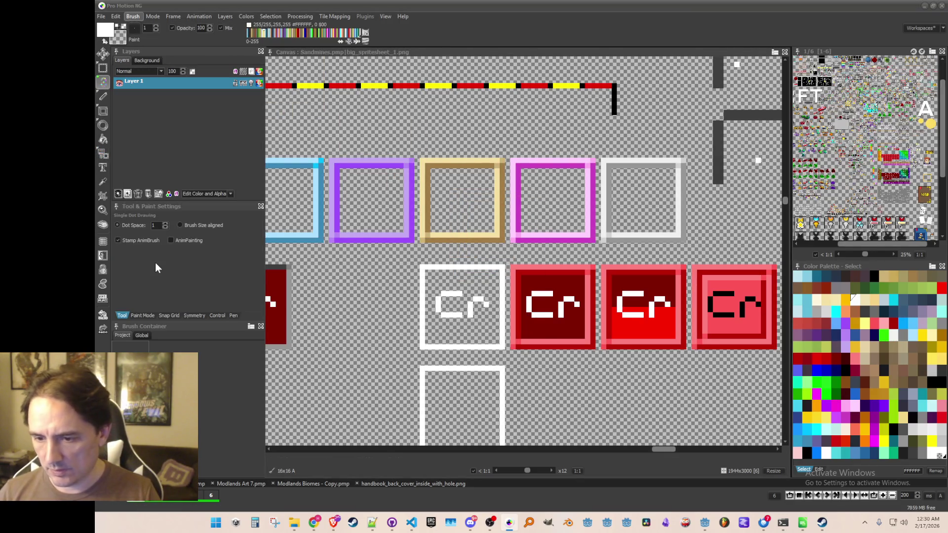
- Grab the magenta and white square tiles and save each as a separate brush image
key(b)
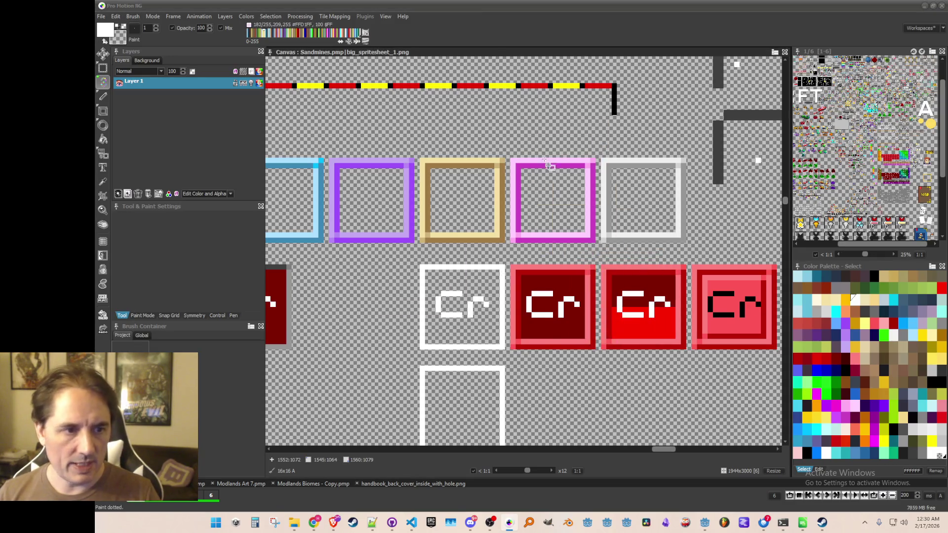
mouse_move(517, 162)
mouse_down()
mouse_move(526, 188)
mouse_move(597, 244)
mouse_up()
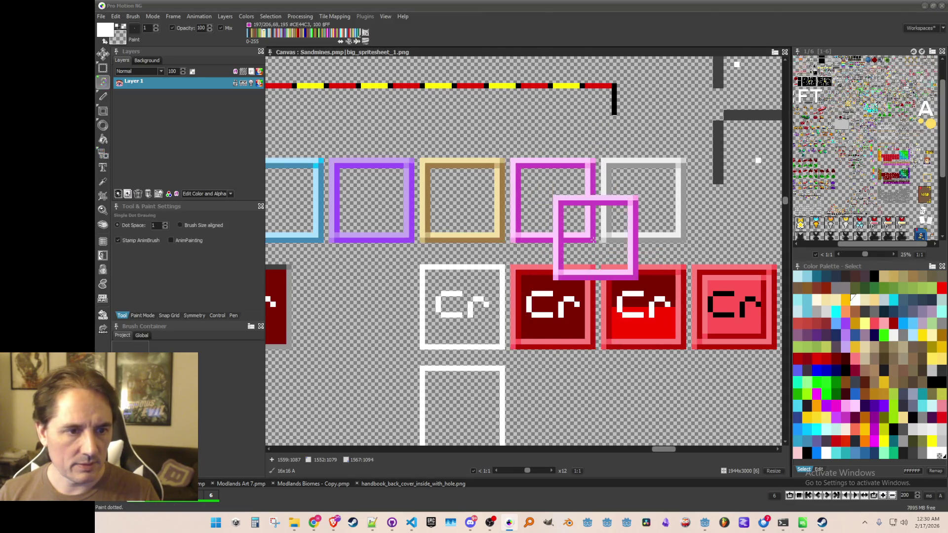
click(133, 16)
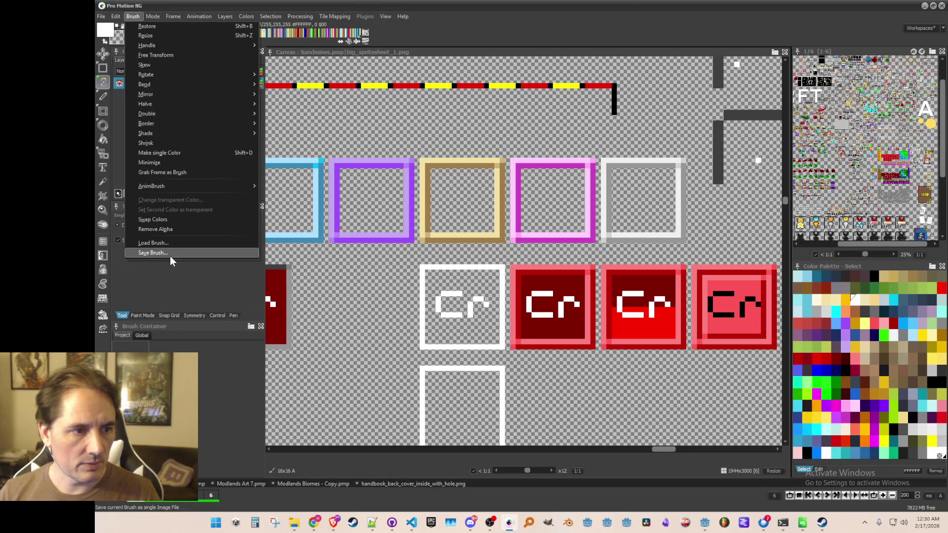
click(170, 256)
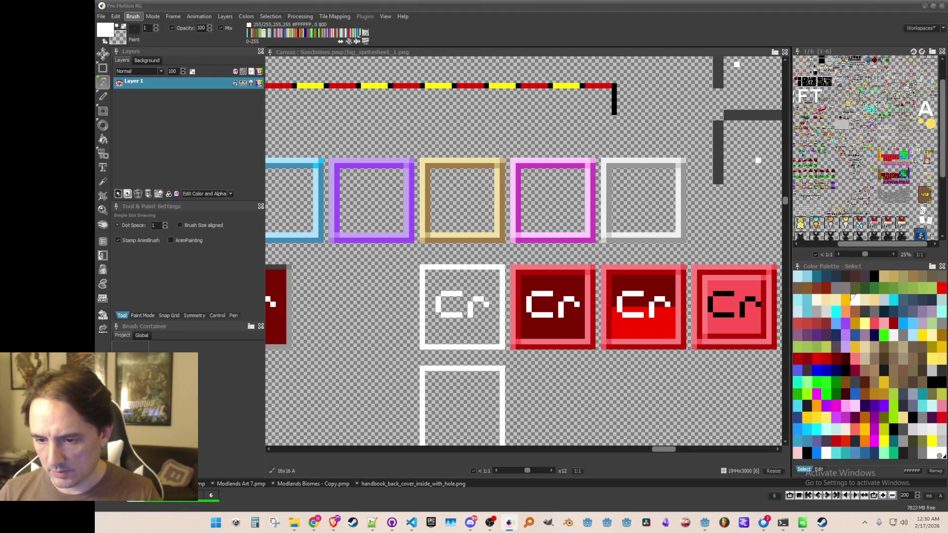
key(b)
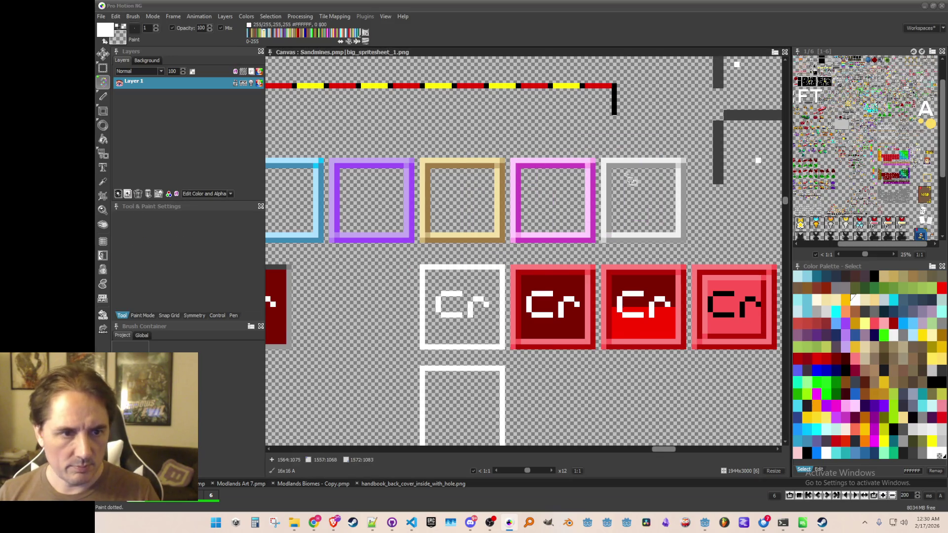
drag(606, 162, 687, 247)
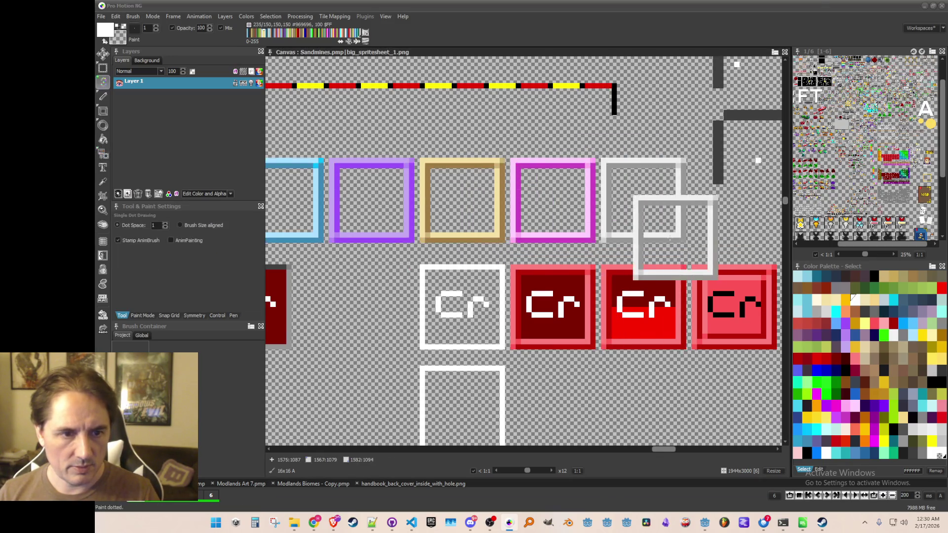
click(132, 17)
click(147, 261)
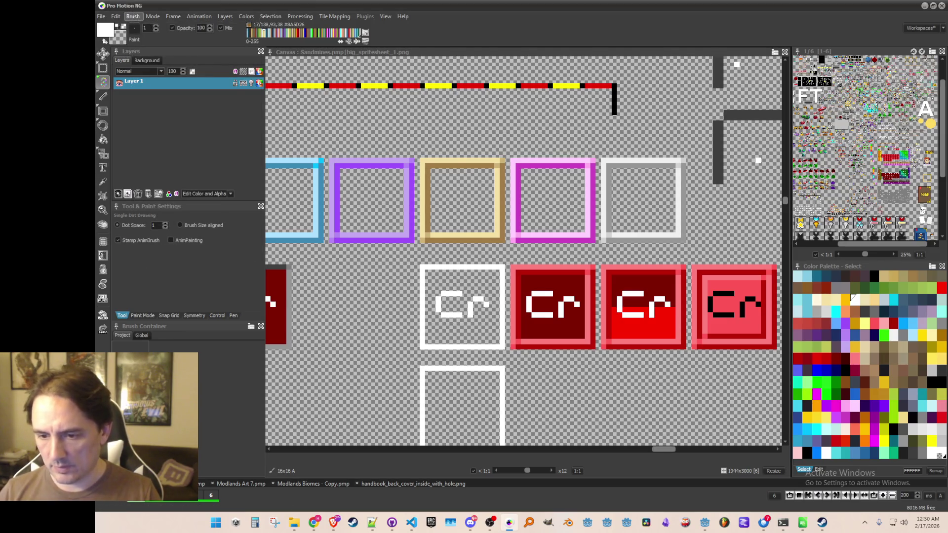
scroll(500, 258, down, 4)
scroll(500, 258, down, 2)
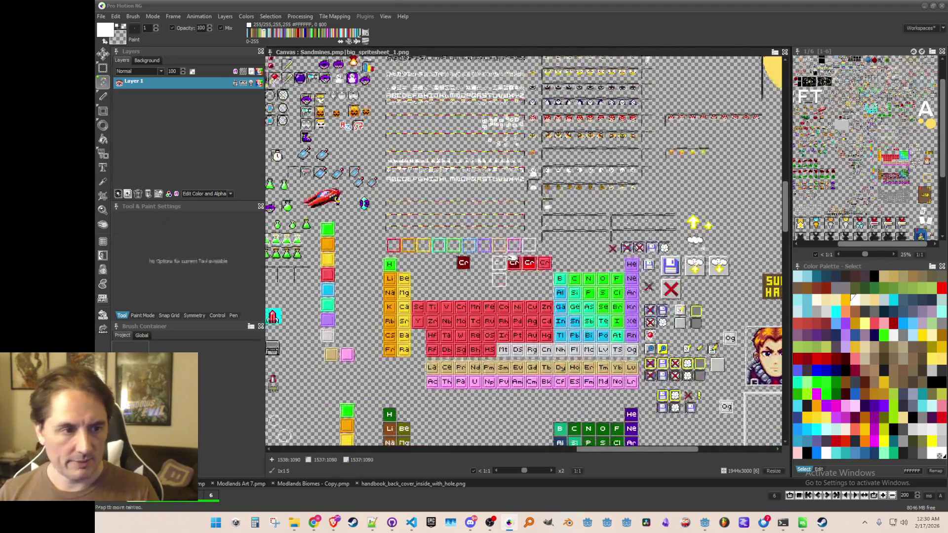
scroll(500, 258, up, 1)
scroll(500, 258, down, 1)
mouse_move(544, 321)
mouse_down()
mouse_move(544, 225)
mouse_move(528, 158)
mouse_up()
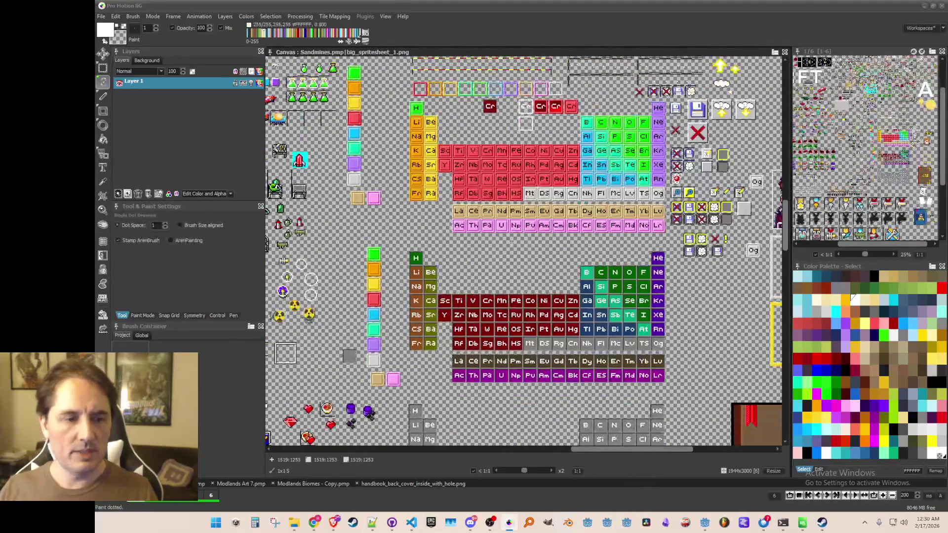
scroll(511, 240, up, 1)
scroll(509, 245, down, 1)
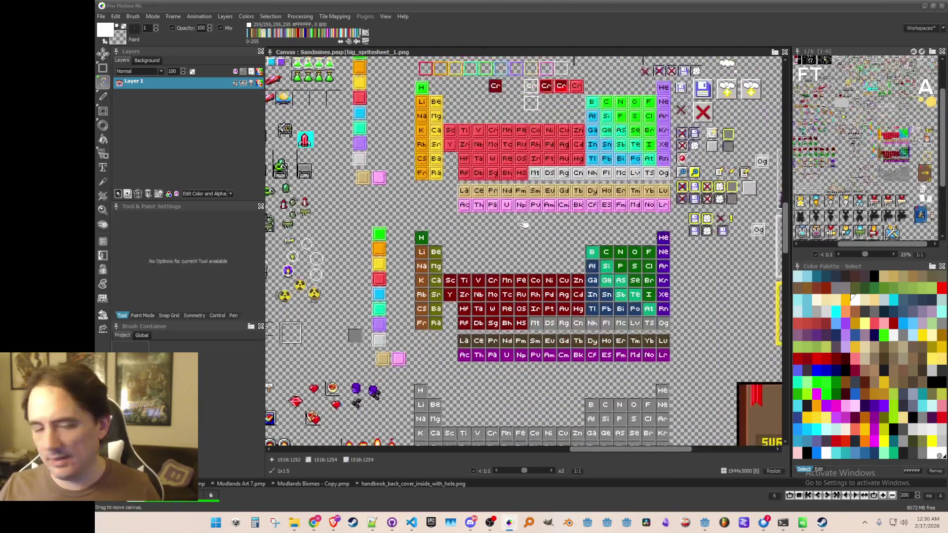
scroll(528, 267, up, 1)
scroll(545, 287, down, 1)
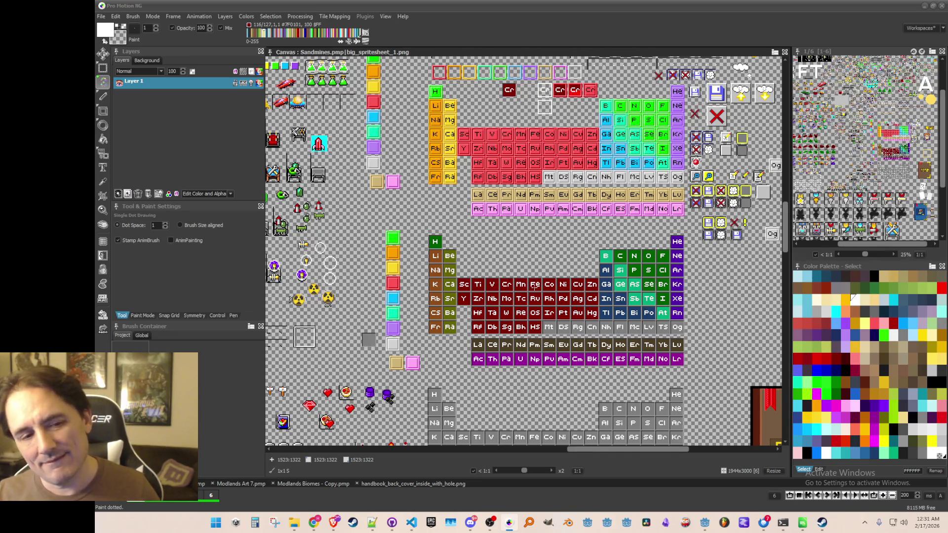
scroll(495, 285, up, 1)
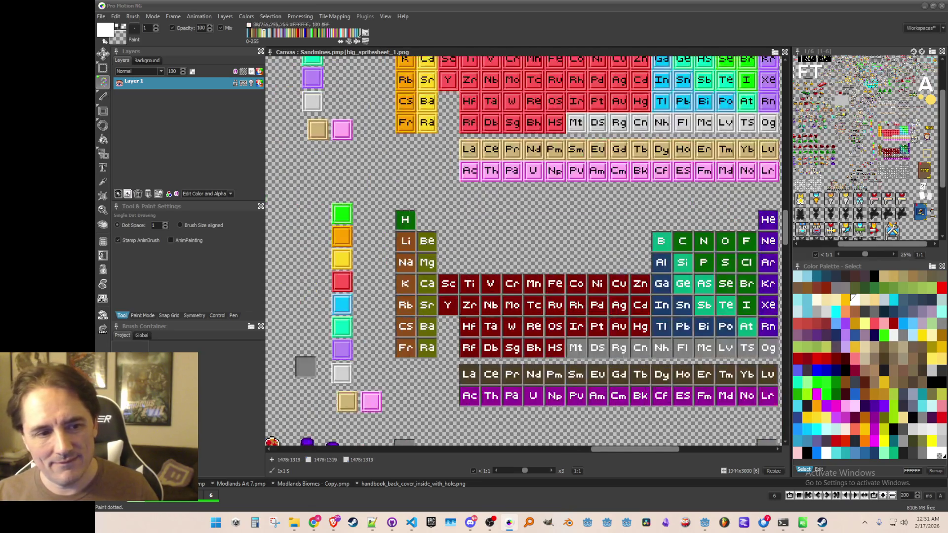
scroll(478, 285, down, 1)
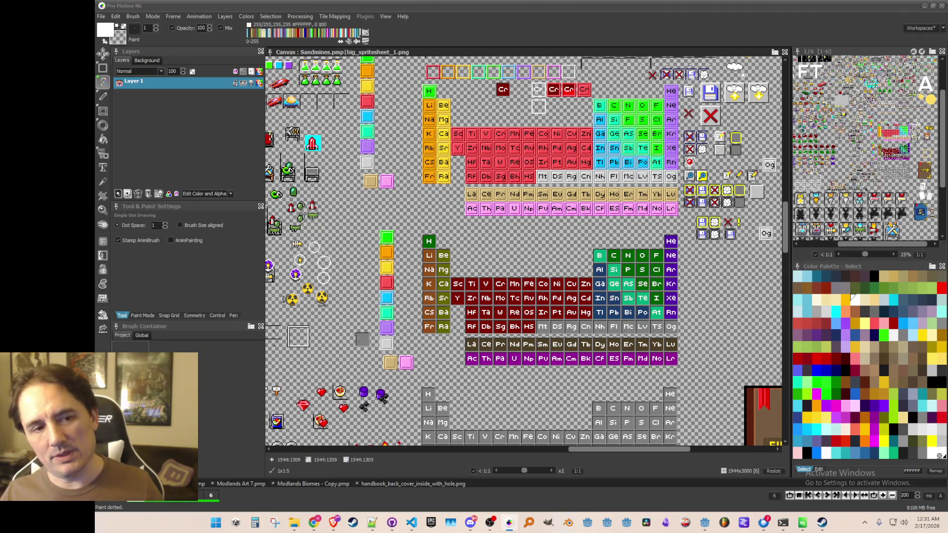
scroll(523, 251, up, 2)
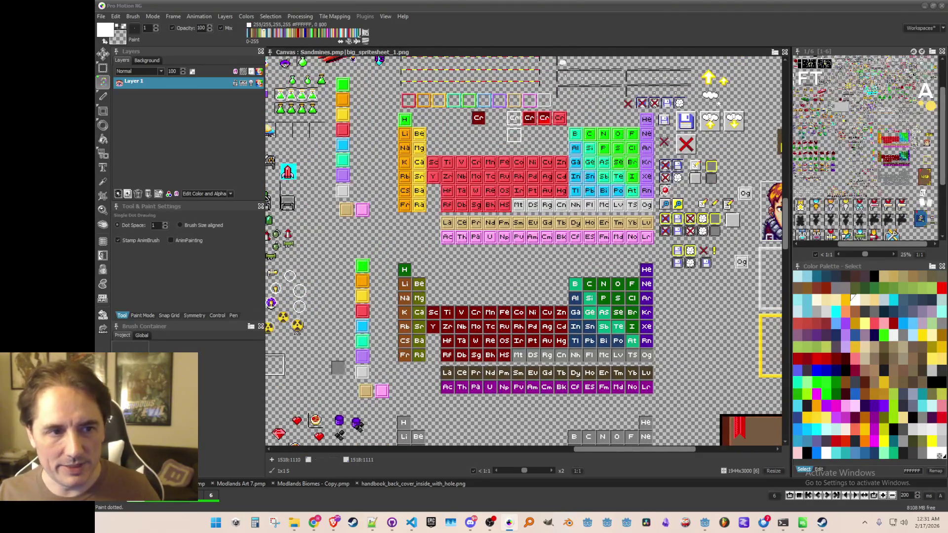
scroll(648, 198, down, 1)
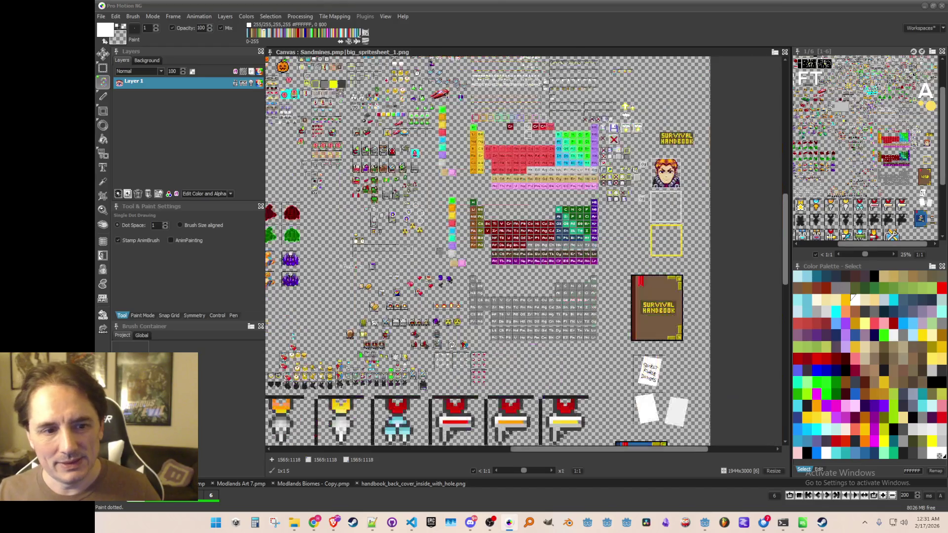
scroll(664, 201, up, 1)
scroll(550, 134, up, 2)
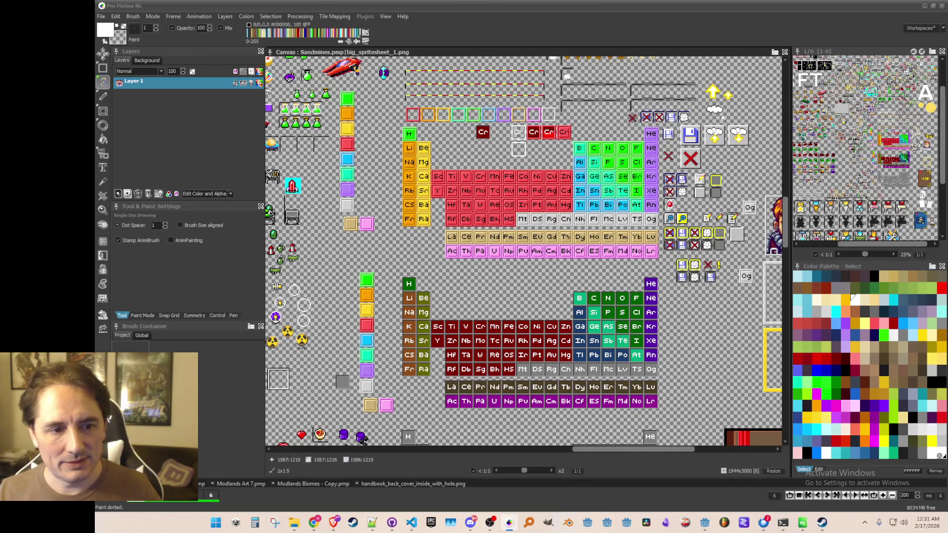
scroll(523, 247, down, 10)
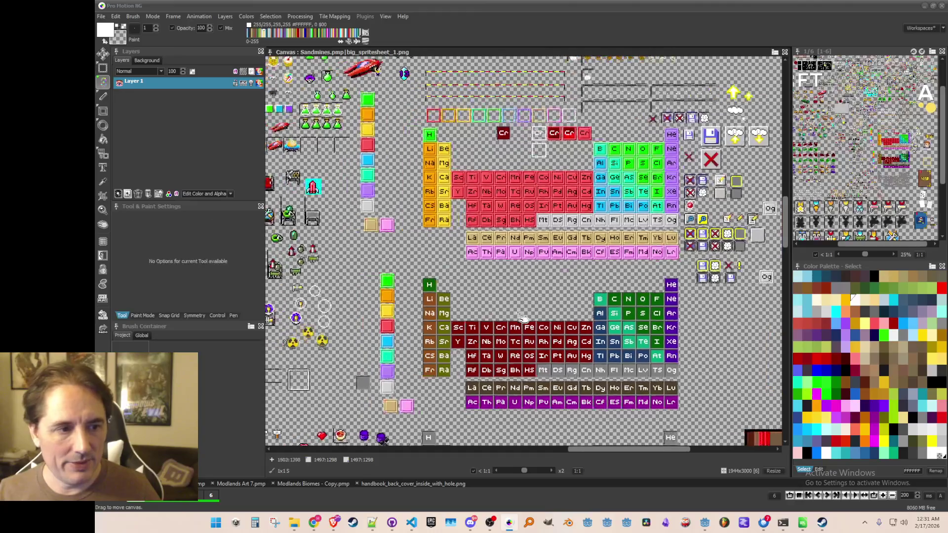
scroll(524, 247, down, 10)
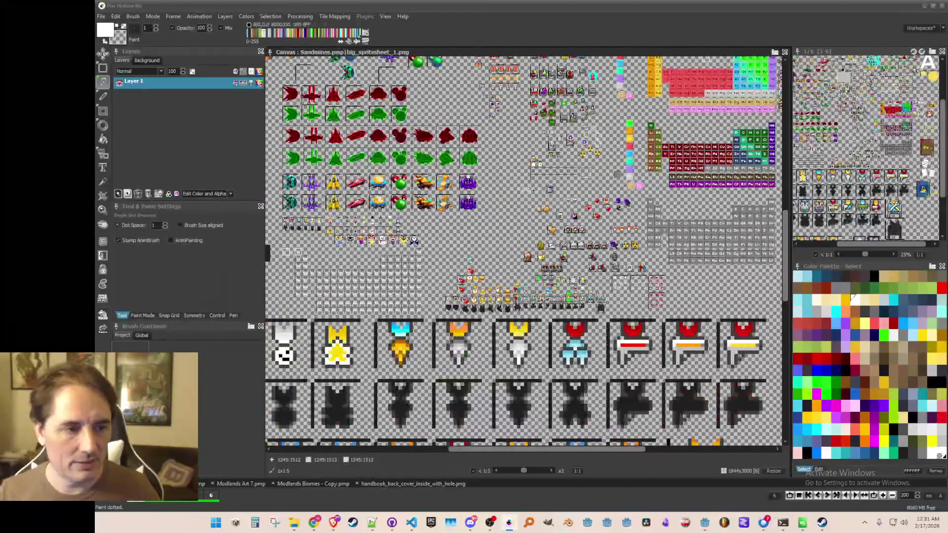
scroll(485, 244, up, 3)
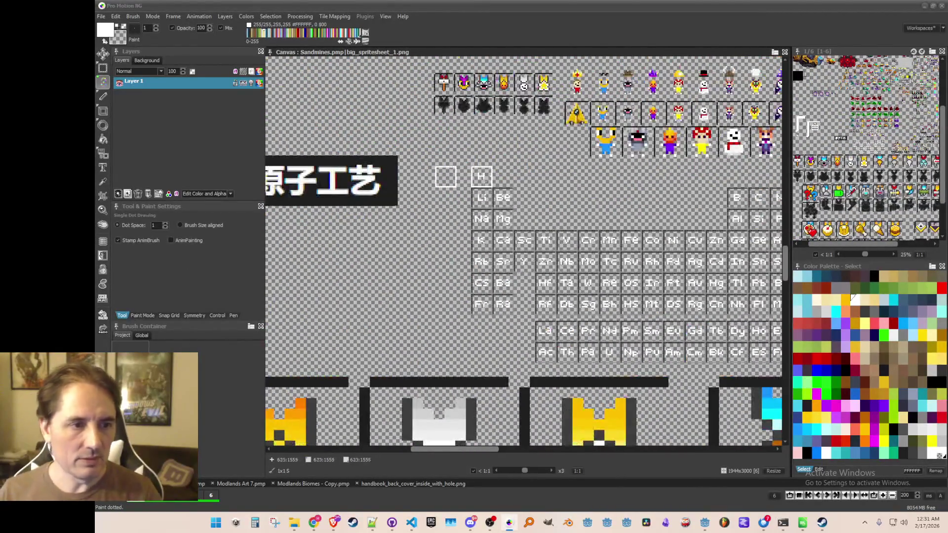
scroll(483, 237, up, 1)
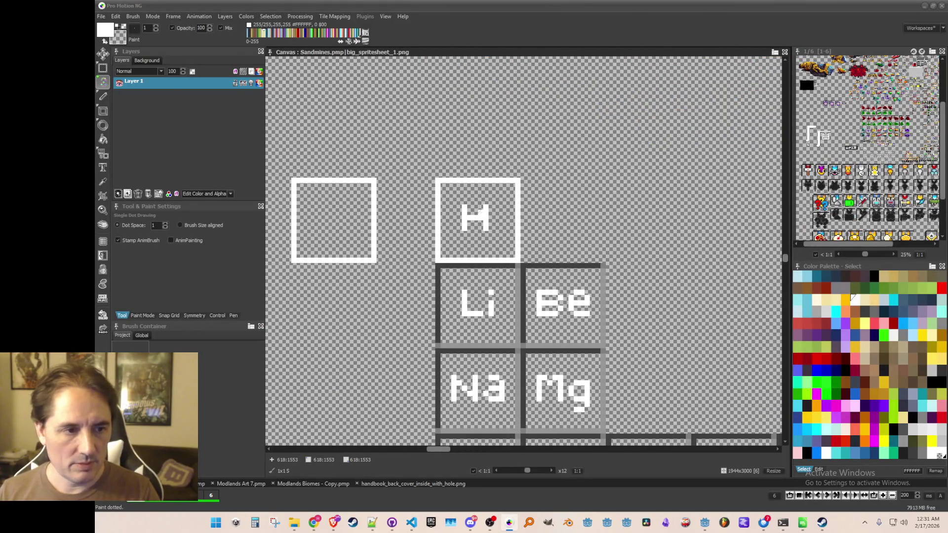
- Draw a black line along the H tile's top edge and flood-fill away its white outline
key(comma)
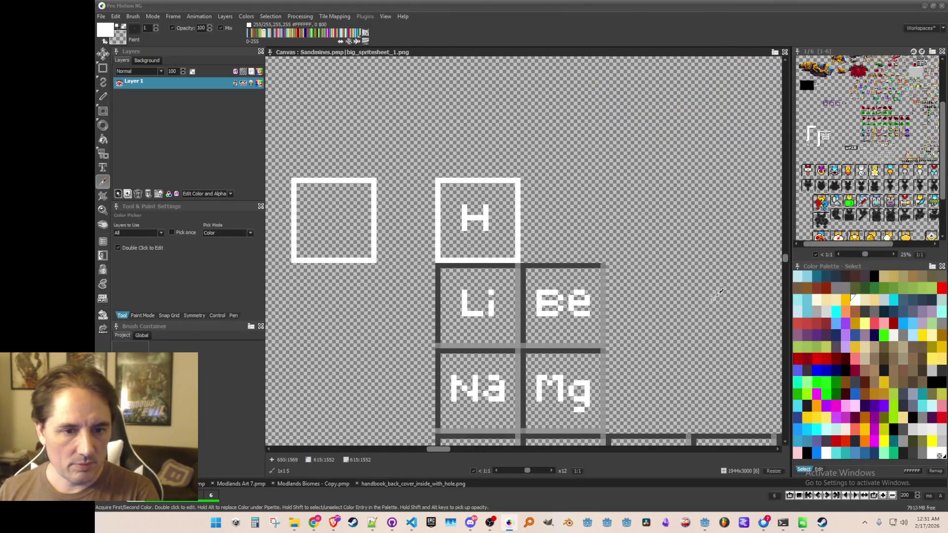
click(872, 274)
click(103, 96)
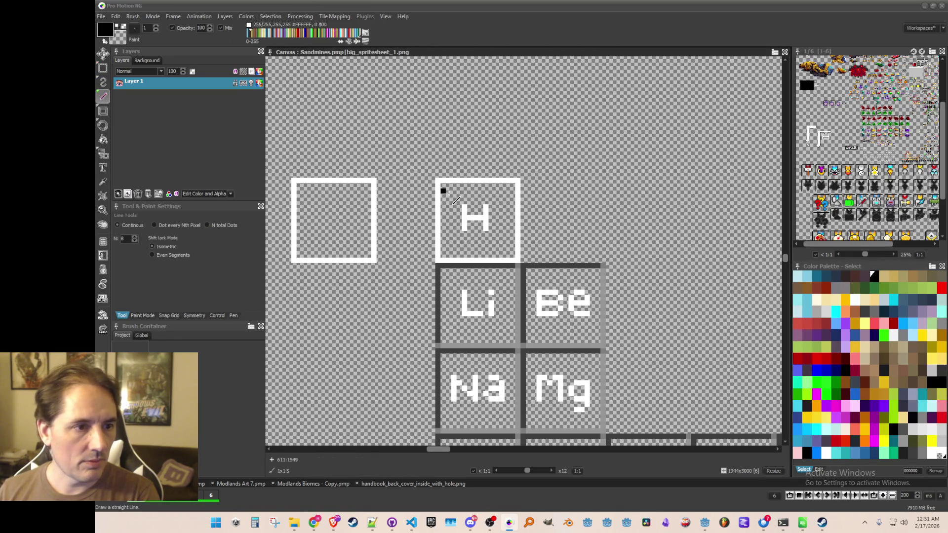
mouse_move(517, 170)
mouse_down()
mouse_move(479, 157)
mouse_move(447, 170)
mouse_move(432, 259)
mouse_up()
key(f)
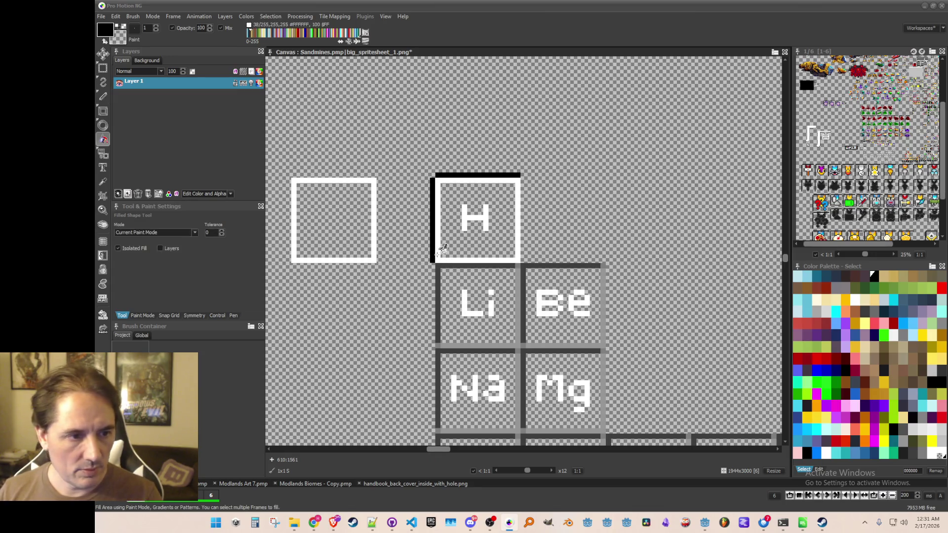
click(437, 254)
- Grab the H tile as a brush and save it as an image
key(b)
drag(438, 180, 517, 258)
scroll(518, 259, down, 3)
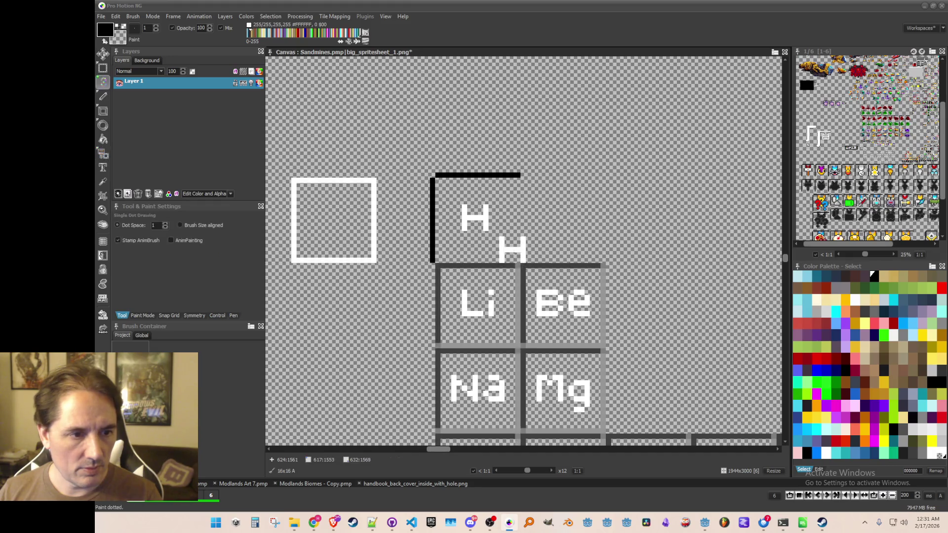
click(135, 16)
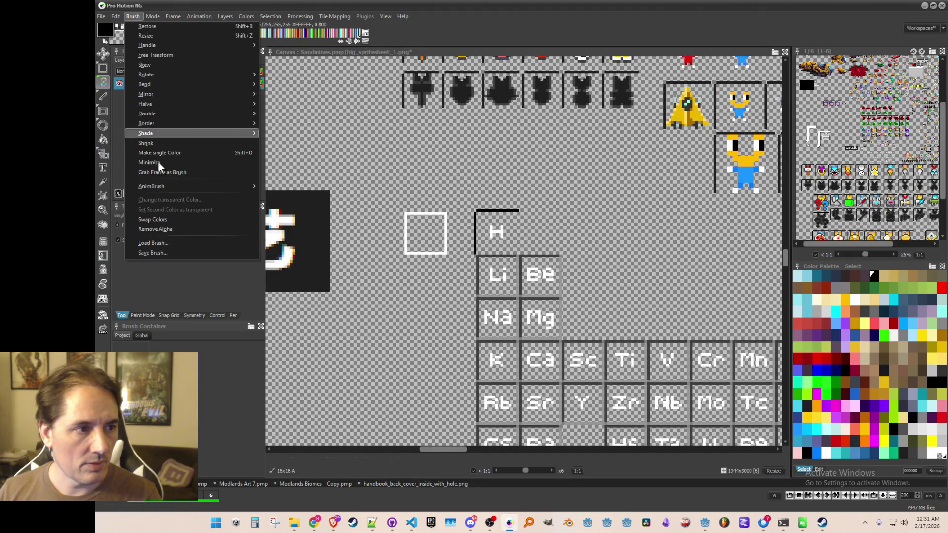
click(159, 254)
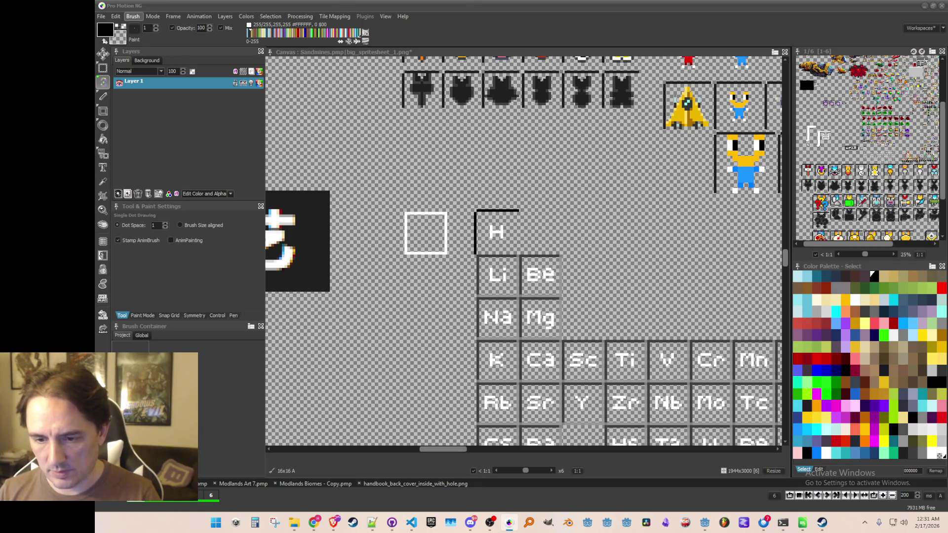
- Grab the H tile's black left edge as a brush
scroll(651, 255, down, 3)
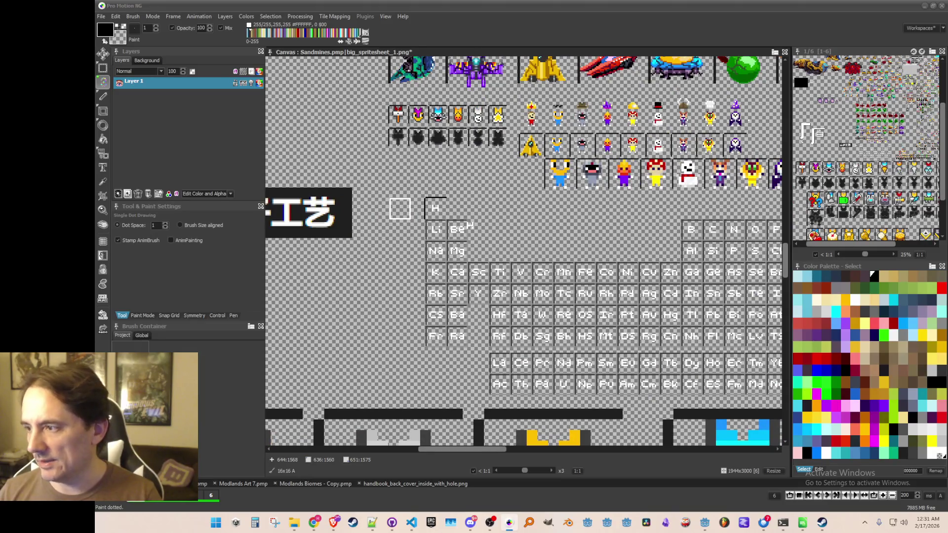
scroll(469, 225, up, 4)
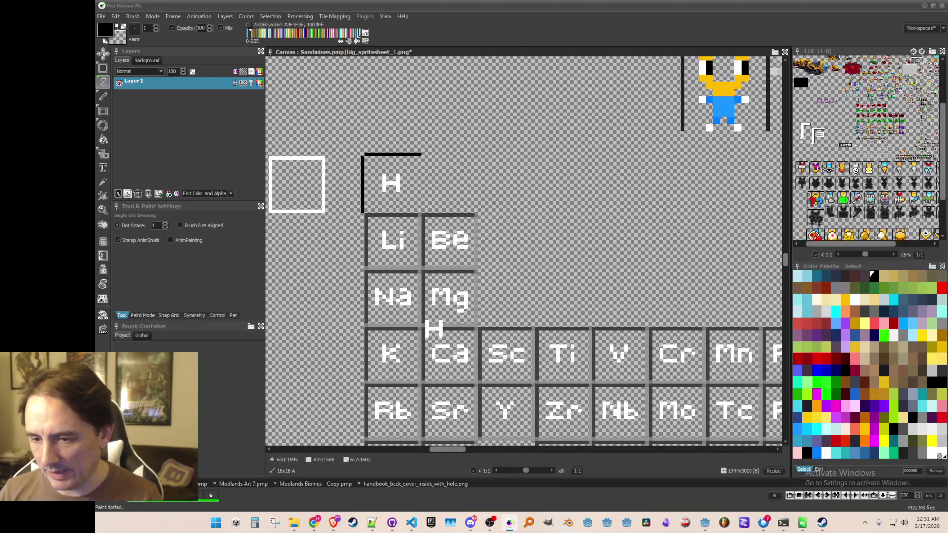
scroll(367, 183, down, 4)
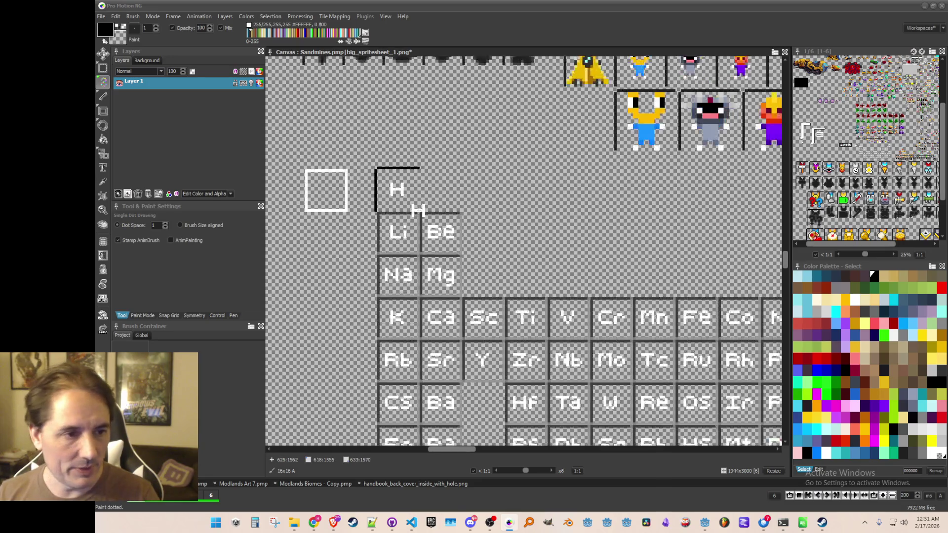
scroll(618, 218, up, 1)
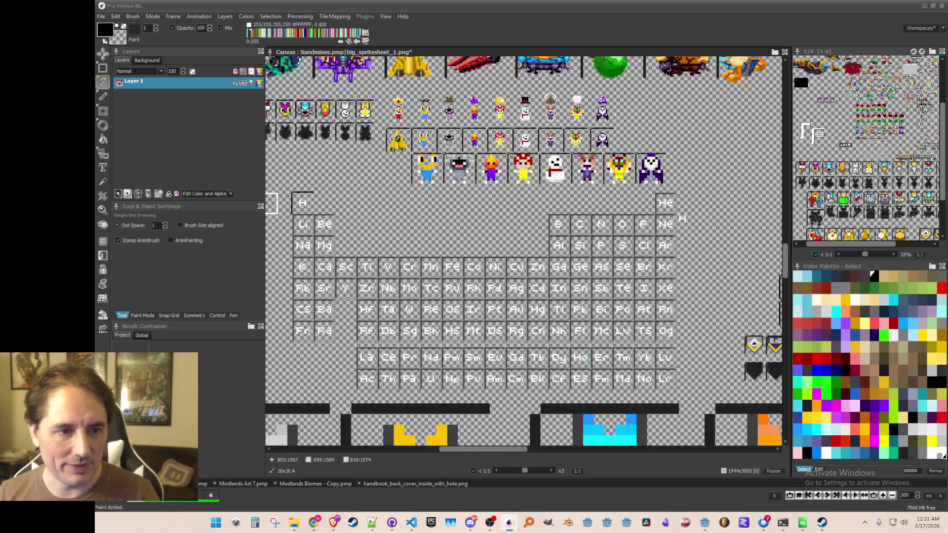
scroll(660, 202, up, 5)
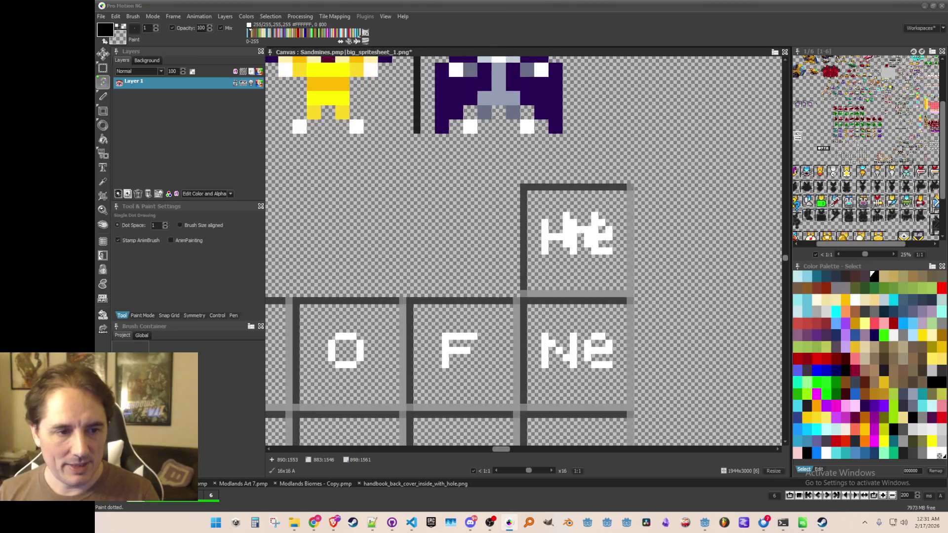
scroll(427, 225, down, 4)
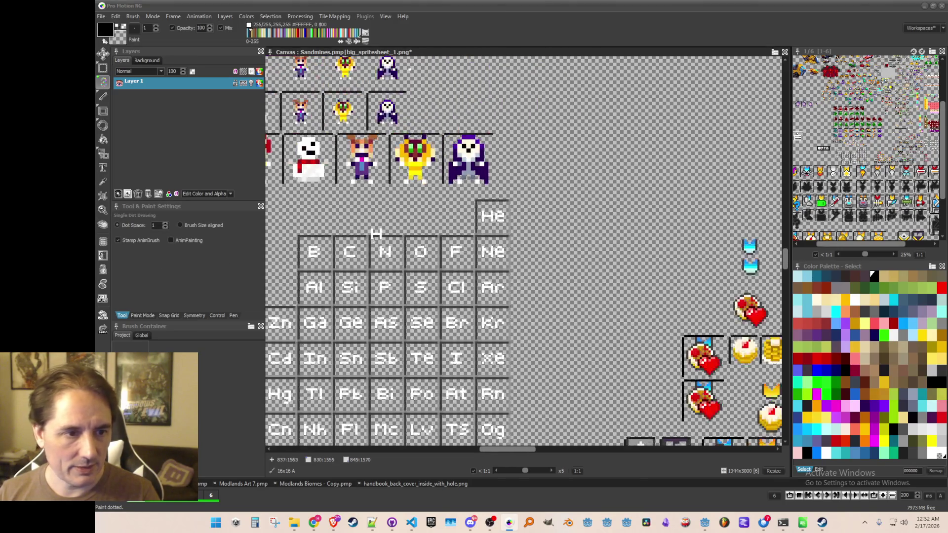
scroll(499, 198, up, 2)
key(b)
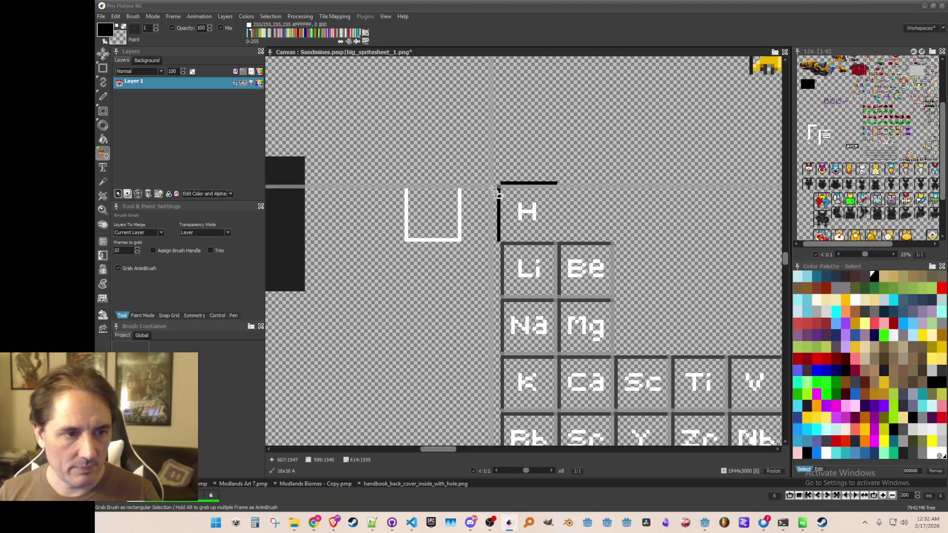
scroll(502, 190, up, 1)
drag(502, 190, 509, 284)
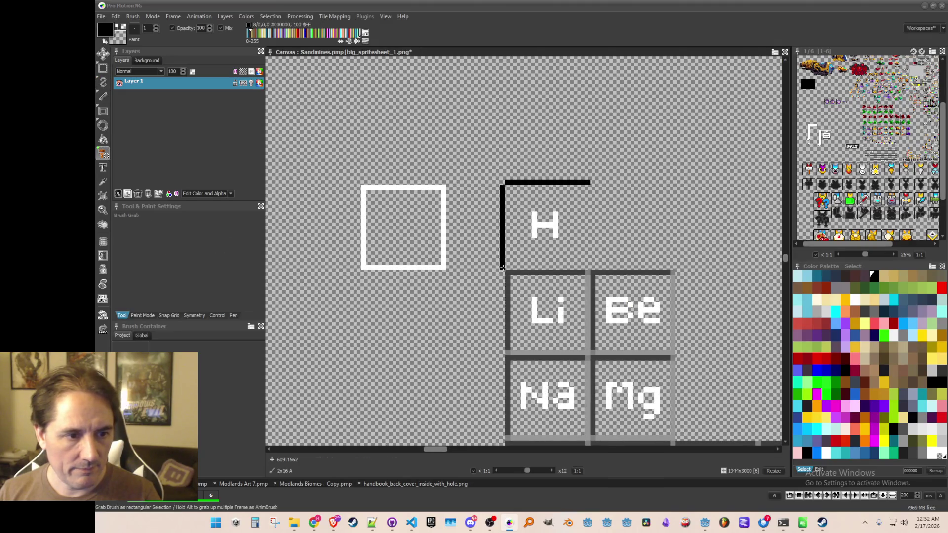
- Stamp black borders on the He tile's left and top, then flood-fill away its grey frame
scroll(509, 257, down, 3)
scroll(547, 204, up, 6)
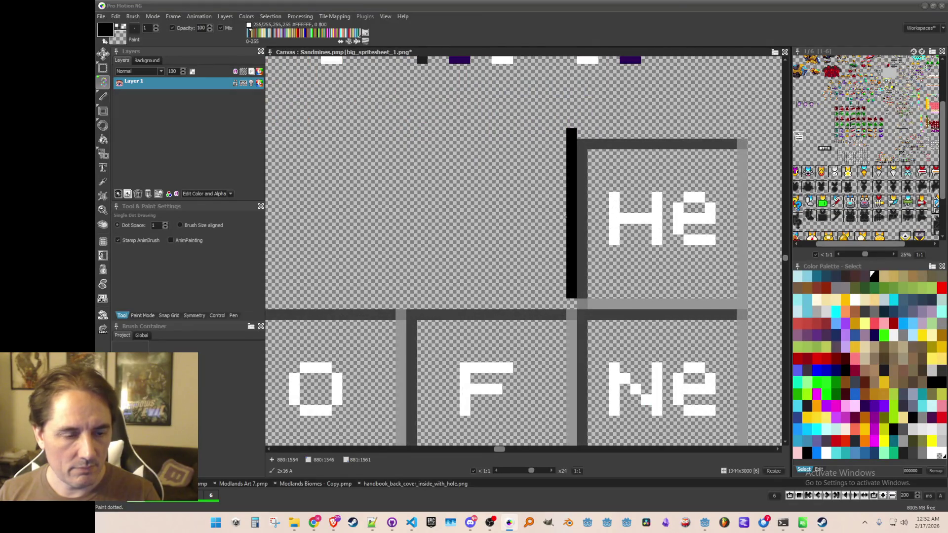
click(566, 228)
scroll(568, 217, down, 1)
key(z)
click(620, 180)
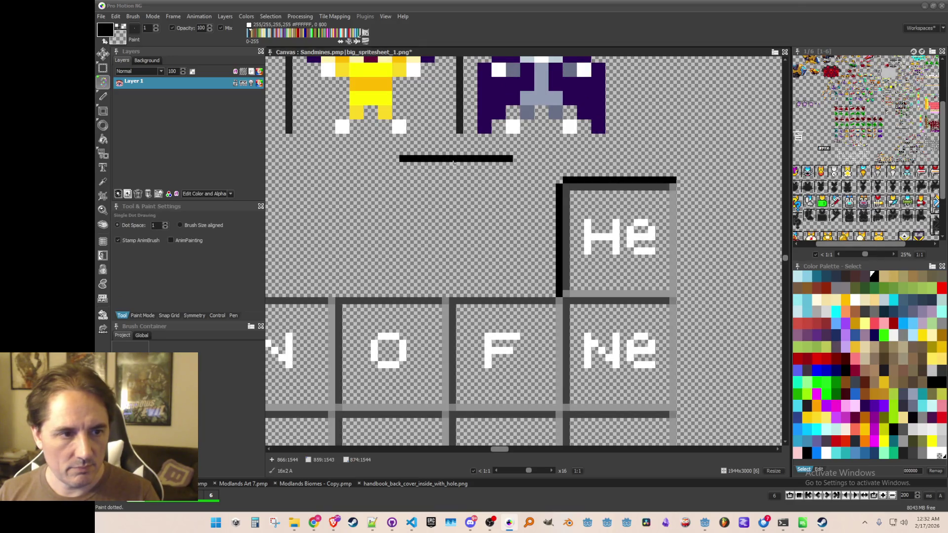
key(z)
click(395, 219)
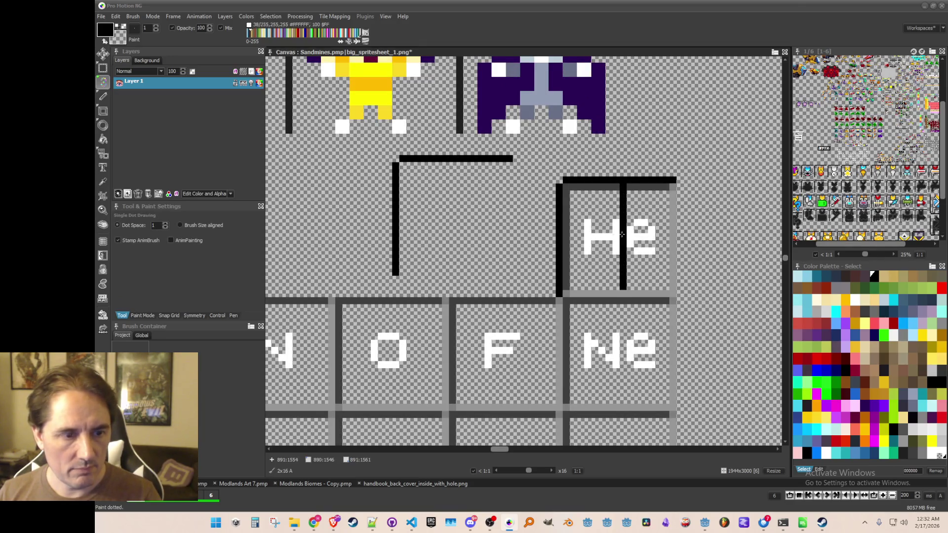
key(f)
click(568, 186)
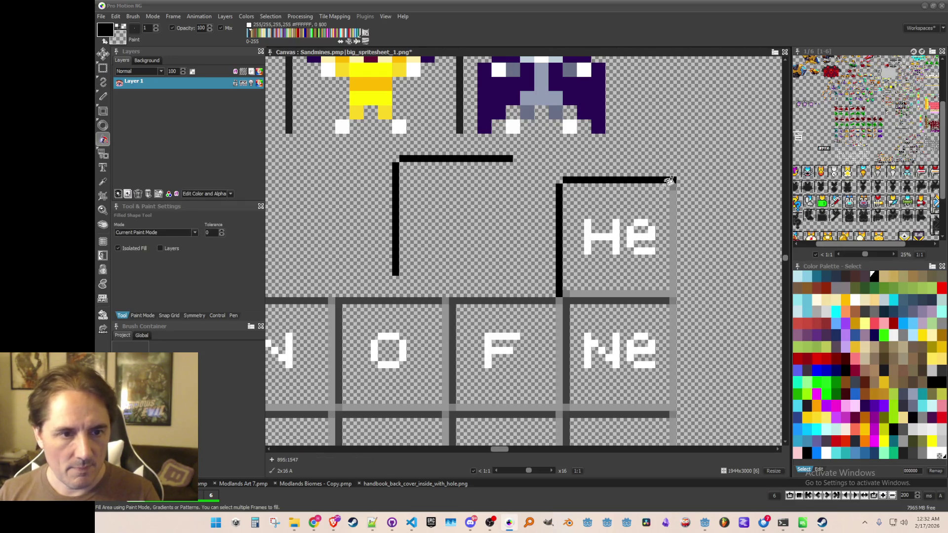
click(672, 211)
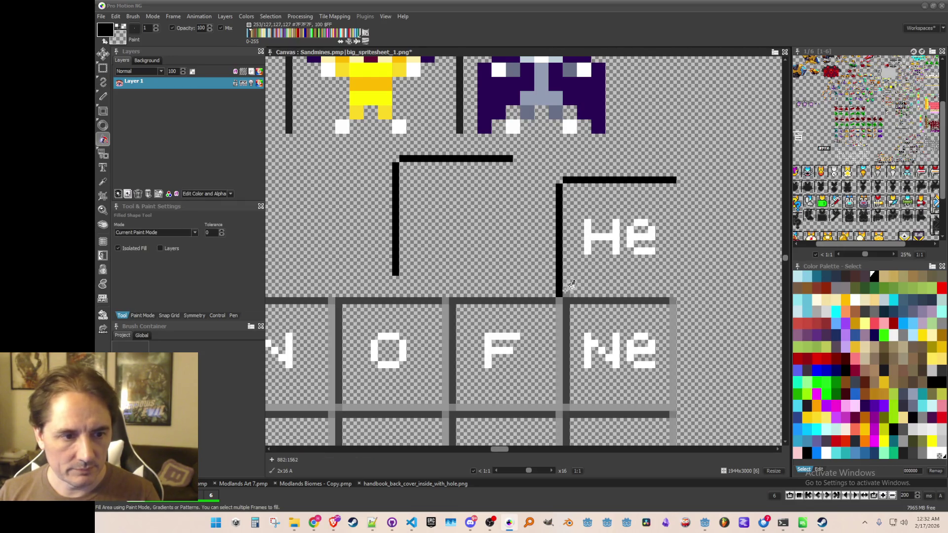
- Save the spritesheet, grab the He tile as a brush, and save it as an image
key(b)
key(ctrl+s)
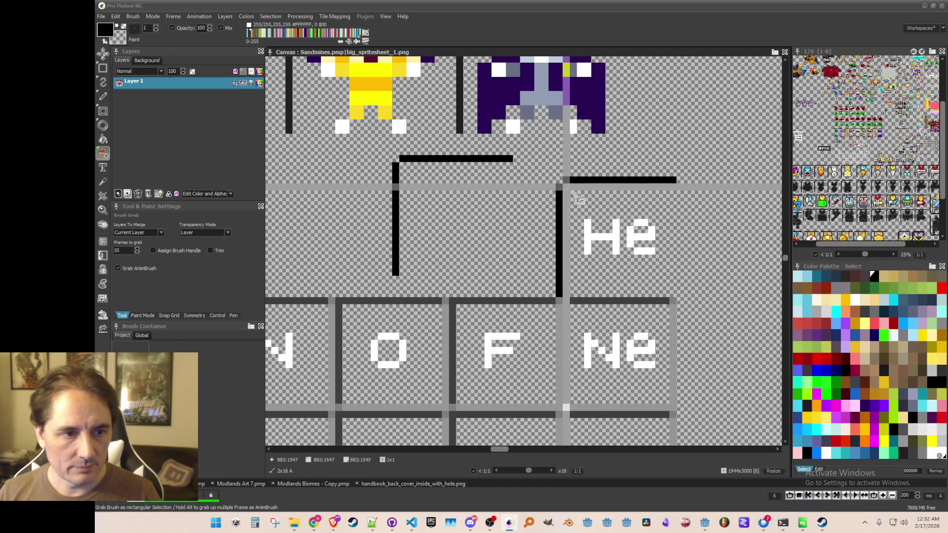
drag(673, 292, 674, 294)
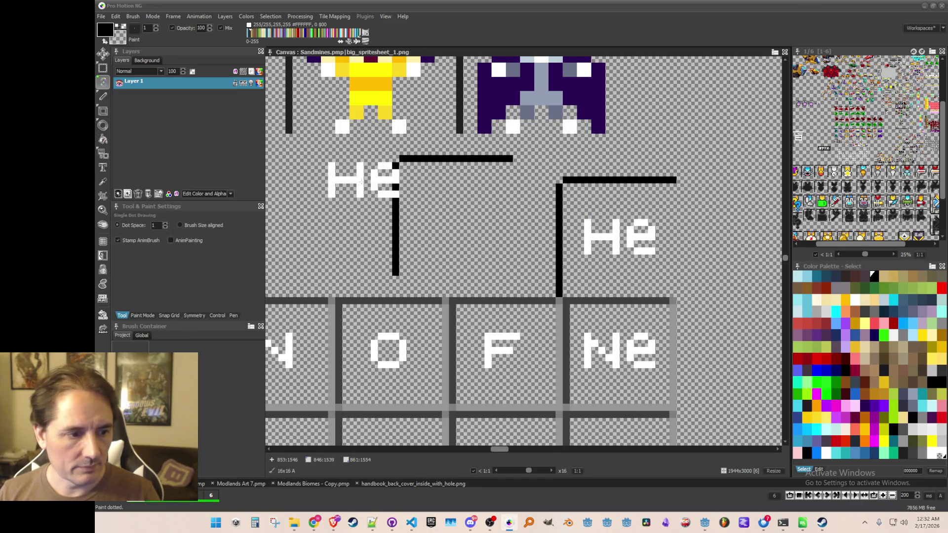
click(132, 16)
click(153, 245)
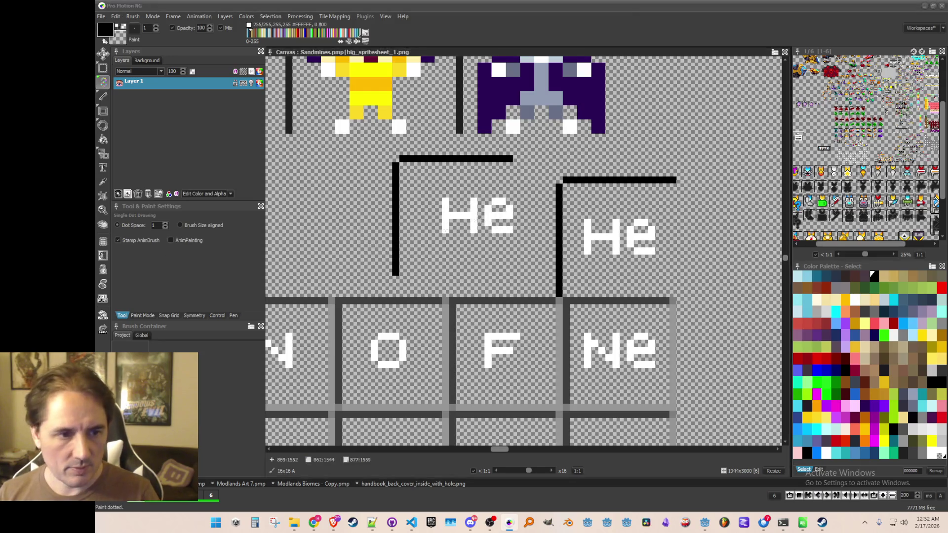
scroll(477, 242, down, 2)
scroll(427, 269, up, 1)
key(b)
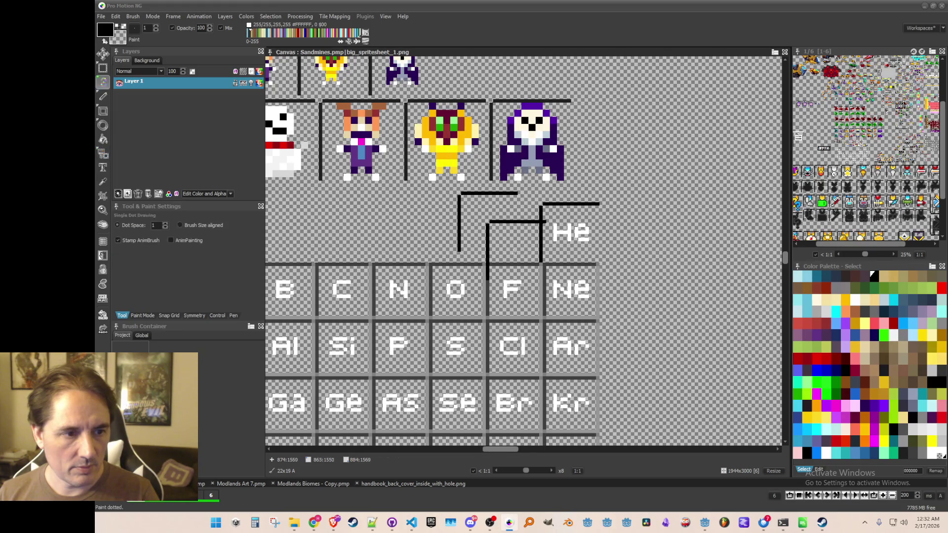
- Stamp the black bracket brush into the box beside the H tile
scroll(526, 256, down, 1)
drag(435, 272, 756, 245)
scroll(508, 247, up, 1)
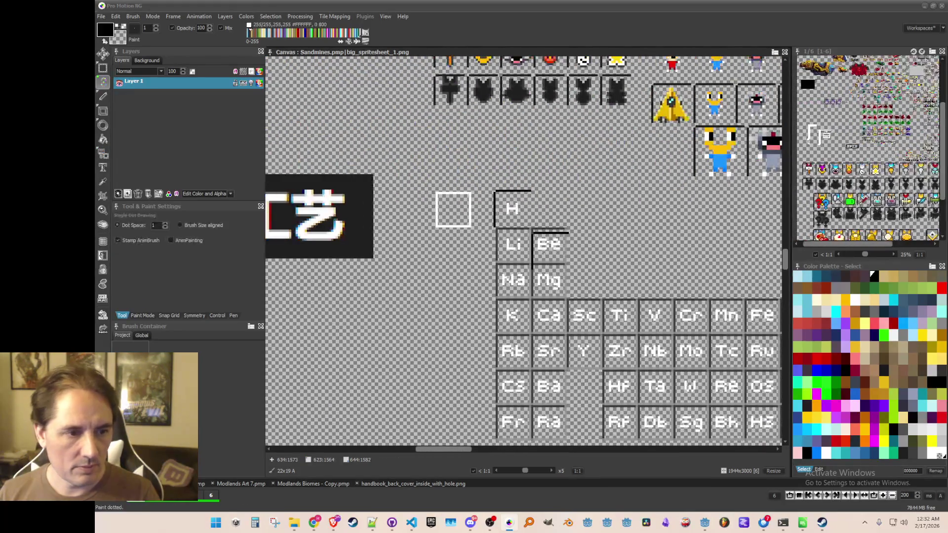
scroll(548, 247, up, 1)
key(d)
scroll(569, 213, up, 1)
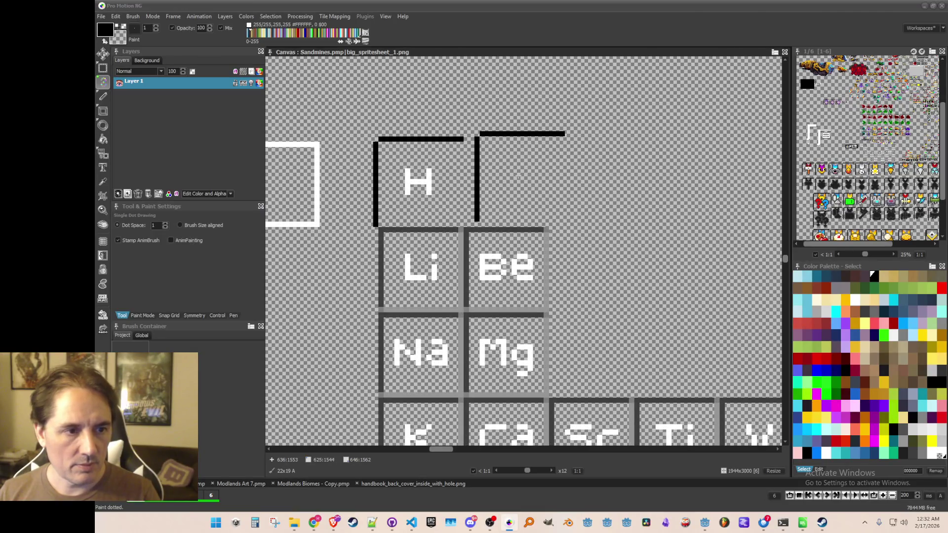
click(514, 177)
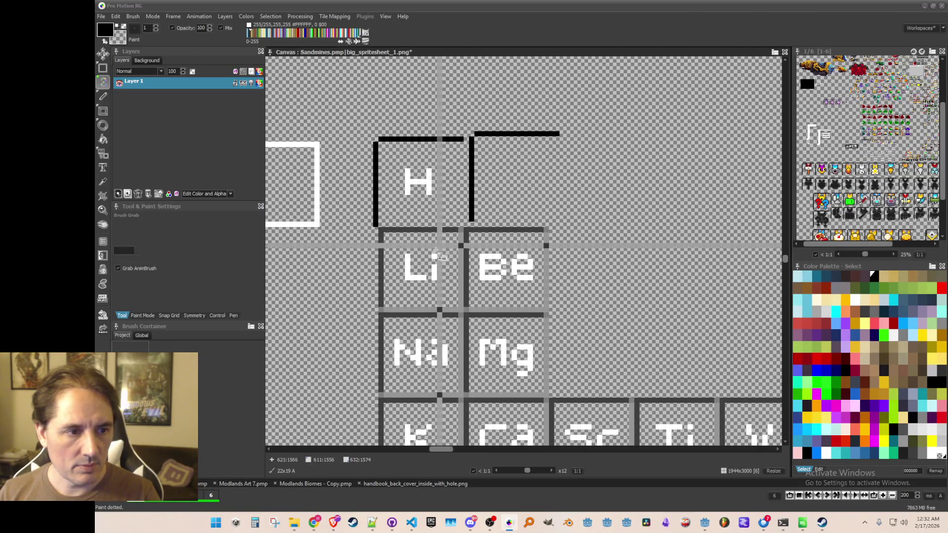
- Copy the Li tile into the empty bordered box beside H
key(b)
drag(380, 230, 461, 315)
click(465, 316)
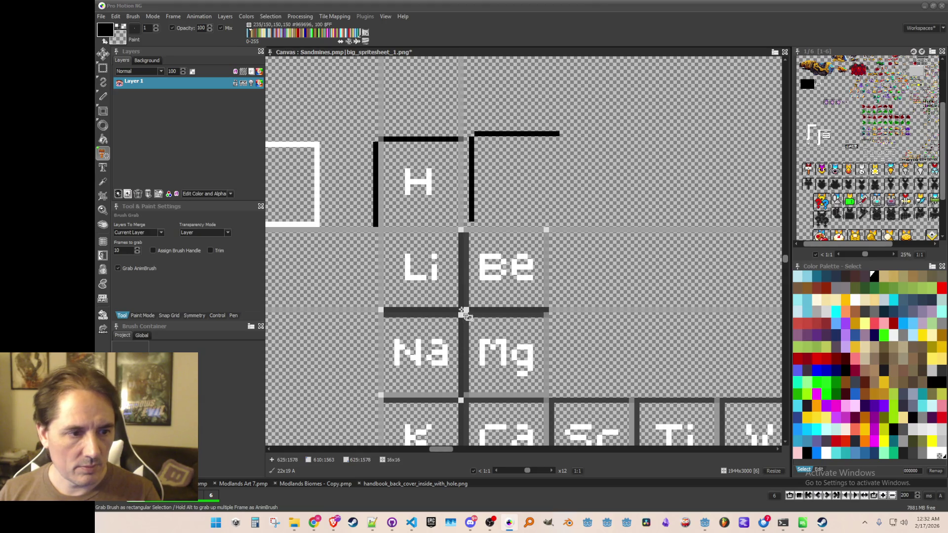
click(517, 180)
scroll(420, 183, down, 1)
drag(409, 187, 488, 254)
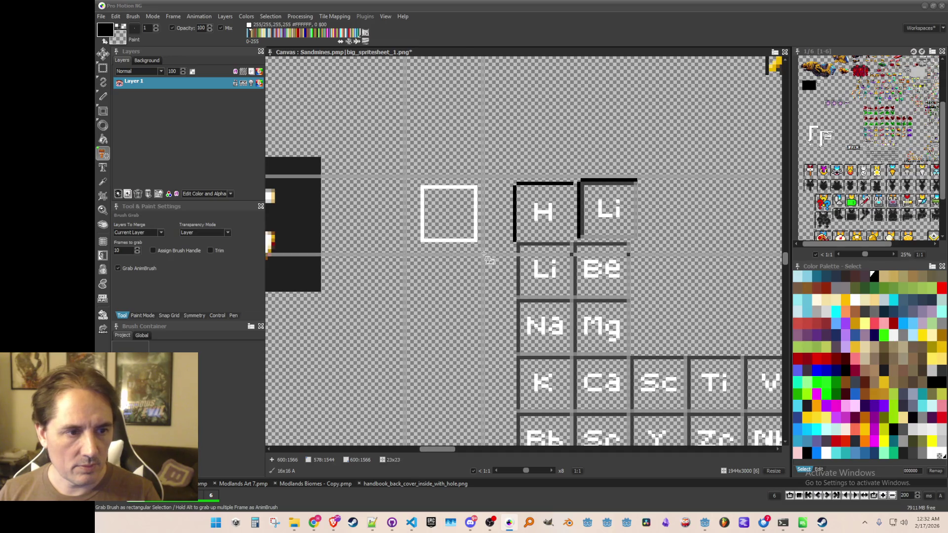
scroll(459, 240, right, 2)
scroll(459, 240, up, 1)
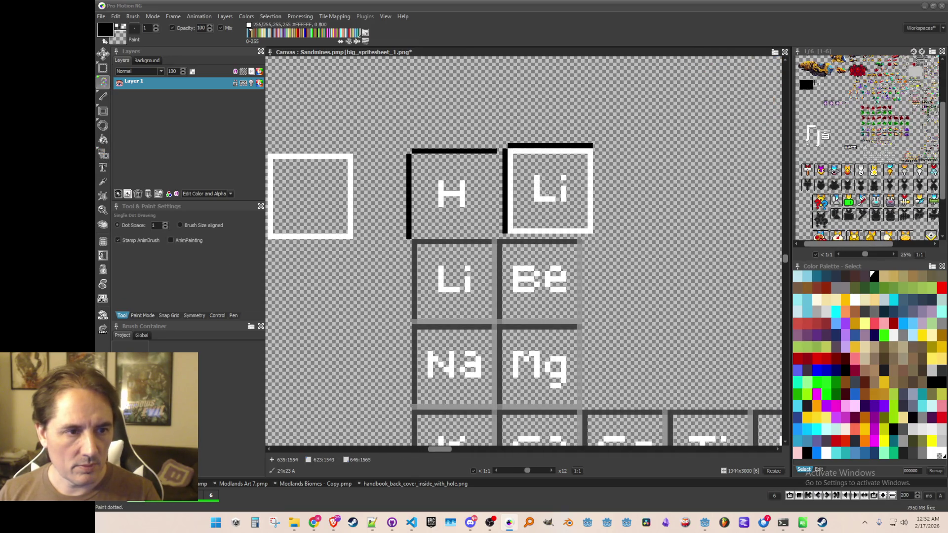
- Grab the Li tile beside H and save it as a brush image
key(b)
drag(586, 227, 595, 236)
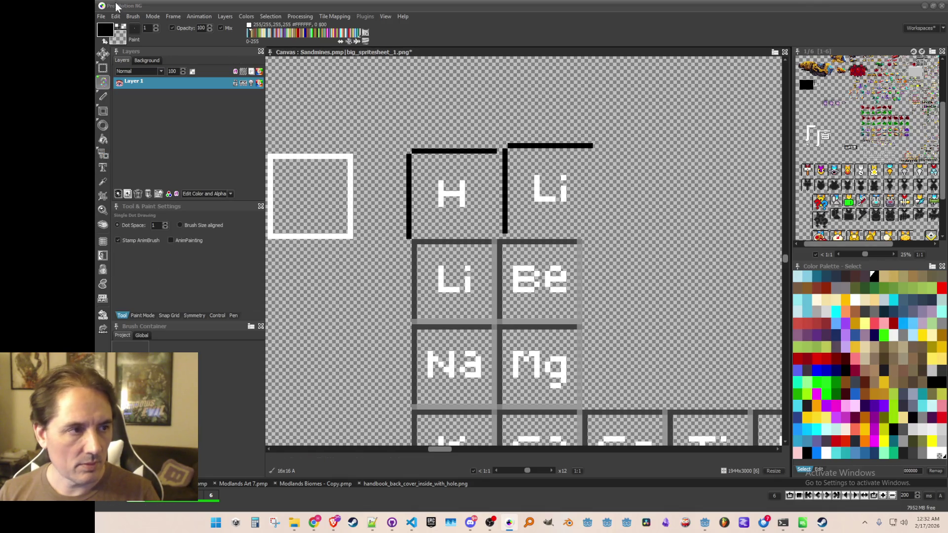
click(133, 17)
click(177, 257)
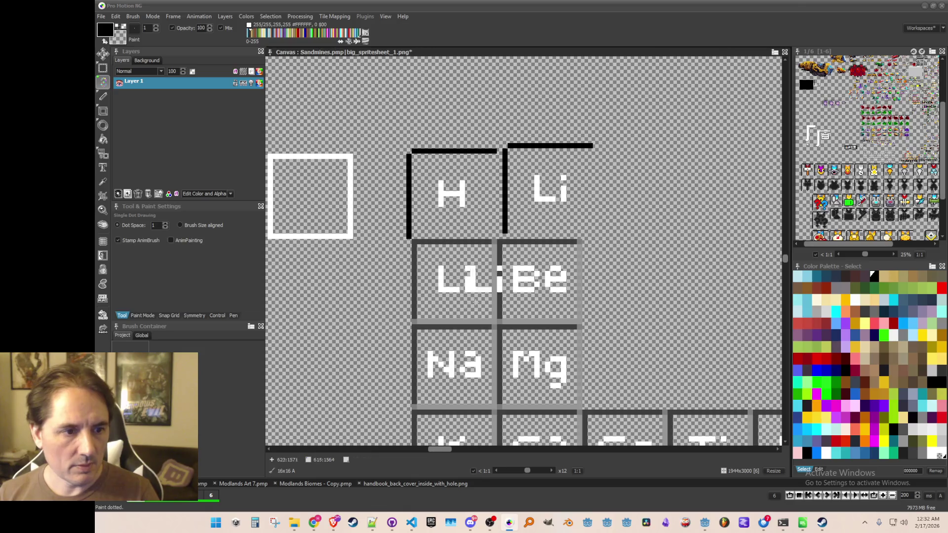
- Cut the stray Li copies away and grab the Be tile as a brush
key(b)
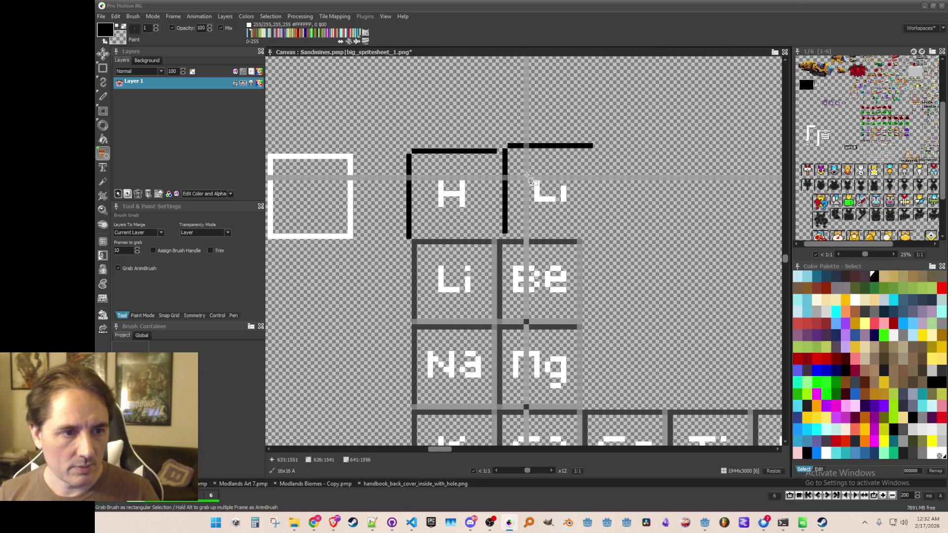
drag(527, 168, 586, 220)
scroll(538, 281, down, 1)
key(b)
drag(443, 302, 449, 309)
key(b)
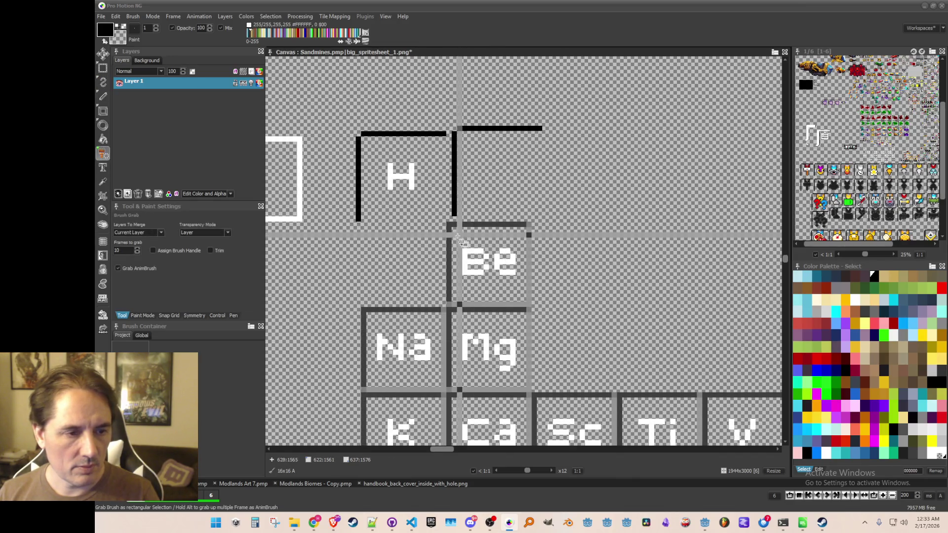
drag(449, 225, 530, 309)
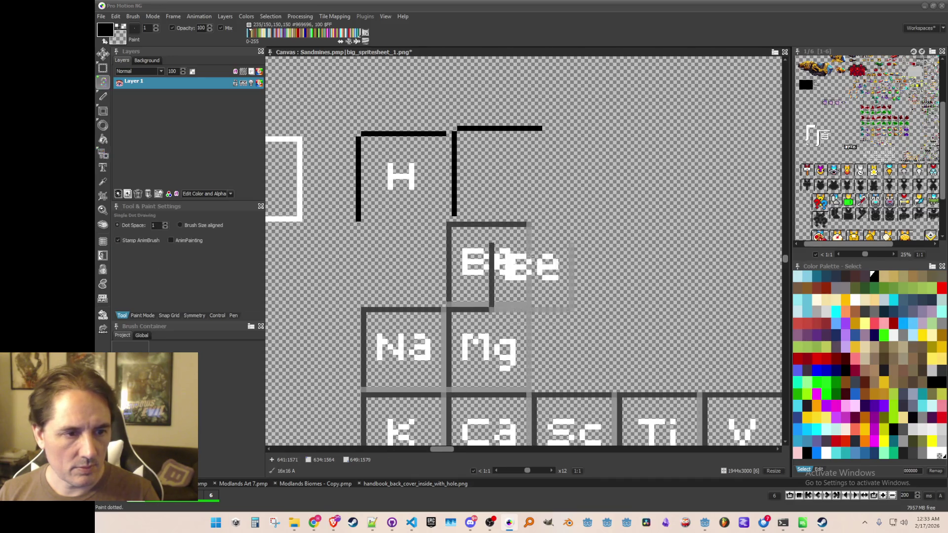
scroll(486, 175, down, 2)
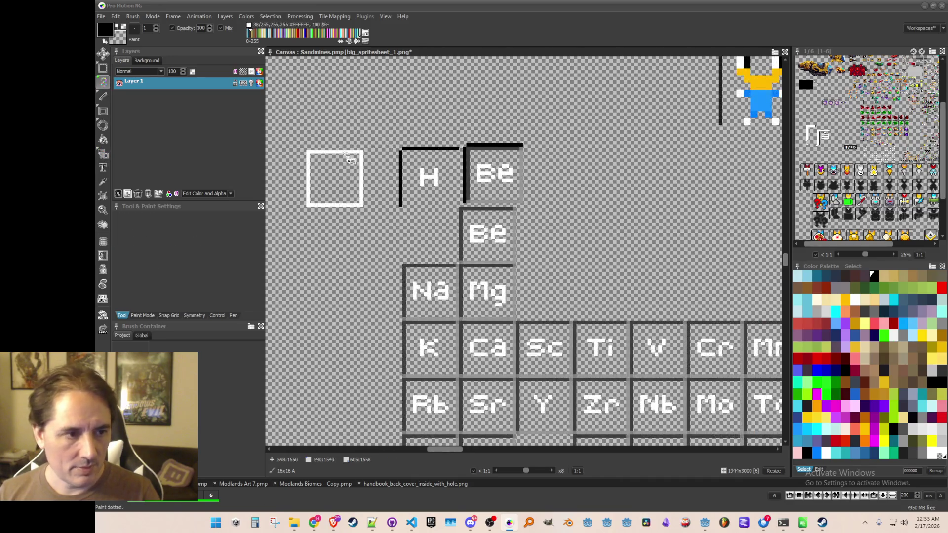
- Stamp a Be copy beside H, grab it, and save it as the Be brush image
click(466, 148)
key(b)
drag(468, 147, 526, 208)
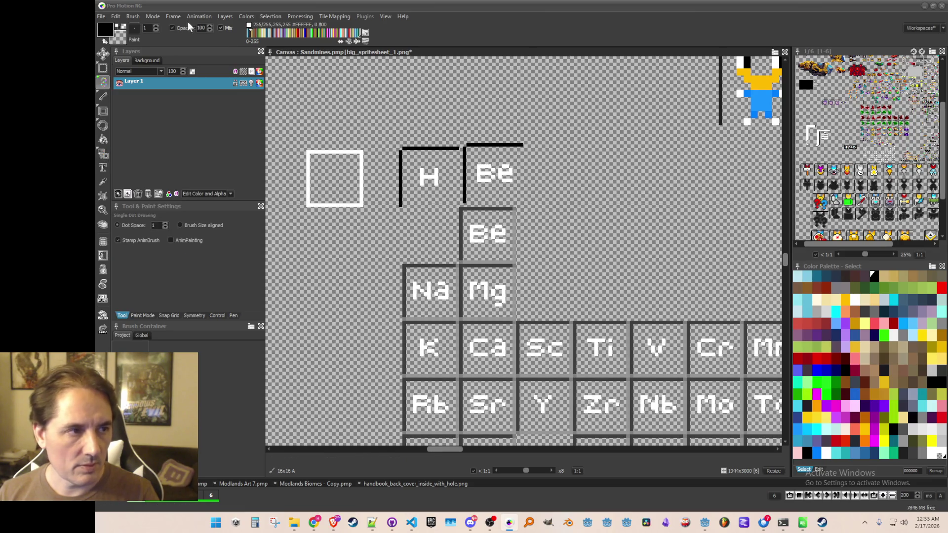
click(132, 16)
click(151, 252)
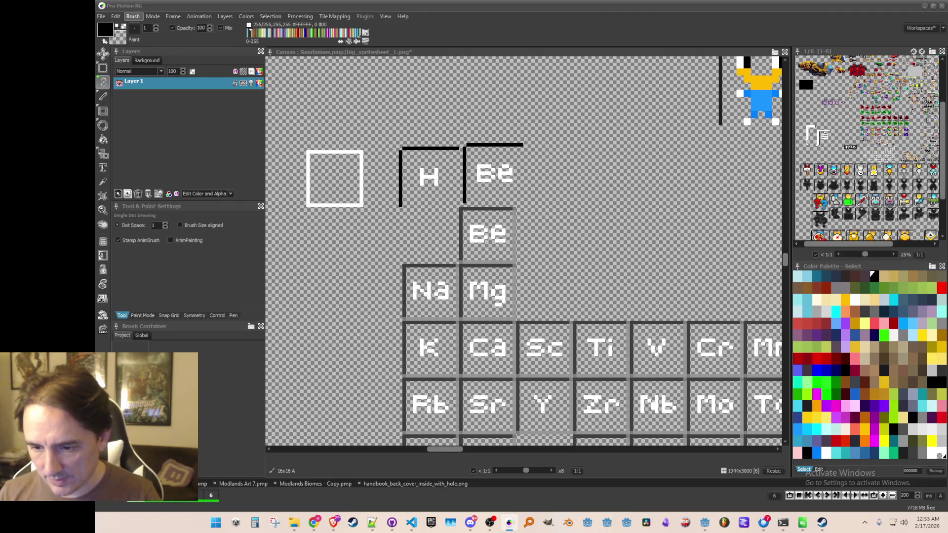
key(Return)
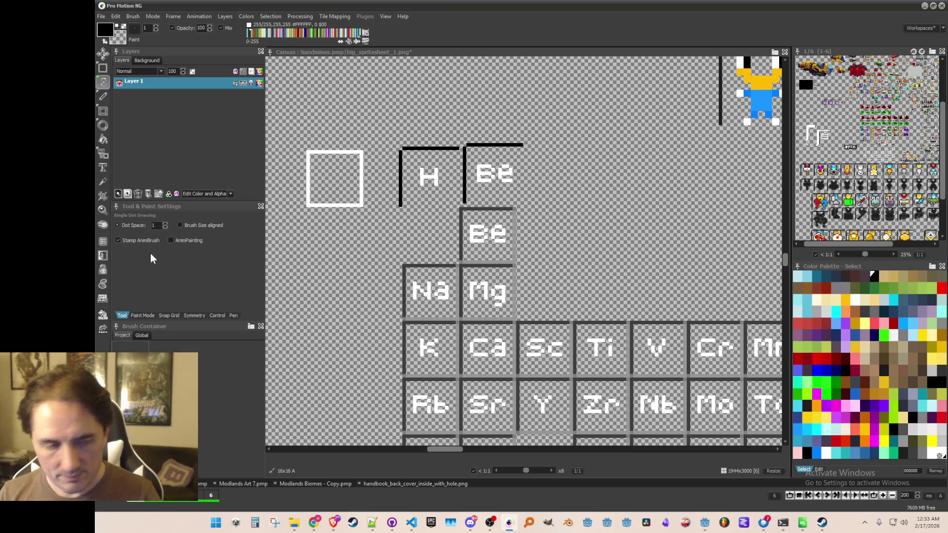
scroll(489, 202, down, 3)
scroll(489, 202, up, 2)
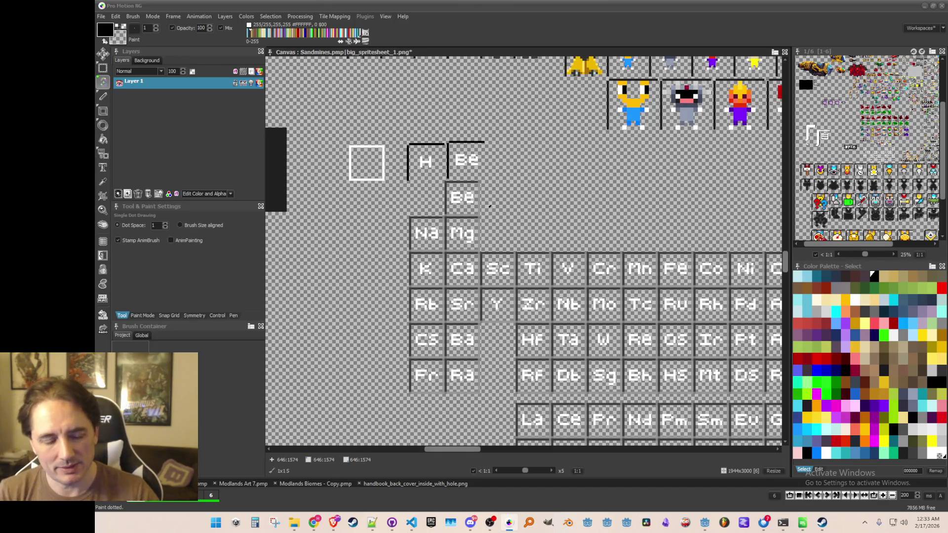
- Undo the Be copy beside H and stamp Li back into its cell below H
scroll(490, 206, down, 1)
scroll(518, 199, up, 2)
key(ctrl+z)
click(365, 206)
scroll(395, 175, down, 1)
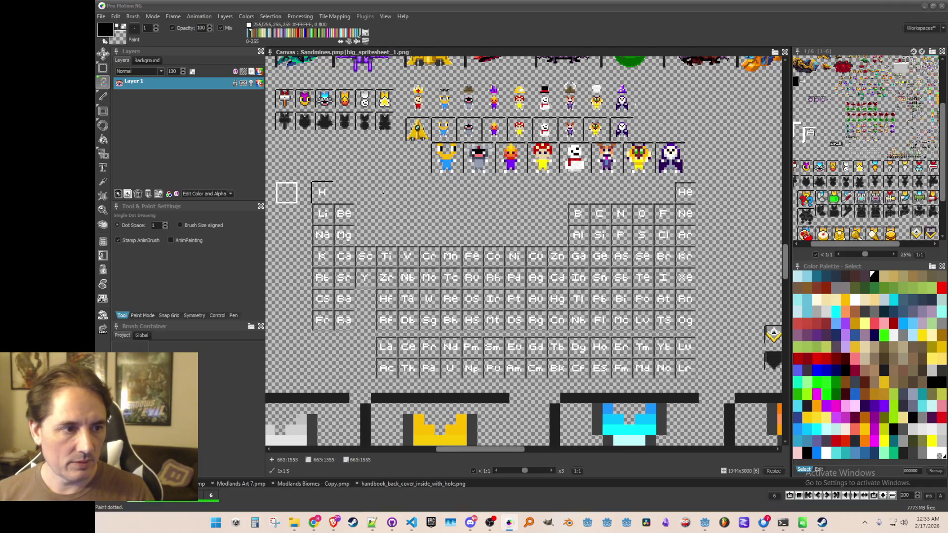
scroll(315, 196, up, 4)
scroll(469, 182, up, 2)
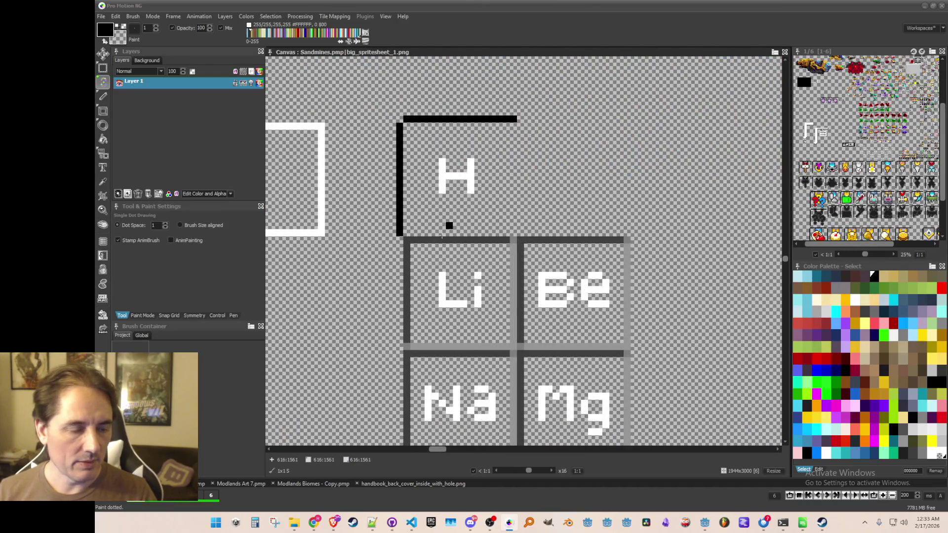
scroll(414, 237, down, 2)
- Try several brush grabs, revert the sheet to its saved state, and grab the H tile as a brush
key(b)
drag(411, 241, 464, 293)
key(b)
drag(555, 173, 582, 200)
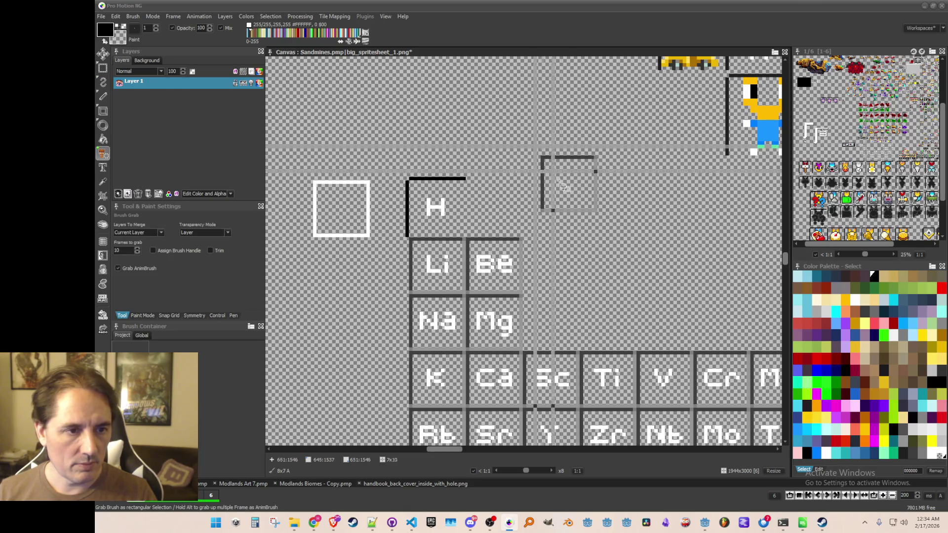
drag(539, 148, 627, 248)
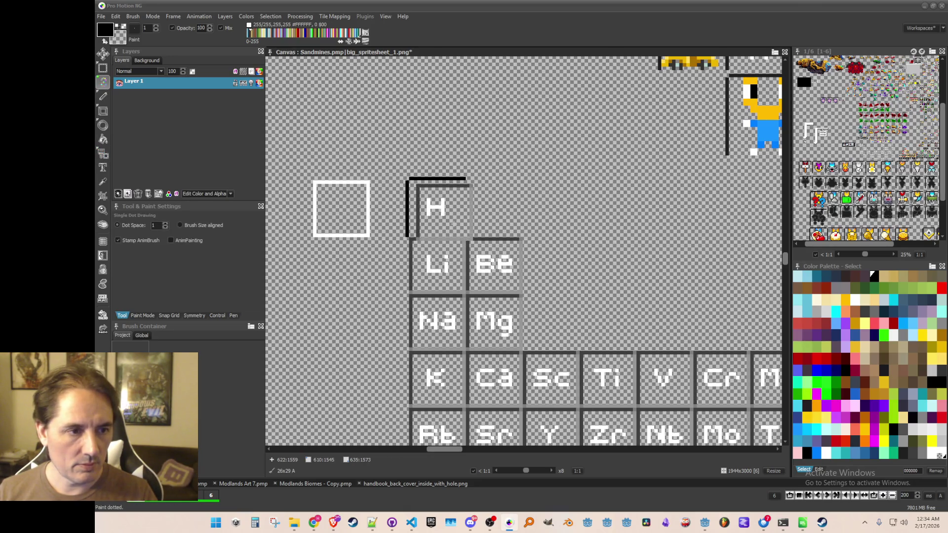
key(period)
key(ctrl+s)
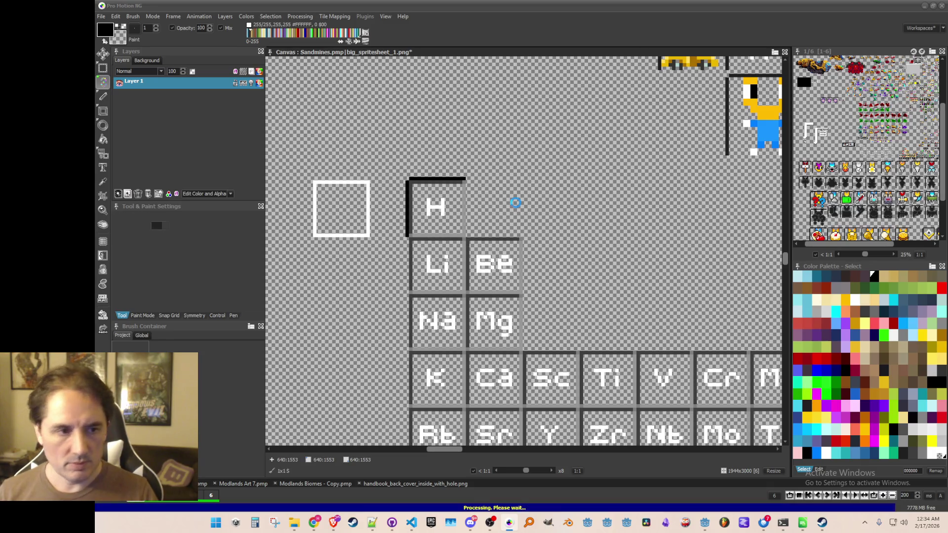
scroll(472, 205, up, 1)
key(b)
drag(353, 160, 454, 258)
- Save the H brush over the existing element_symbol_hydrogen.png
click(133, 16)
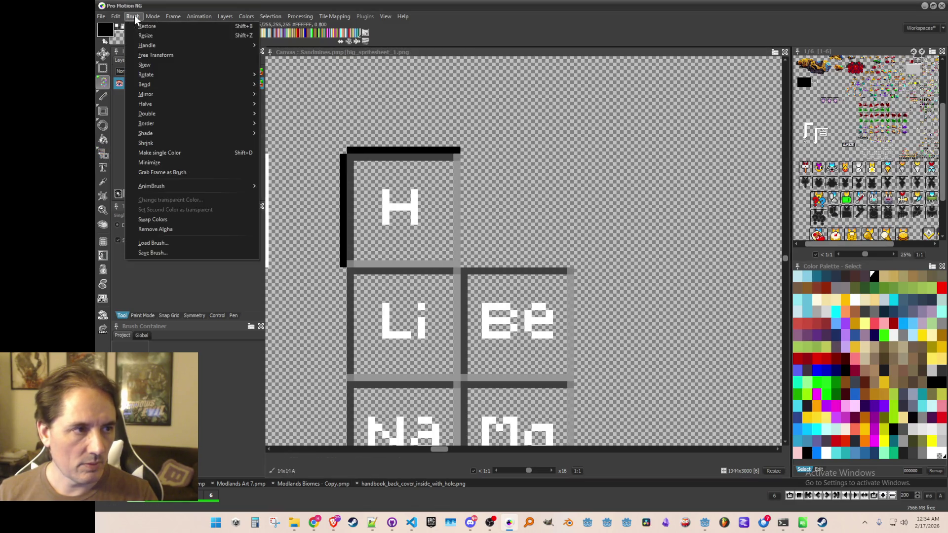
click(163, 253)
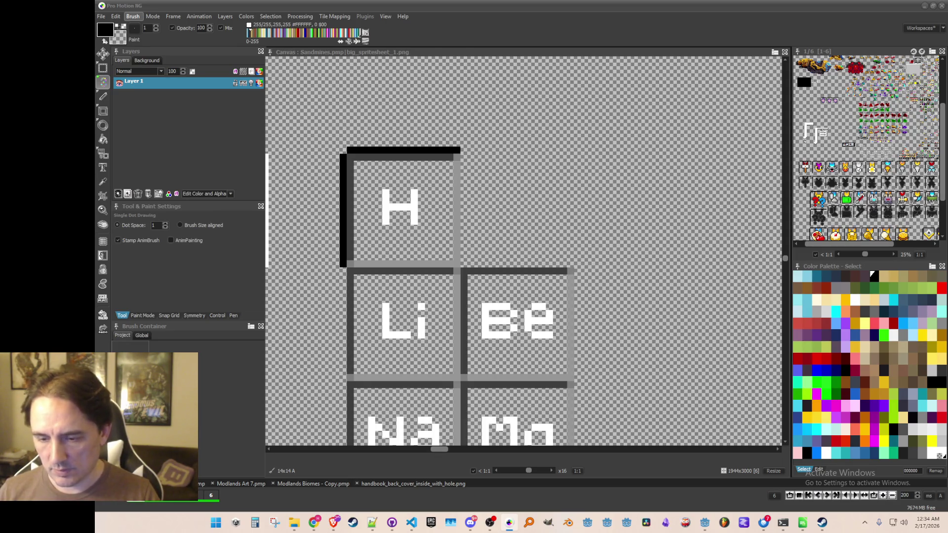
key(Return)
click(503, 269)
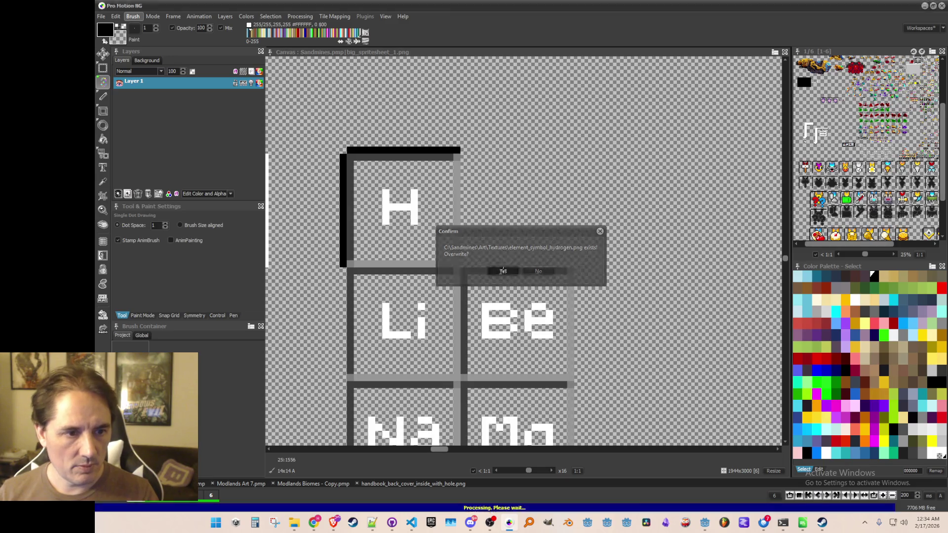
scroll(502, 269, down, 3)
scroll(519, 236, up, 2)
- Grab the He tile as a brush and start saving it as an image
key(b)
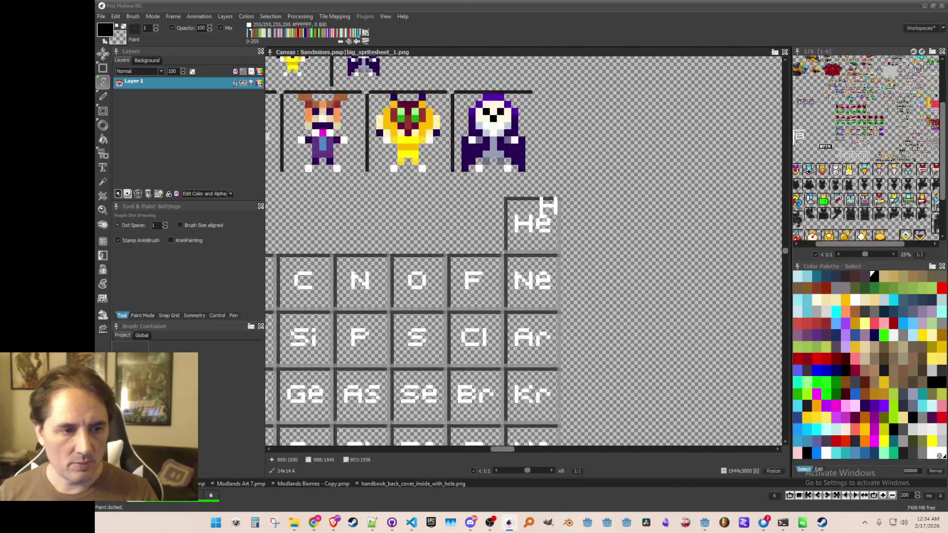
drag(509, 206, 581, 288)
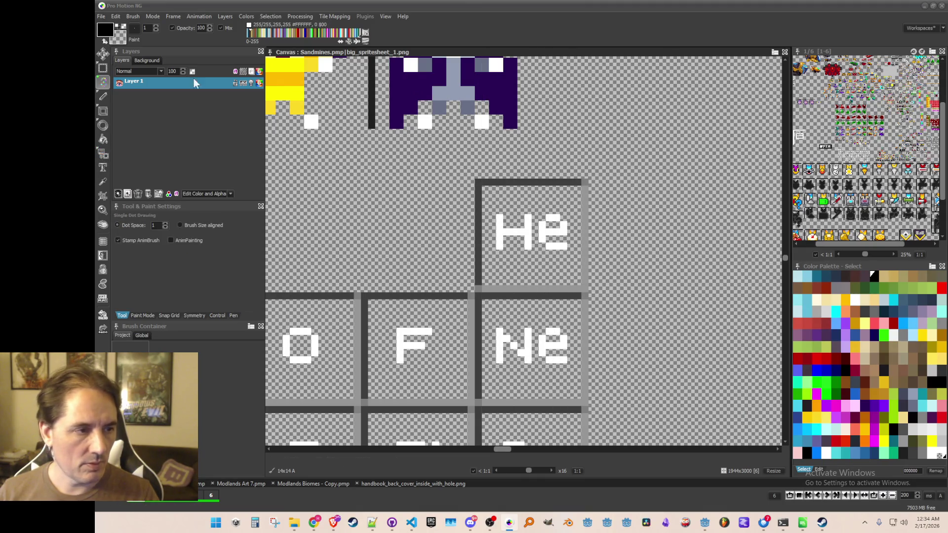
click(134, 20)
click(173, 253)
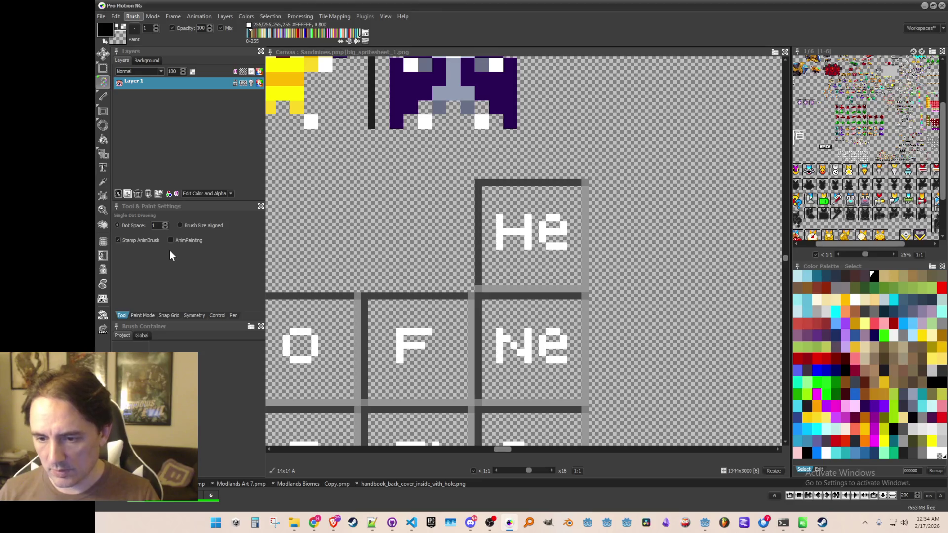
- Confirm overwriting the existing He image
click(496, 271)
scroll(493, 269, down, 3)
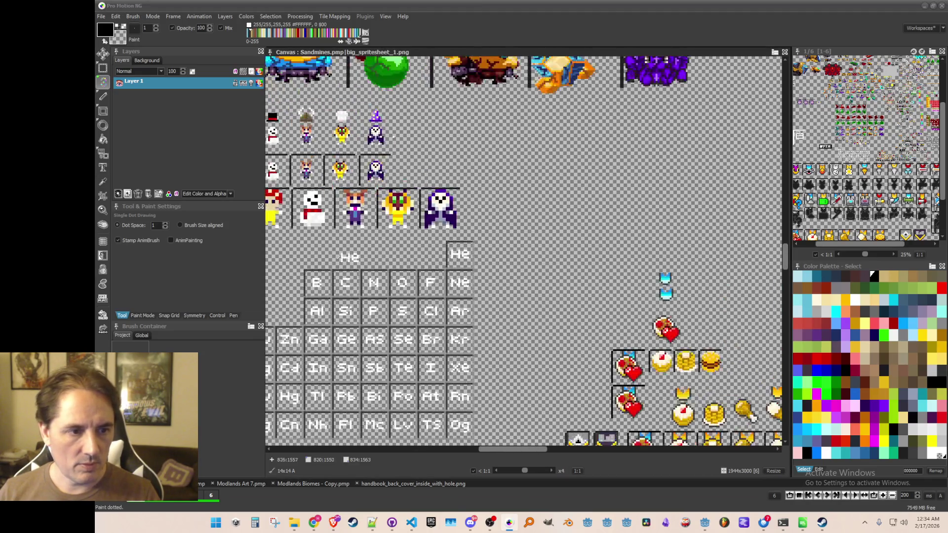
key(b)
scroll(441, 269, up, 2)
scroll(441, 269, up, 1)
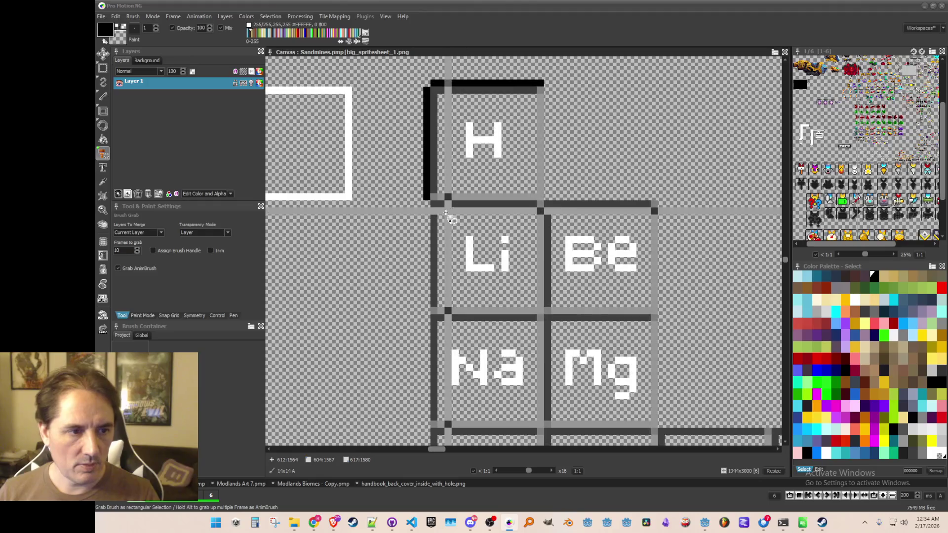
- Save the Li brush over its existing image file
key(d)
scroll(533, 309, down, 1)
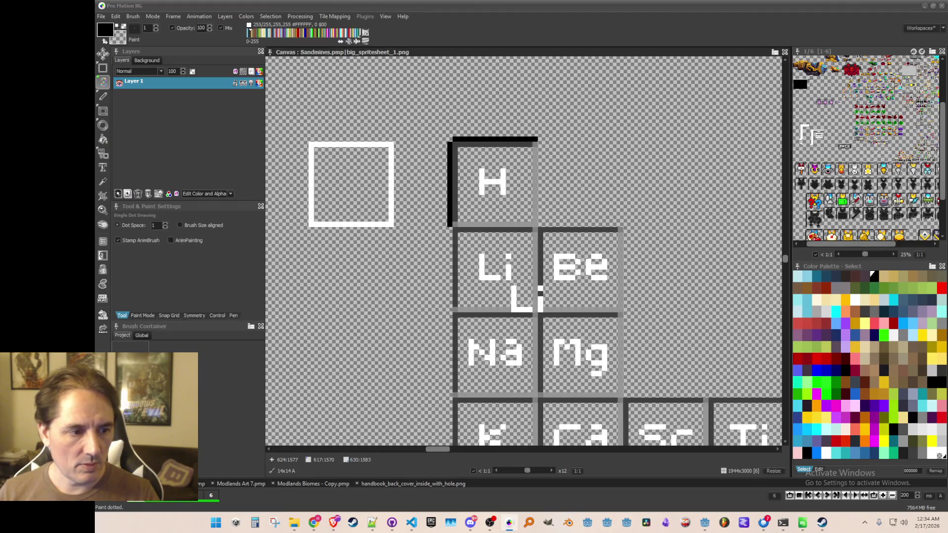
click(133, 16)
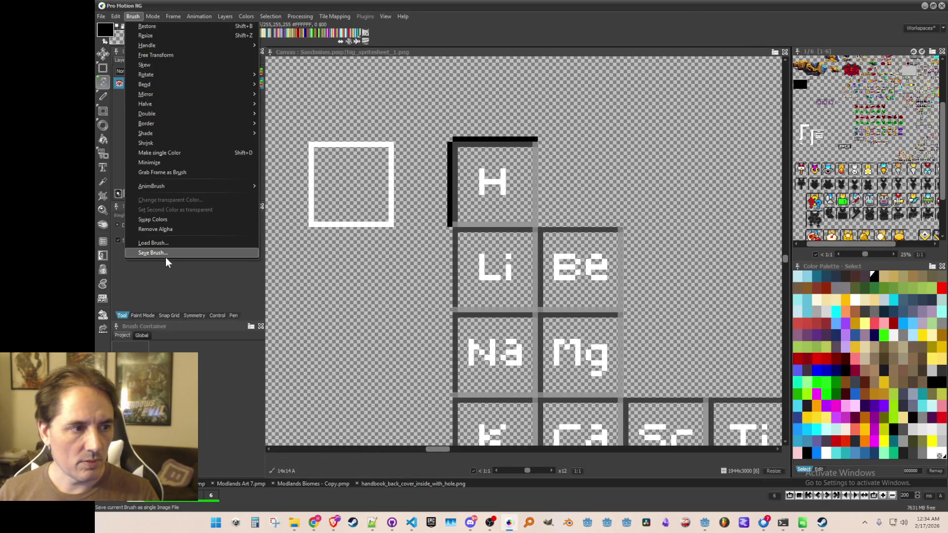
click(166, 254)
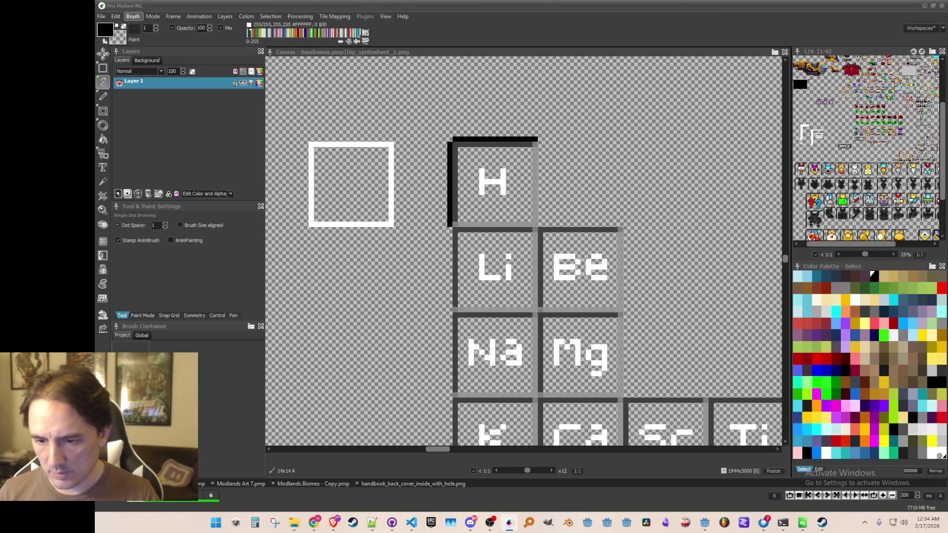
click(503, 274)
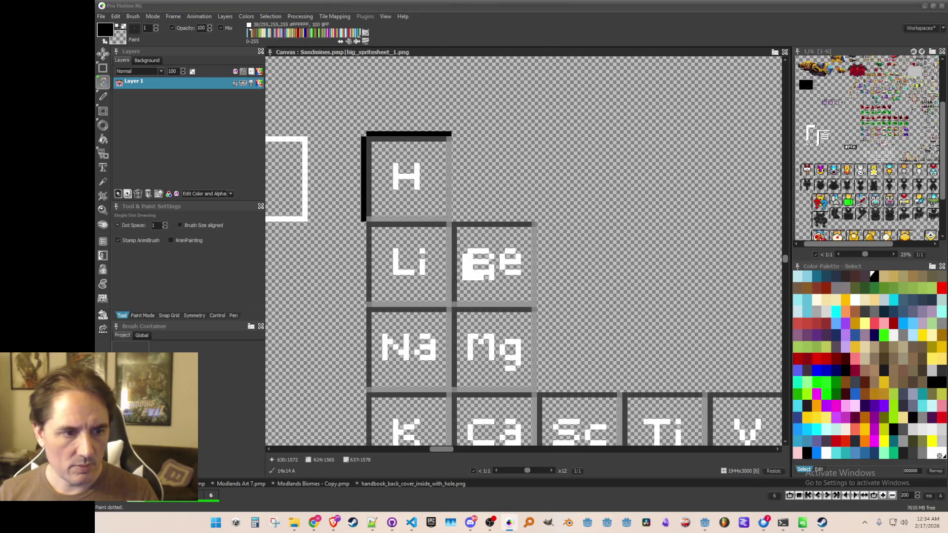
- Grab the Be tile as a brush and start saving it
key(b)
scroll(459, 225, up, 1)
drag(457, 221, 553, 321)
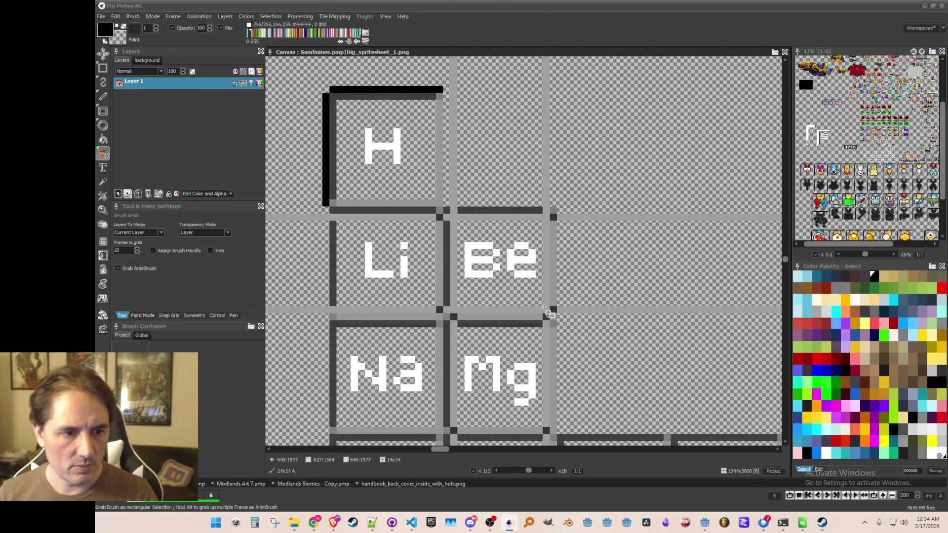
click(141, 17)
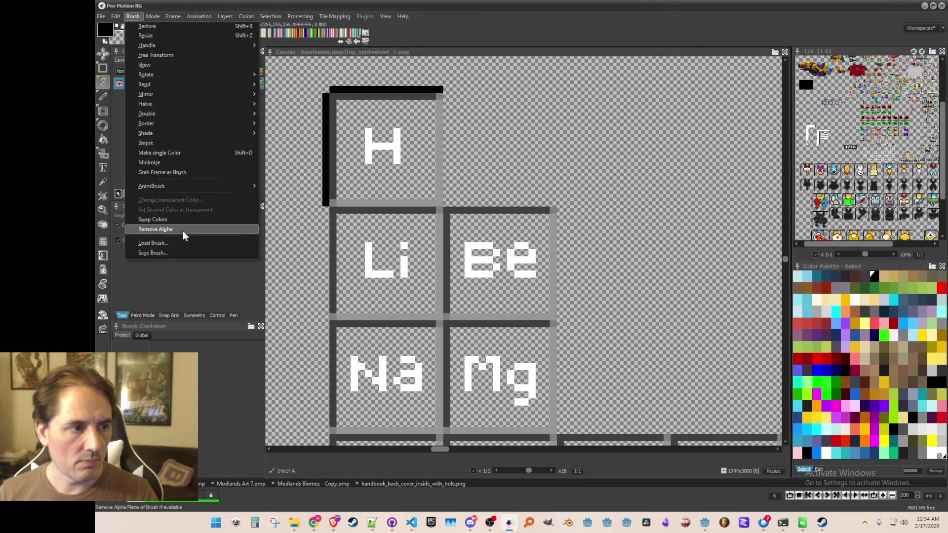
click(183, 249)
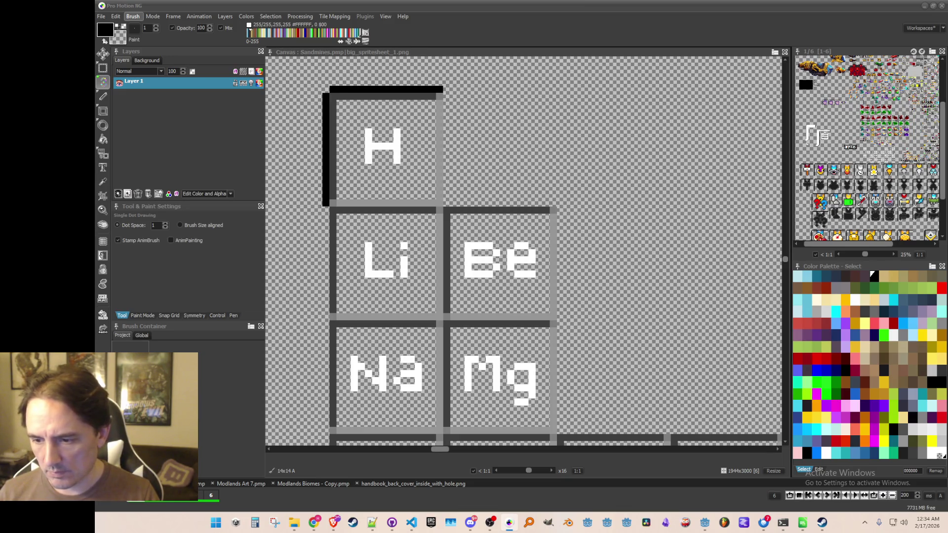
- Confirm saving the previously grabbed Be tile image
click(507, 273)
scroll(511, 264, down, 3)
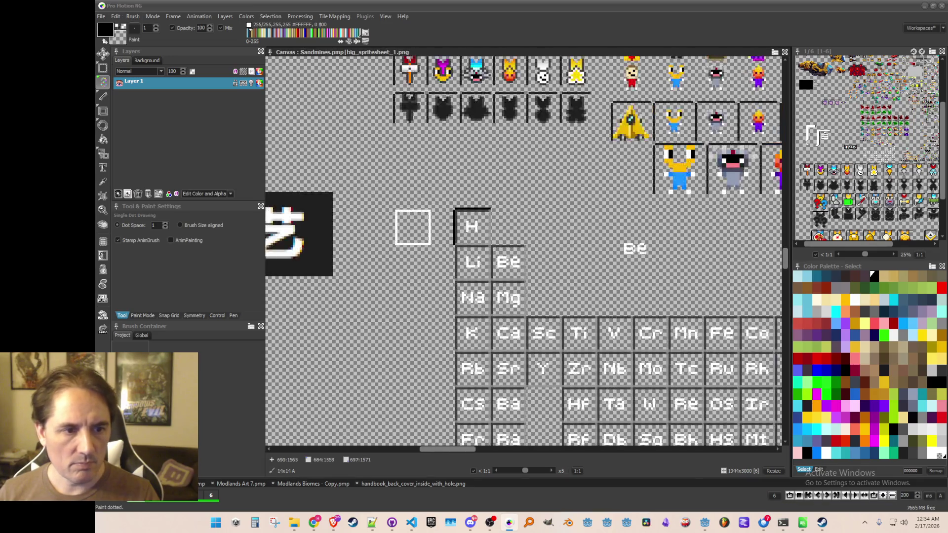
scroll(475, 286, right, 5)
- Grab the B tile as a brush and save it as an image file
key(b)
scroll(475, 286, up, 4)
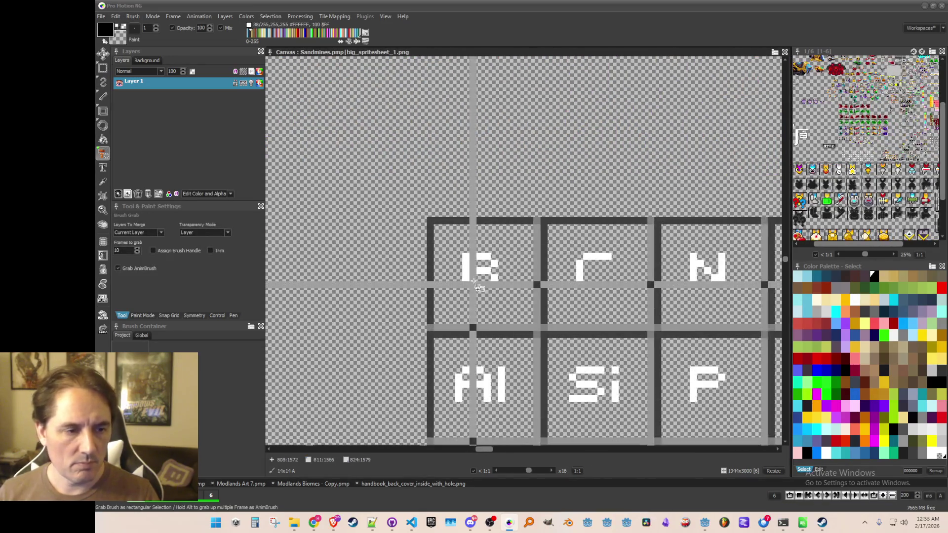
drag(560, 281, 560, 283)
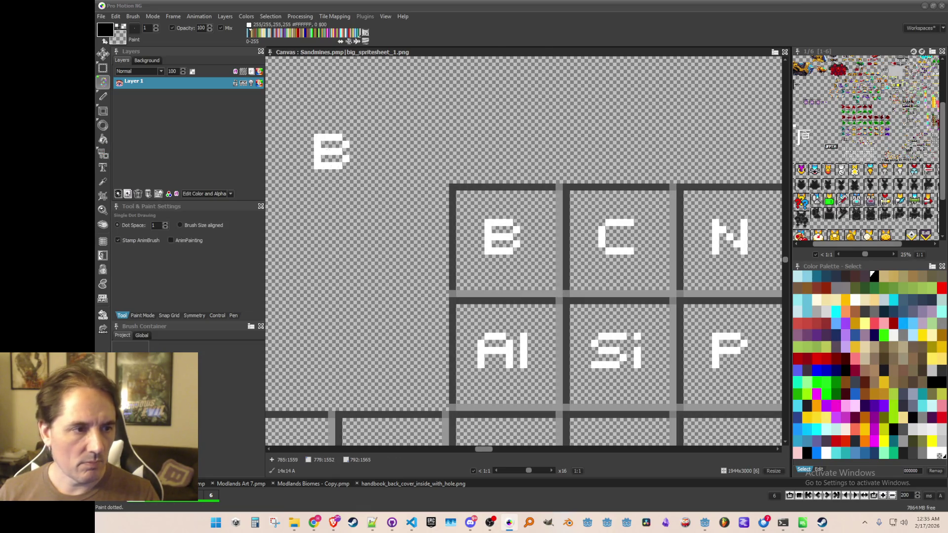
click(133, 17)
click(149, 249)
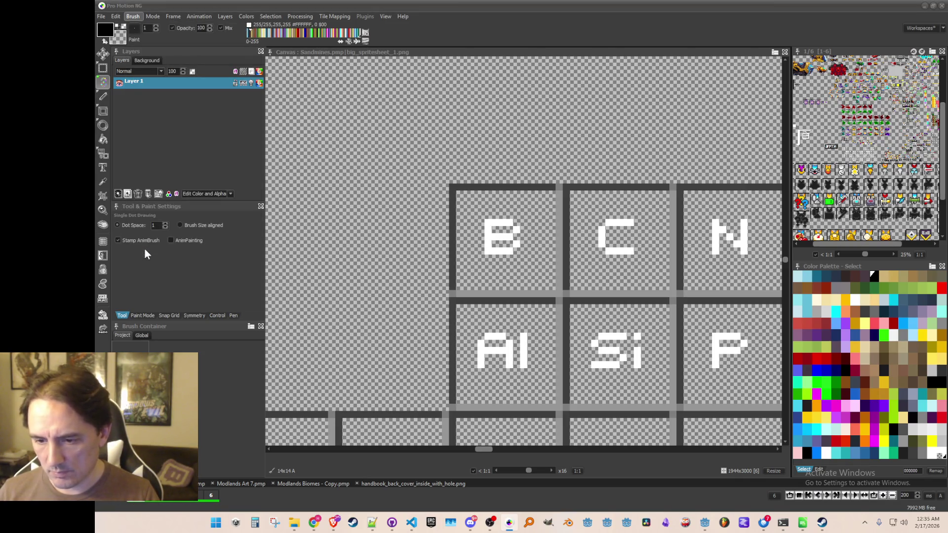
key(Return)
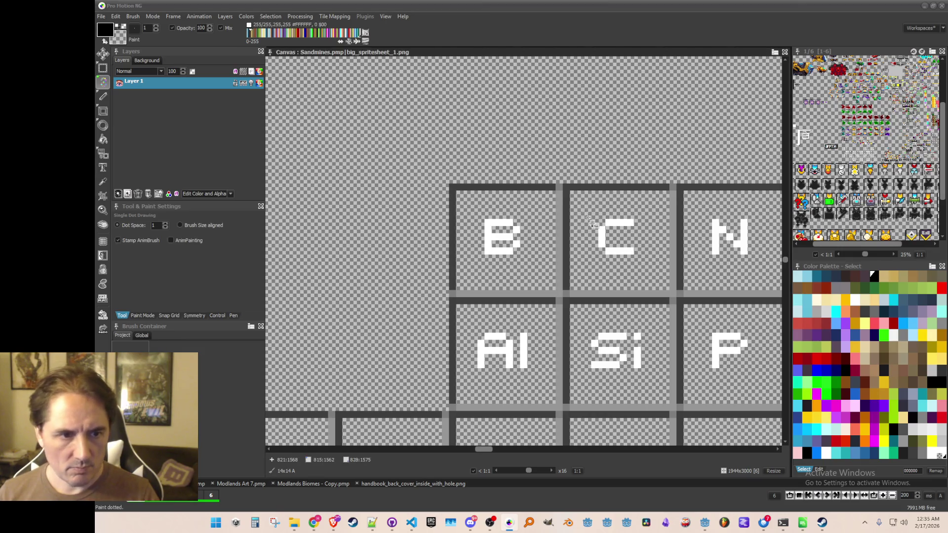
- Grab the C tile as a brush and save it as its own image
key(b)
drag(574, 193, 670, 291)
click(134, 17)
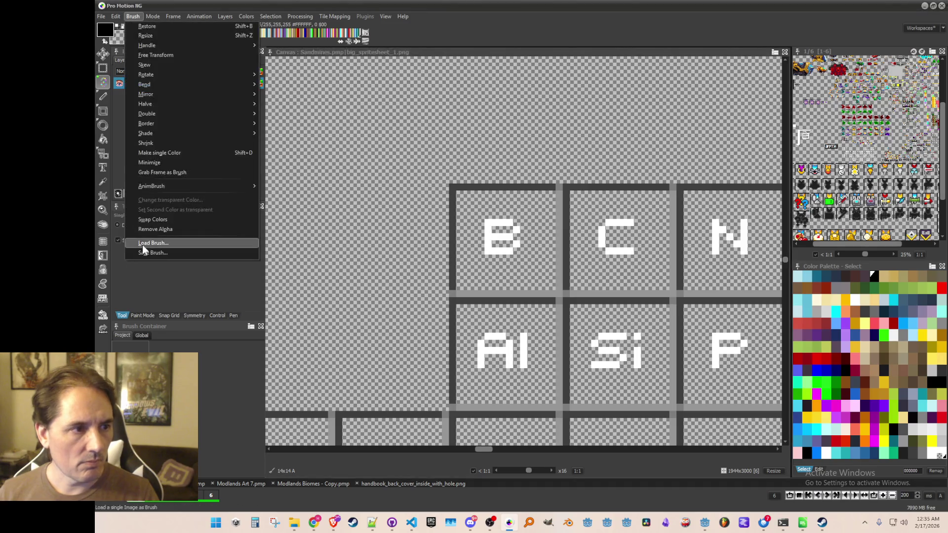
click(153, 253)
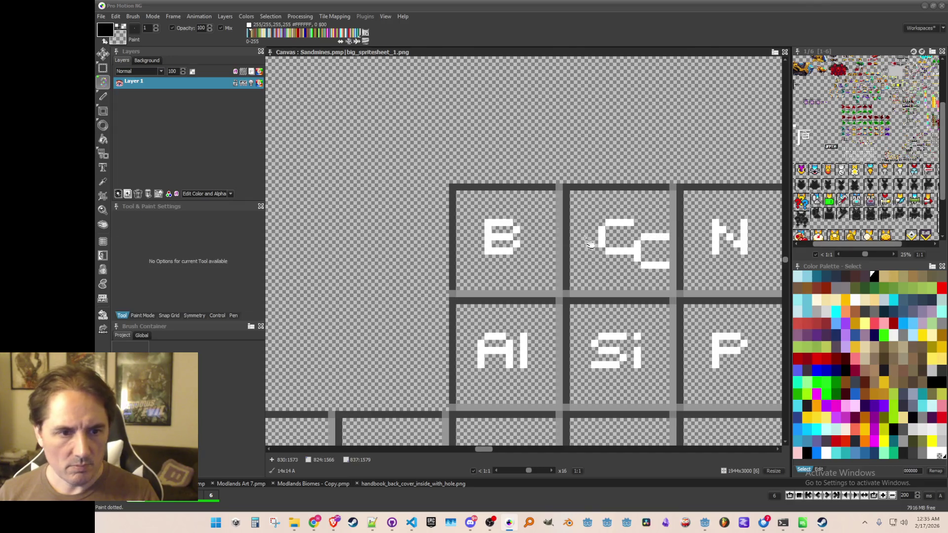
drag(614, 237, 291, 203)
key(b)
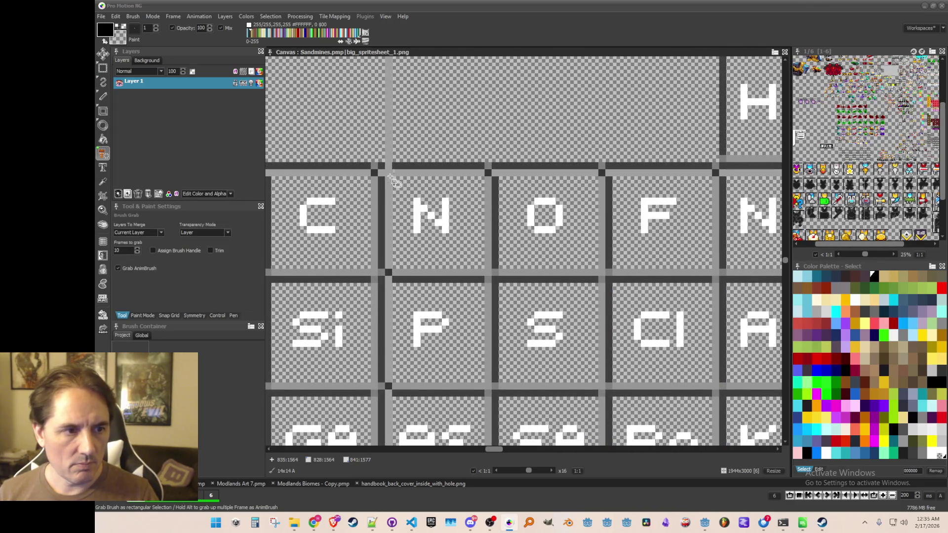
- Grab the N and O tiles and save each as a separate brush image
drag(487, 270, 481, 266)
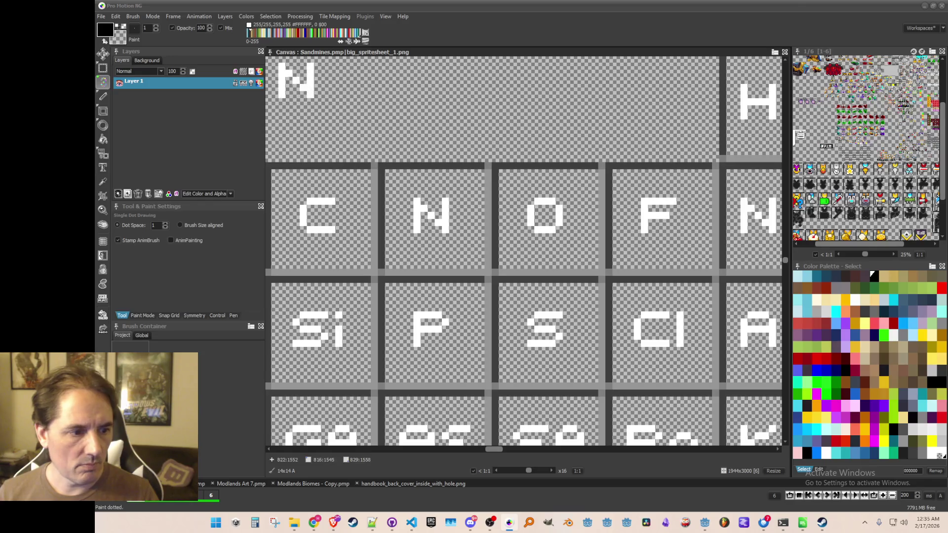
click(133, 16)
click(165, 253)
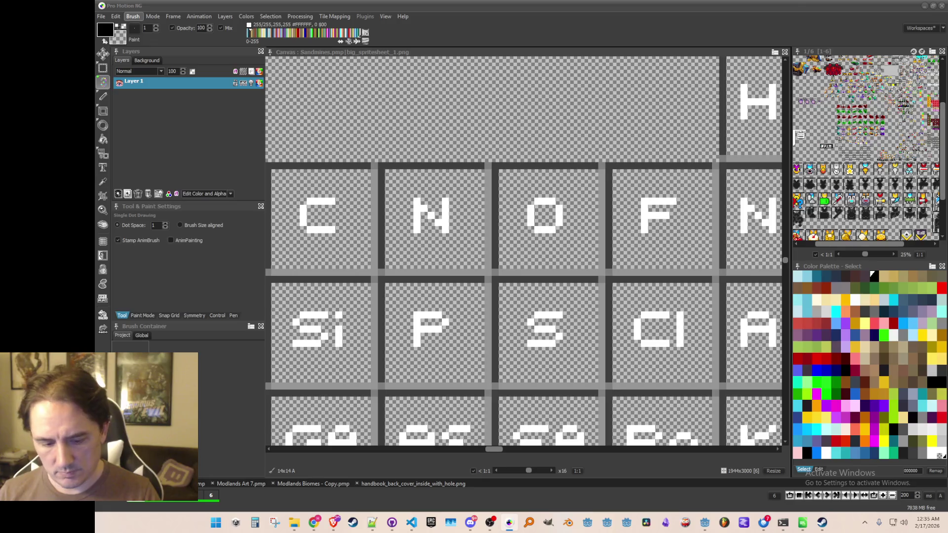
key(b)
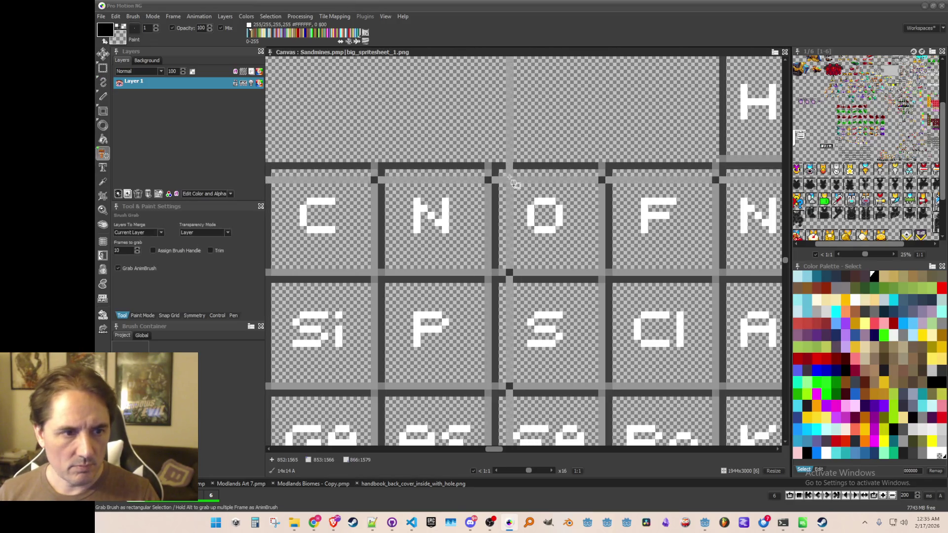
drag(504, 173, 600, 270)
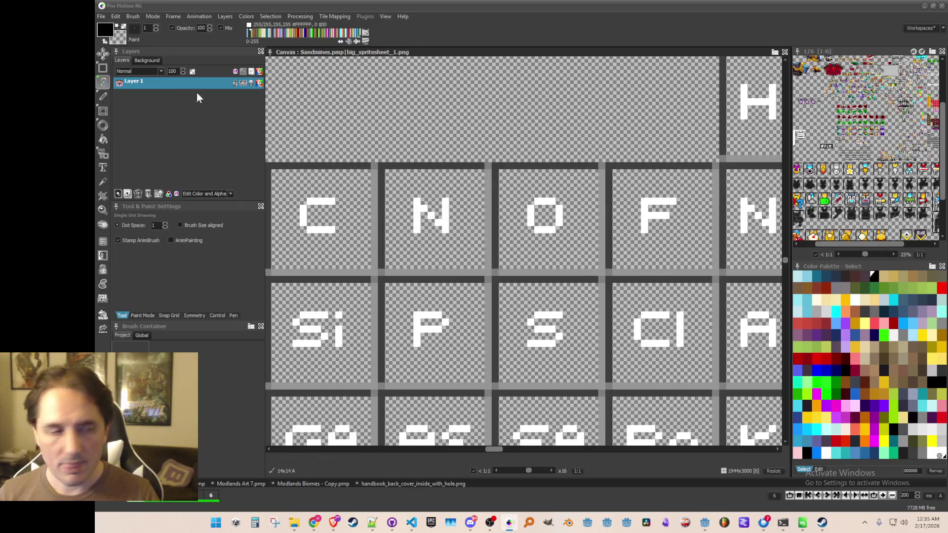
click(133, 17)
click(163, 249)
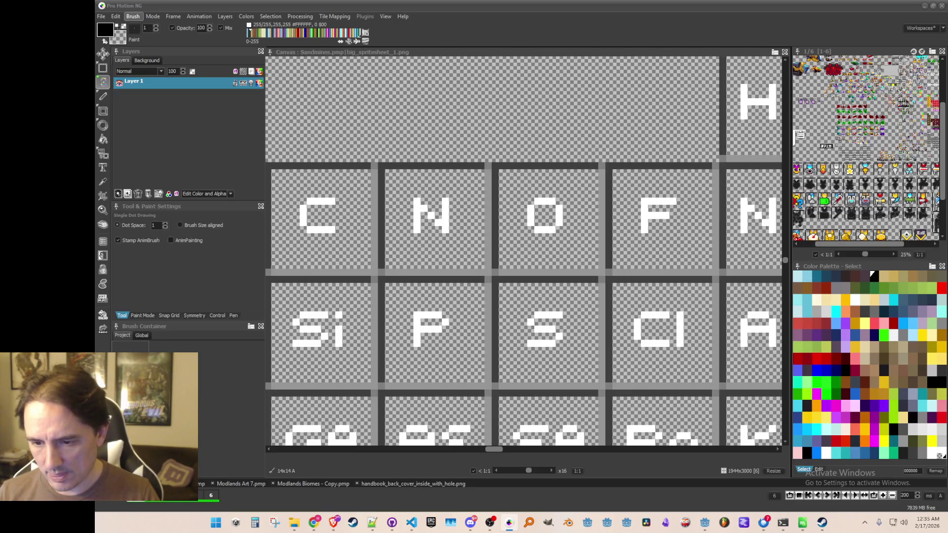
- Save the F tile as its own image and reset the brush to a single pixel
mouse_move(625, 186)
mouse_down()
mouse_move(434, 179)
mouse_move(522, 266)
mouse_up()
key(b)
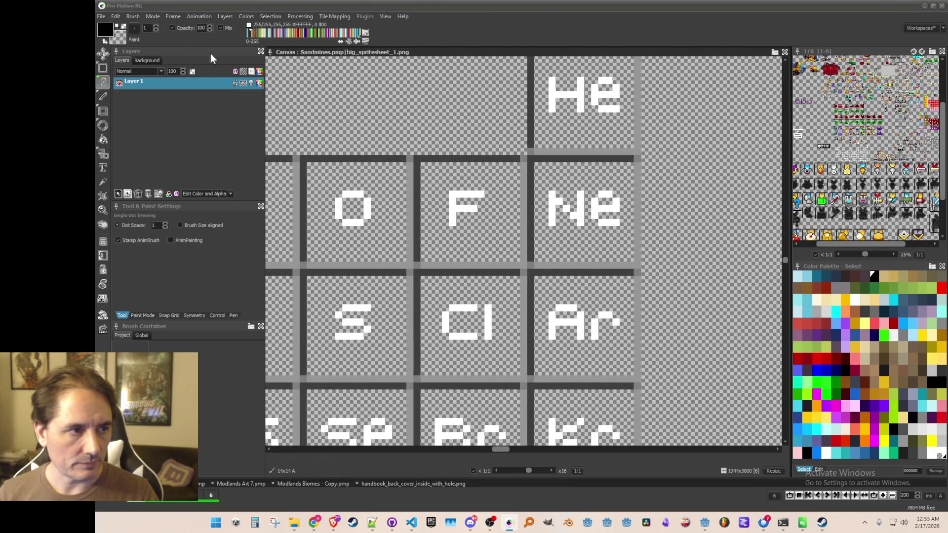
click(131, 15)
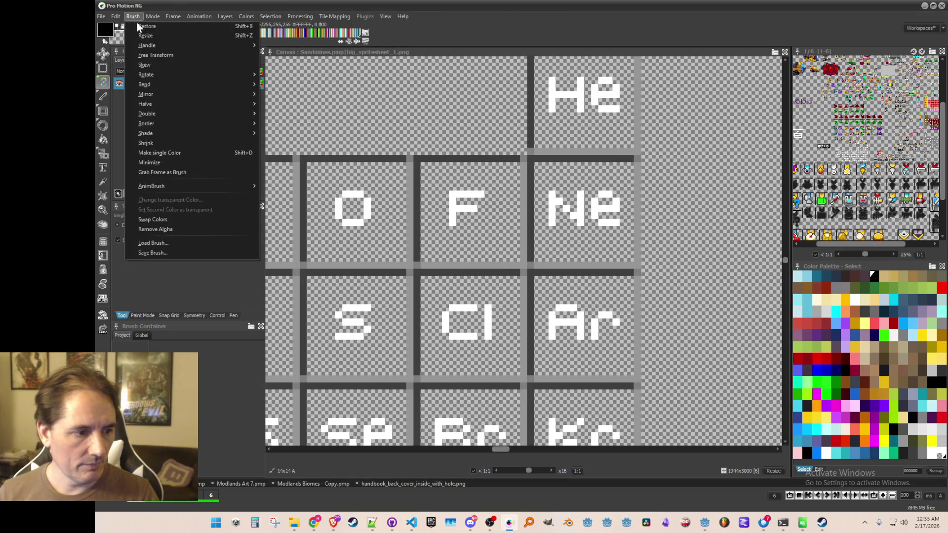
click(157, 251)
click(158, 252)
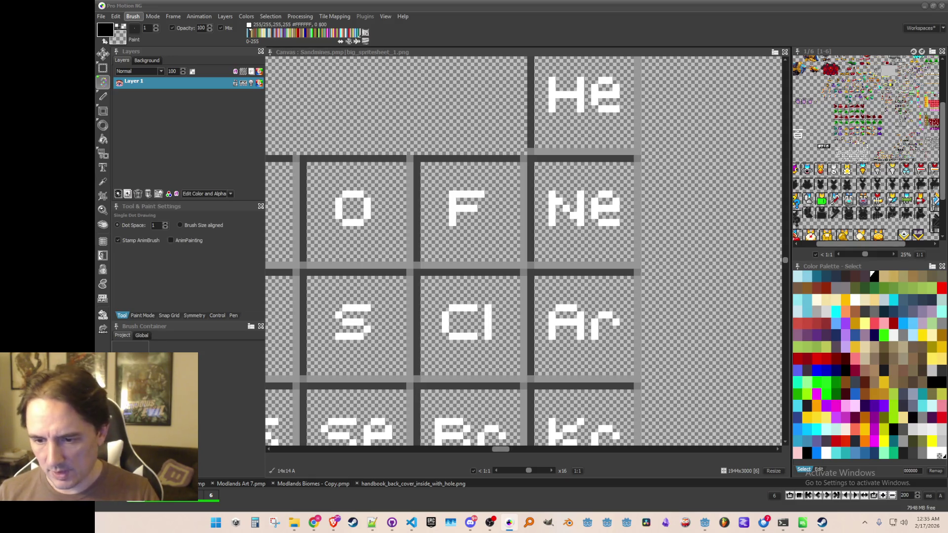
key(Return)
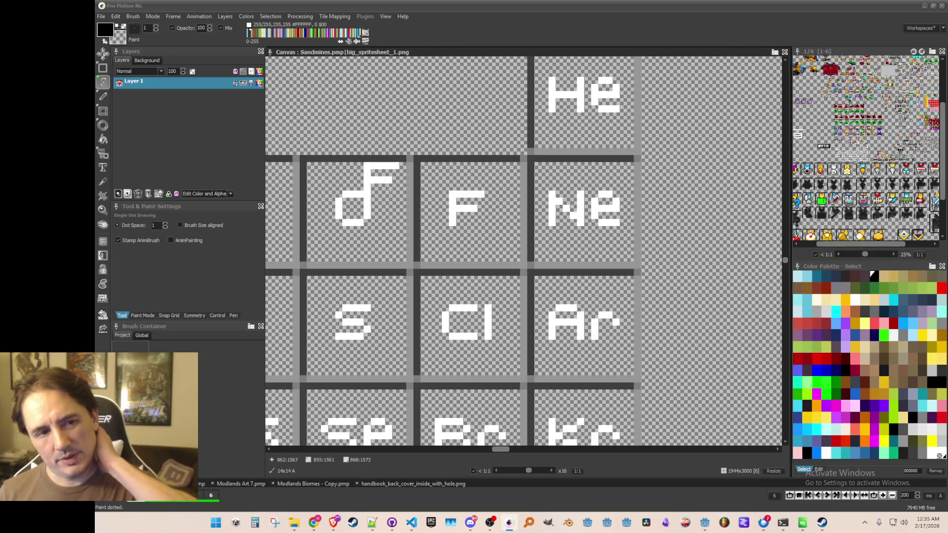
scroll(431, 202, down, 1)
key(period)
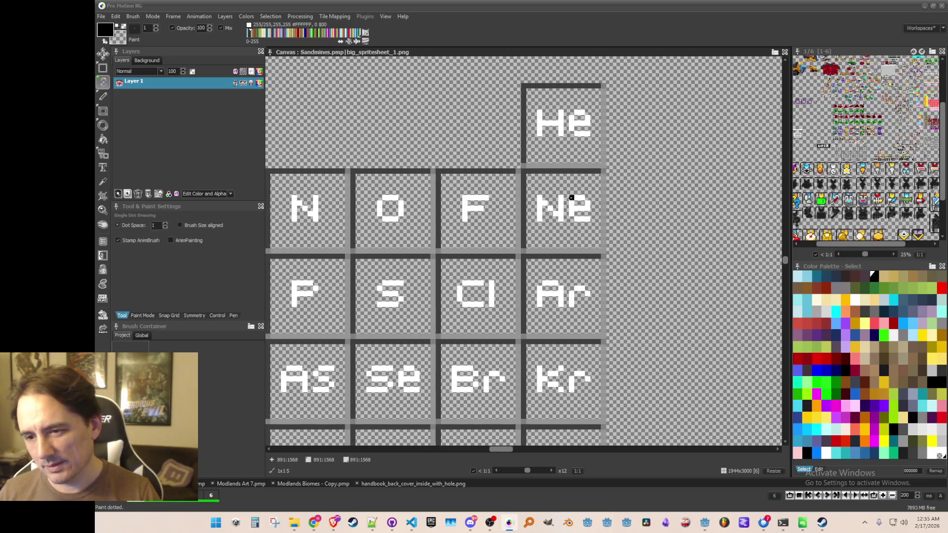
- Grab the Ne tile with Grab Brush and save it via Brush > Save Brush
scroll(568, 197, up, 1)
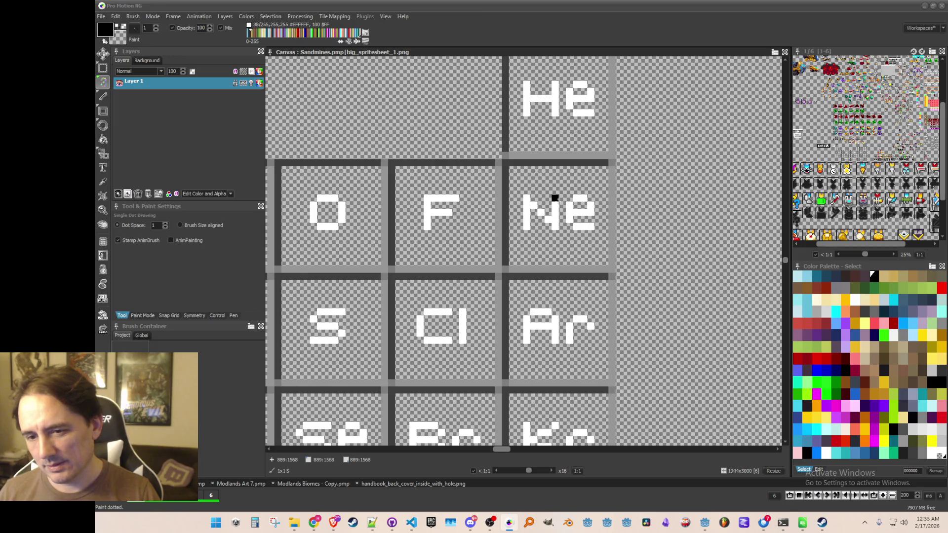
key(b)
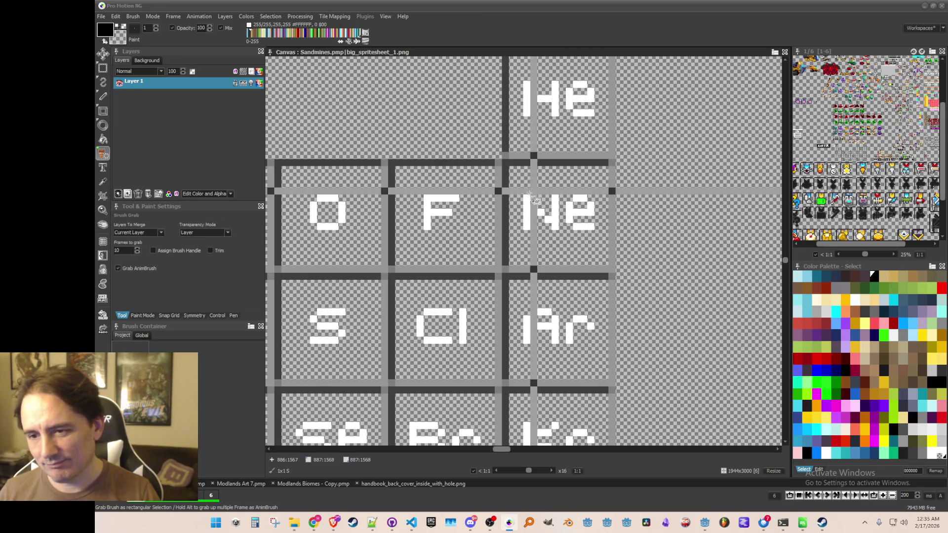
drag(548, 210, 604, 263)
scroll(605, 262, down, 4)
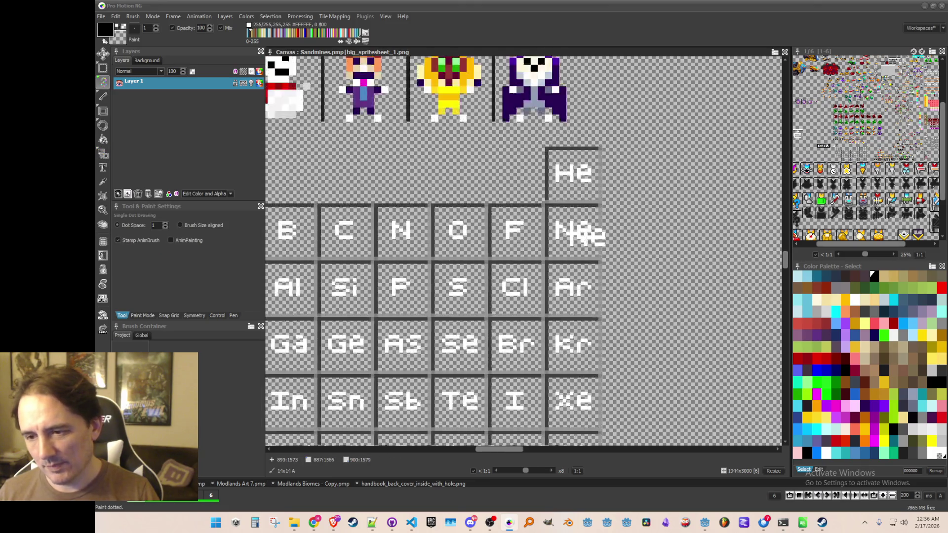
scroll(566, 254, up, 1)
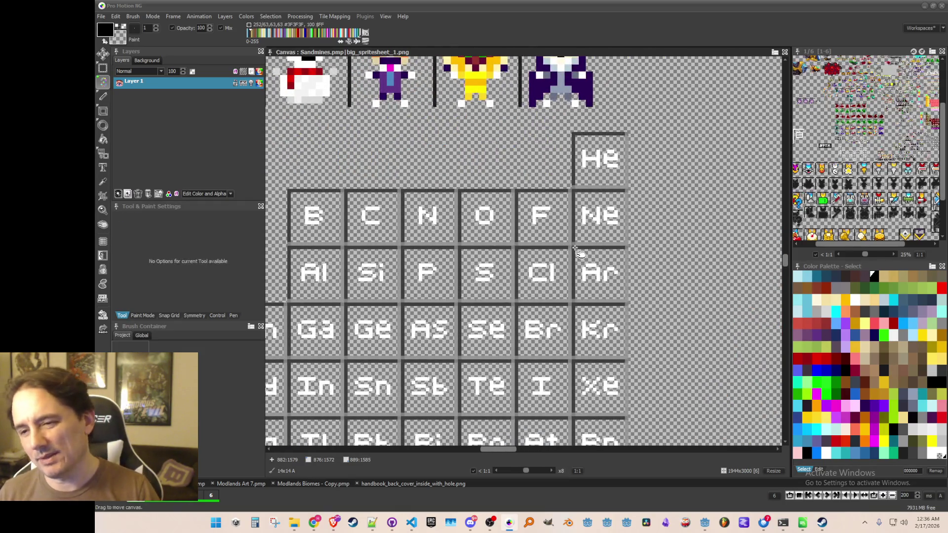
scroll(568, 249, down, 1)
scroll(568, 249, up, 1)
click(133, 16)
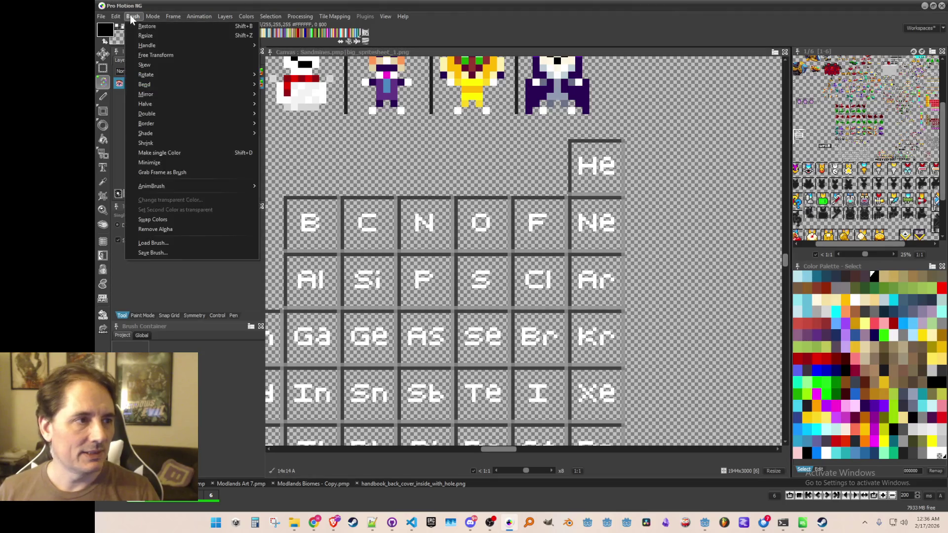
click(177, 254)
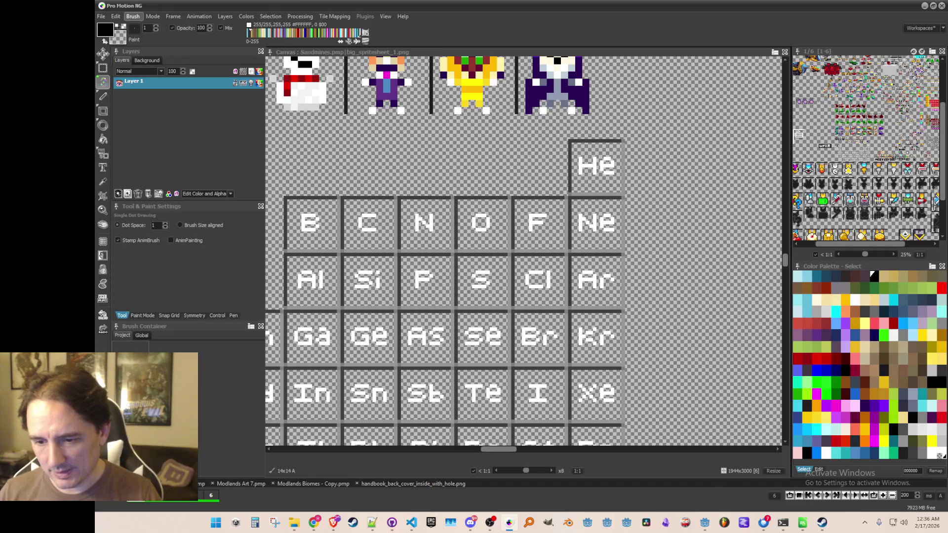
scroll(429, 217, down, 1)
scroll(431, 217, down, 1)
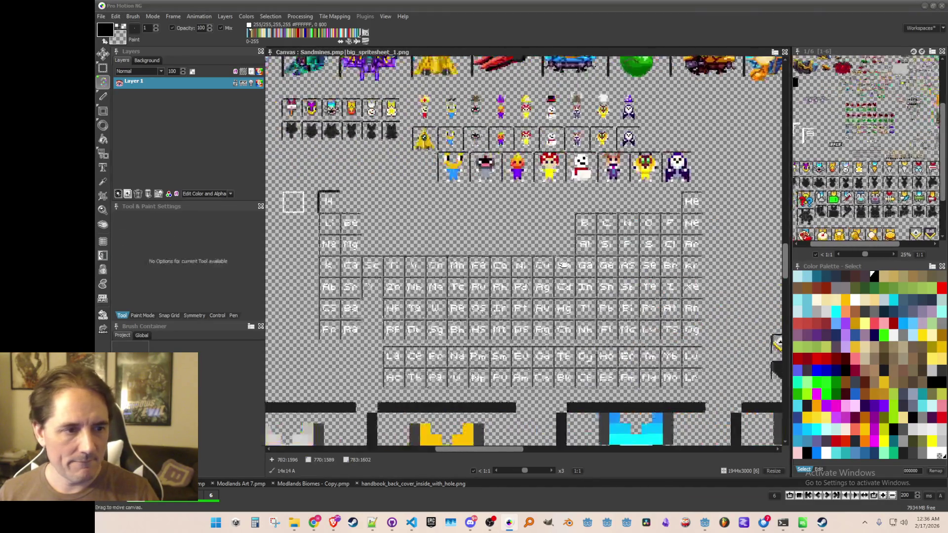
scroll(452, 249, up, 4)
- Grab the Na tile as a brush for saving as an image
mouse_move(366, 175)
mouse_down()
mouse_move(425, 217)
mouse_move(459, 270)
mouse_up()
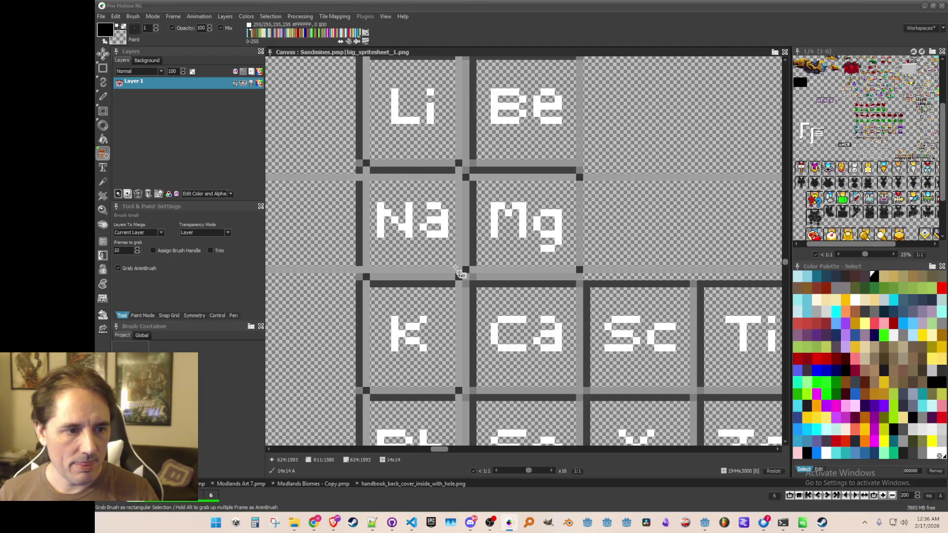
scroll(460, 271, down, 2)
drag(384, 247, 411, 258)
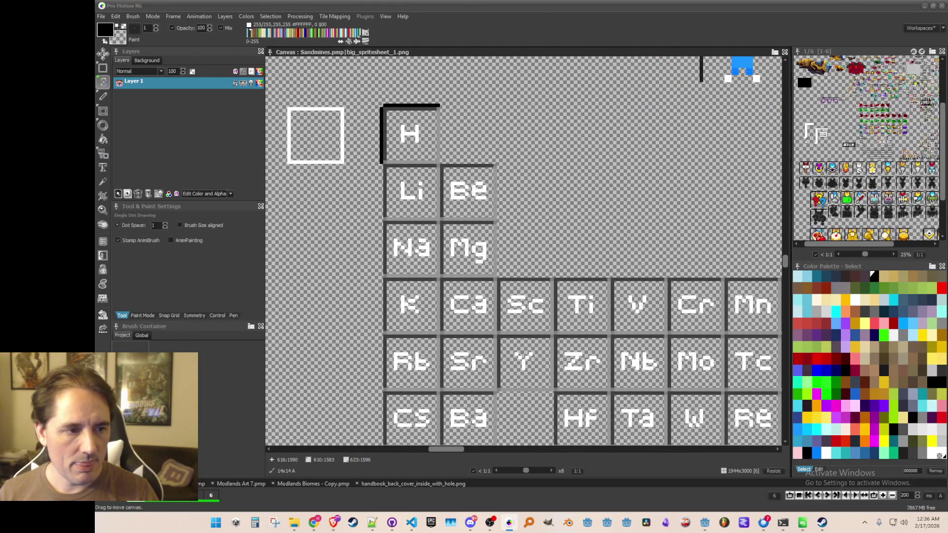
click(133, 16)
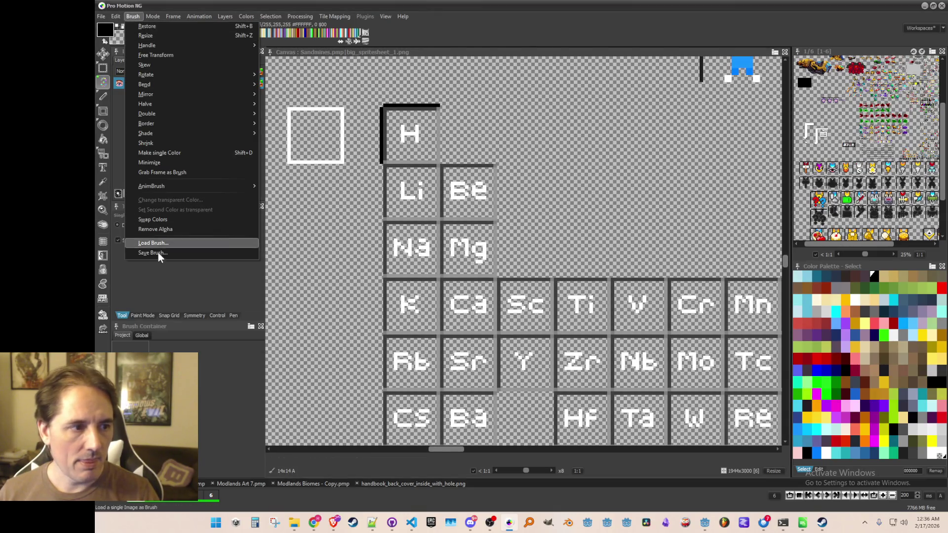
key(Escape)
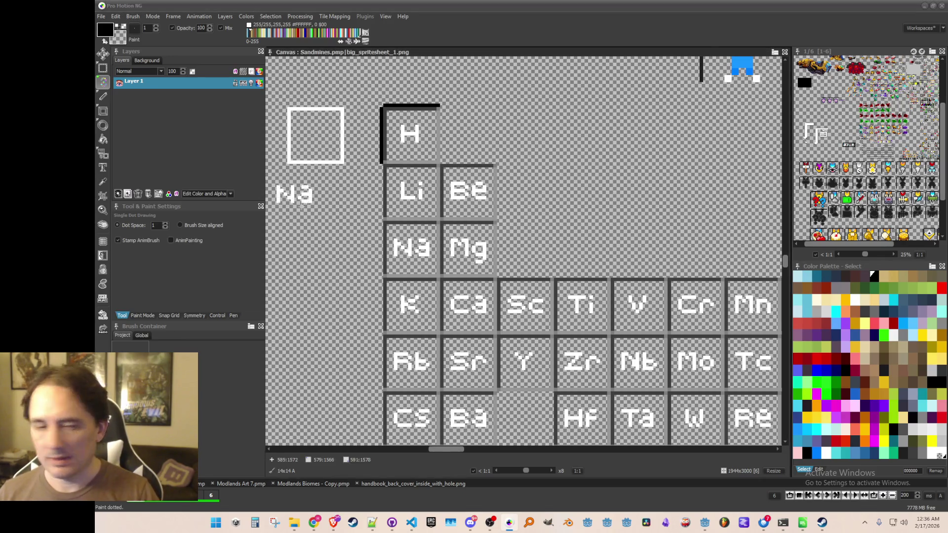
scroll(403, 230, up, 2)
- Grab the Mg tile and save it as its own image
key(b)
mouse_move(408, 203)
mouse_down()
mouse_move(487, 257)
mouse_move(481, 272)
mouse_up()
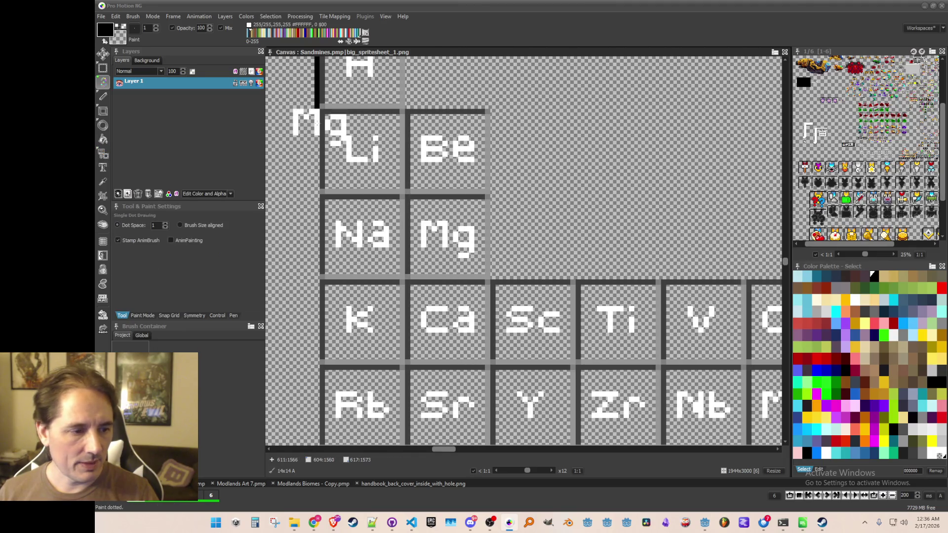
click(133, 20)
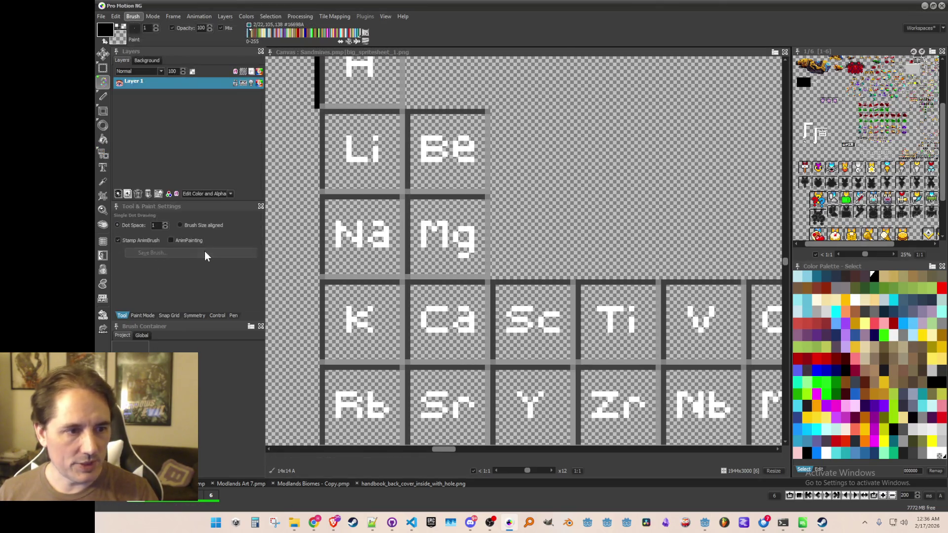
click(201, 253)
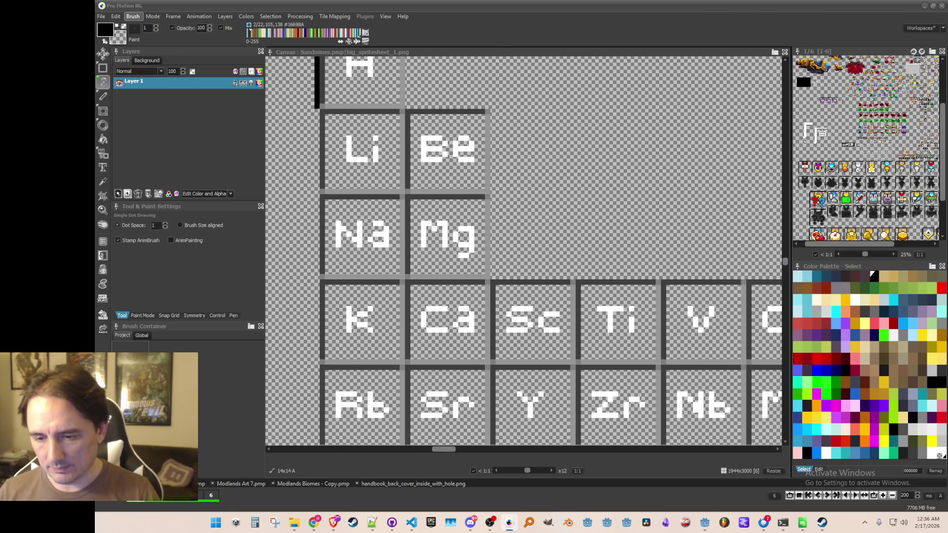
- Grab the bordered Al tile as a brush
scroll(562, 273, down, 4)
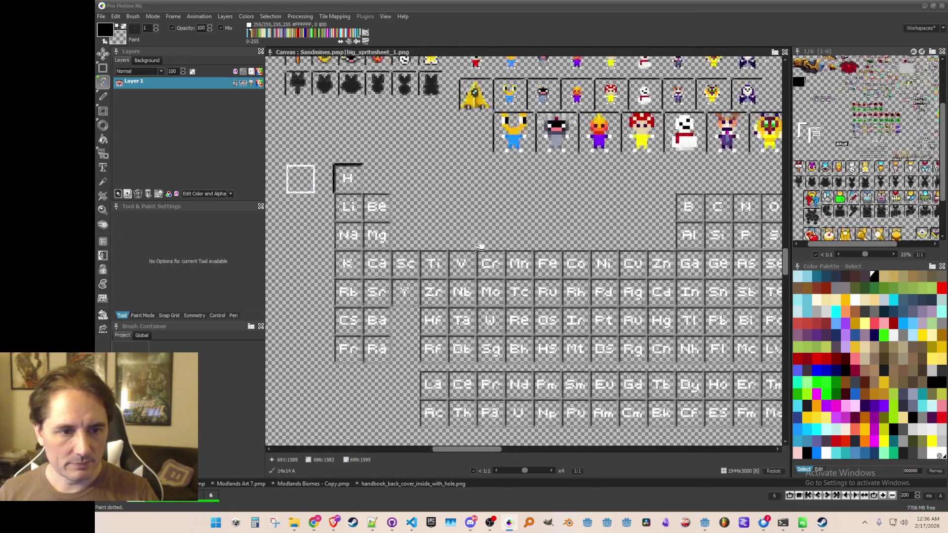
scroll(561, 273, up, 4)
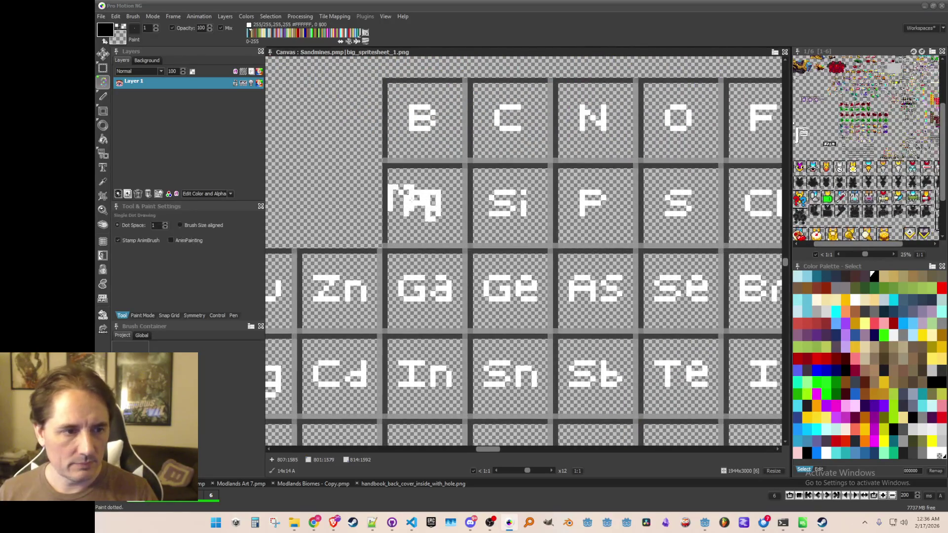
key(b)
drag(401, 180, 465, 245)
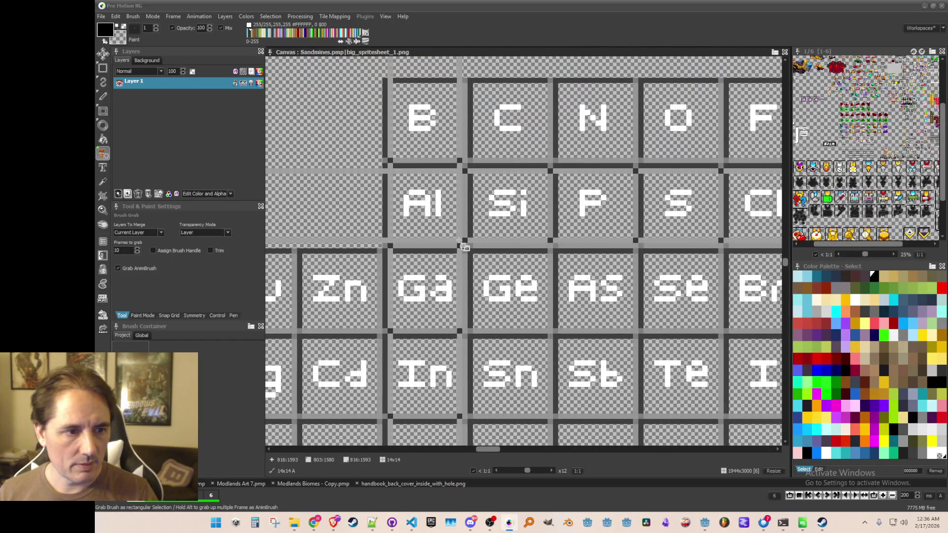
- Save the Al tile, then grab and save the Si tile as separate images
click(133, 17)
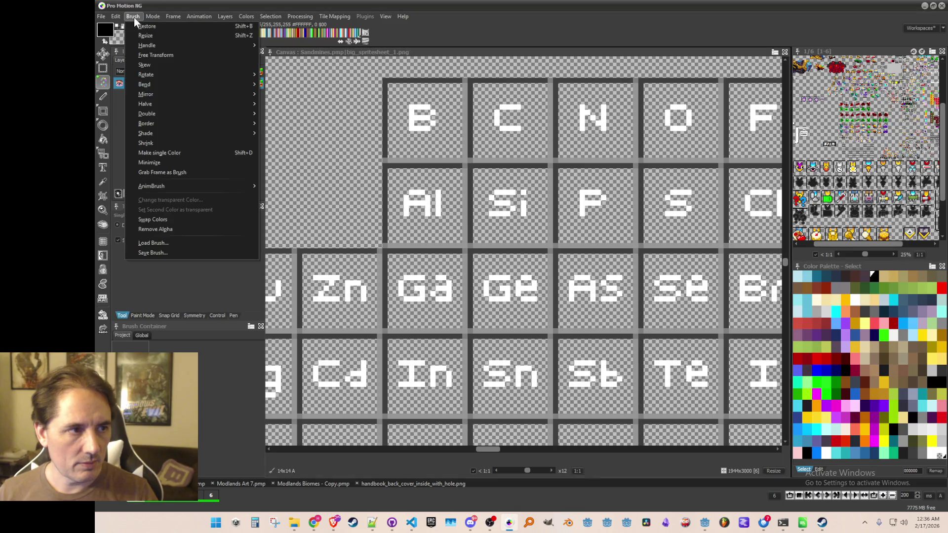
click(172, 254)
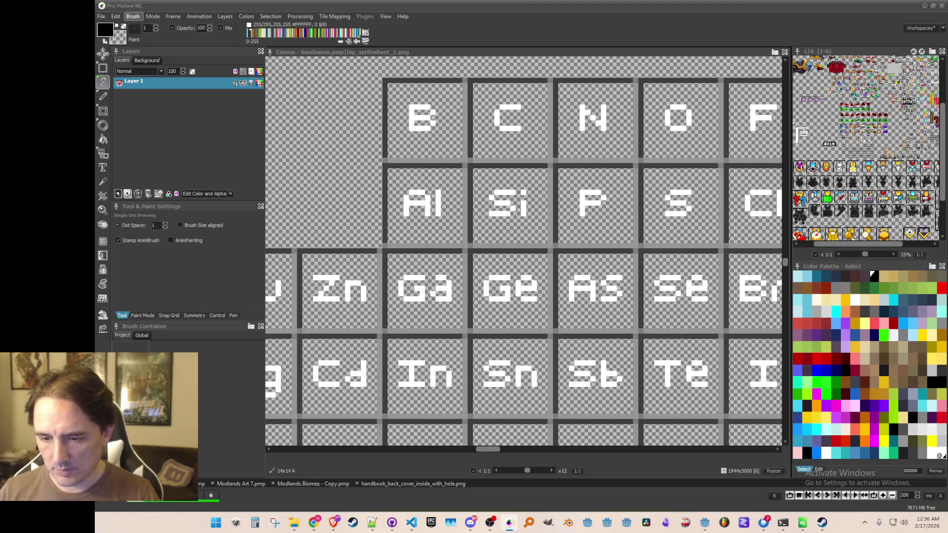
key(b)
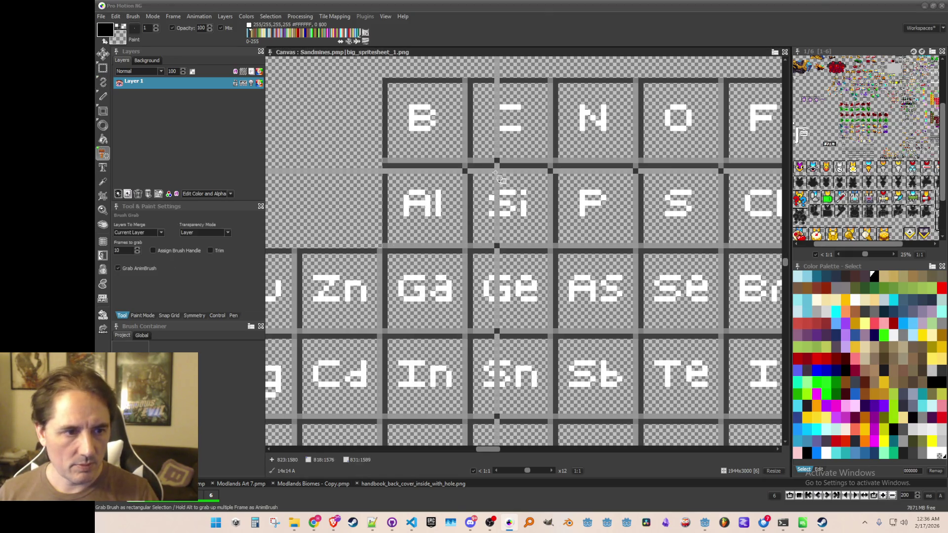
drag(492, 197, 556, 249)
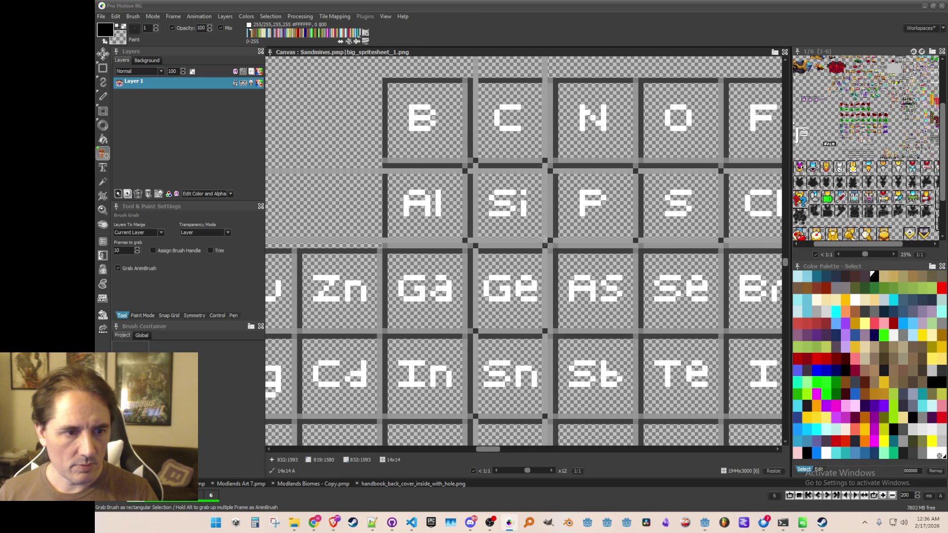
click(134, 17)
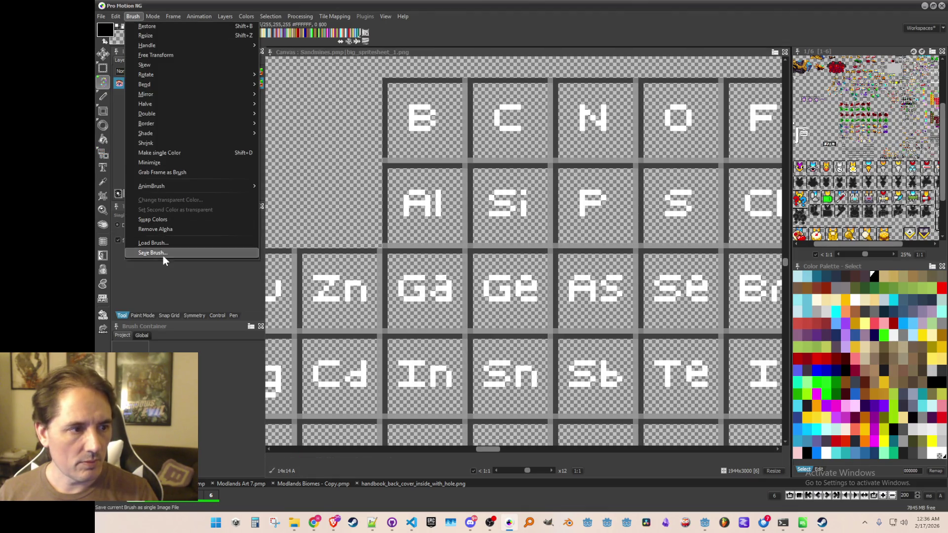
click(165, 255)
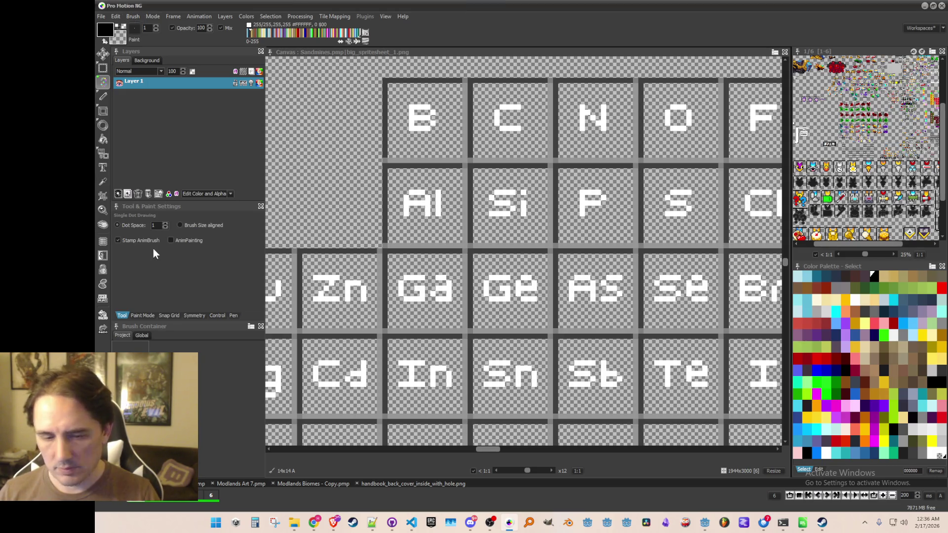
- Grab and save the P and S tiles as their own images
scroll(543, 247, right, 2)
key(b)
mouse_move(458, 168)
mouse_down()
mouse_move(511, 246)
mouse_move(533, 245)
mouse_up()
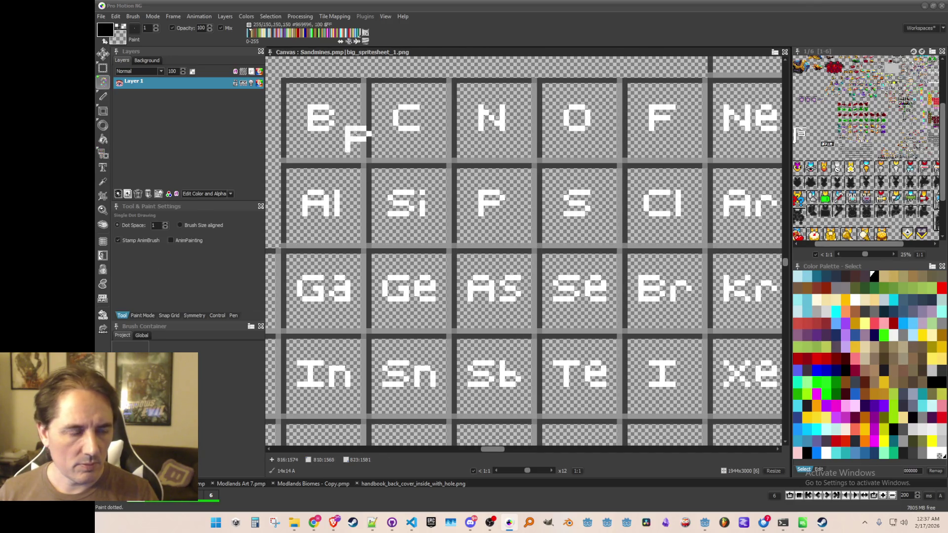
click(133, 16)
click(158, 251)
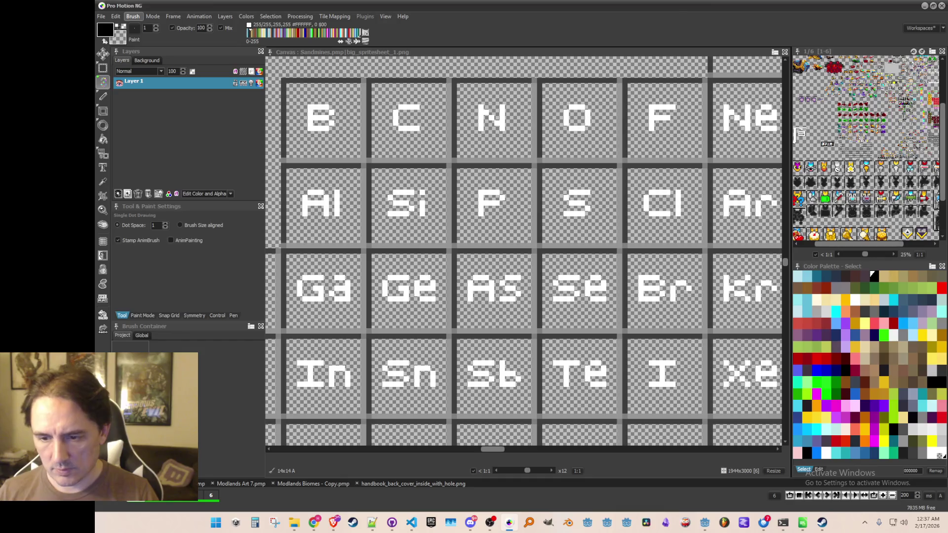
drag(525, 204, 472, 215)
key(b)
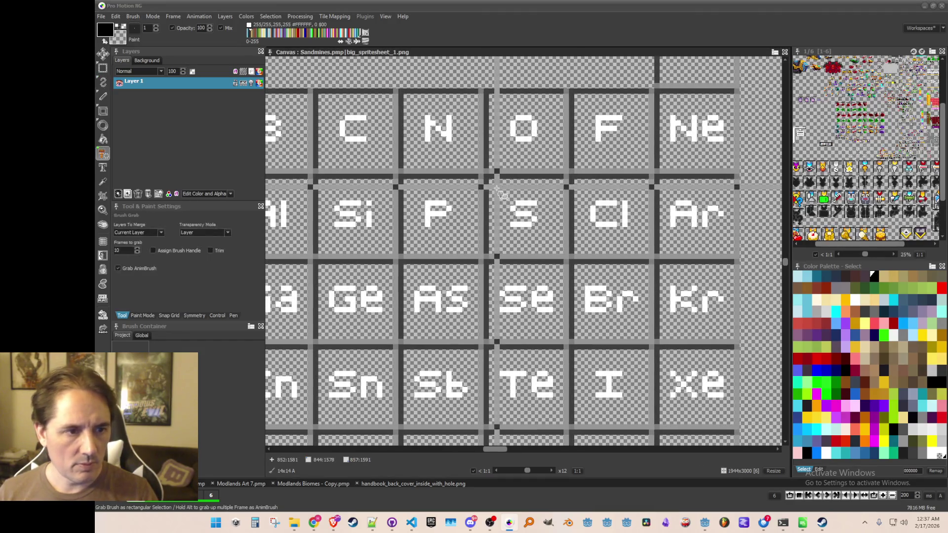
drag(563, 251, 489, 179)
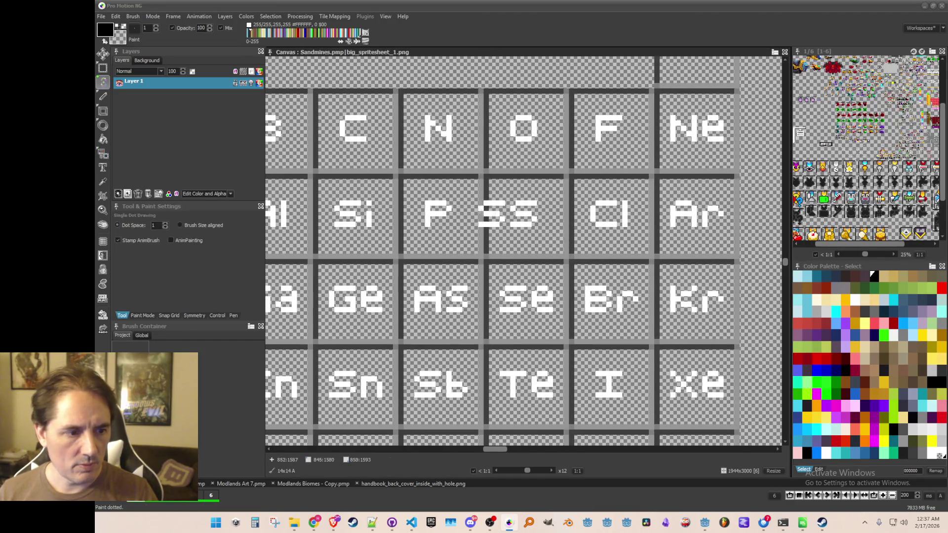
click(129, 19)
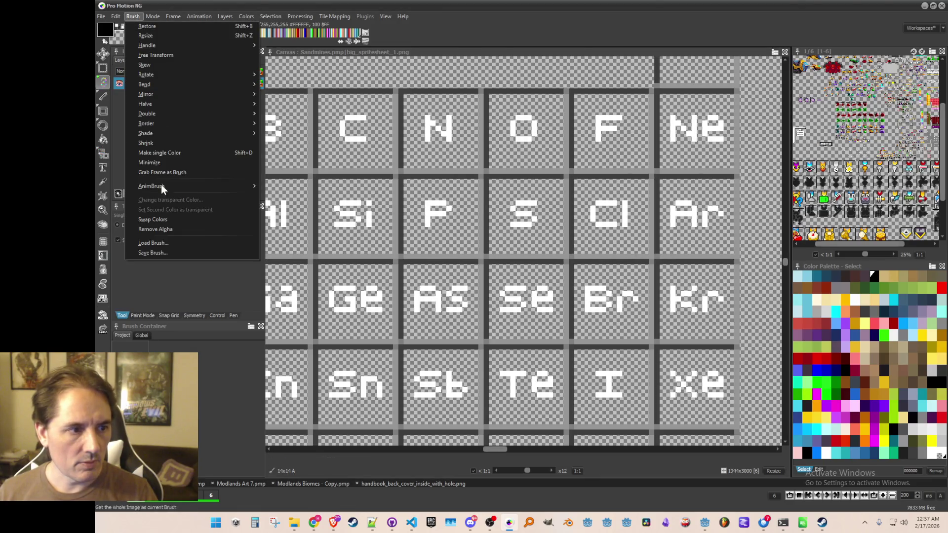
click(168, 250)
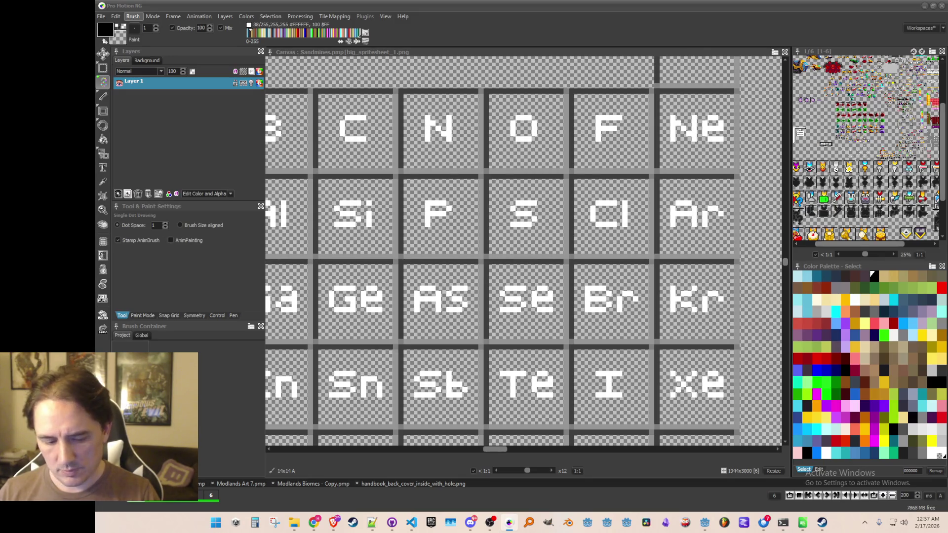
- Grab and save the Cl and Ar tiles as their own images
key(b)
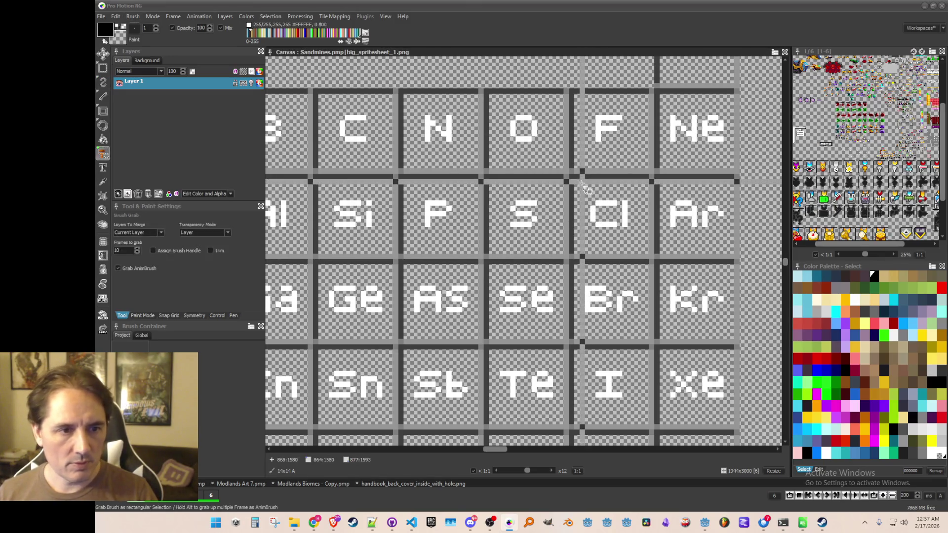
drag(596, 205, 657, 258)
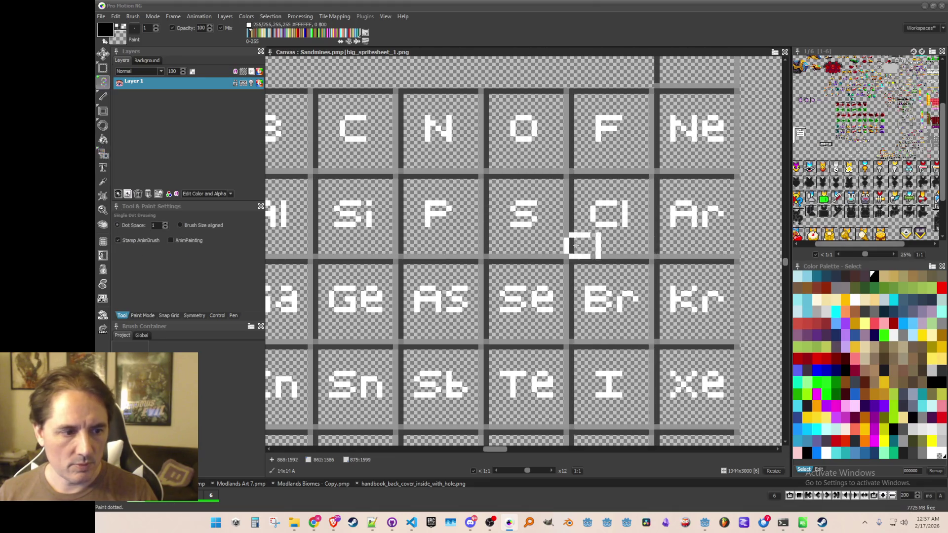
click(134, 16)
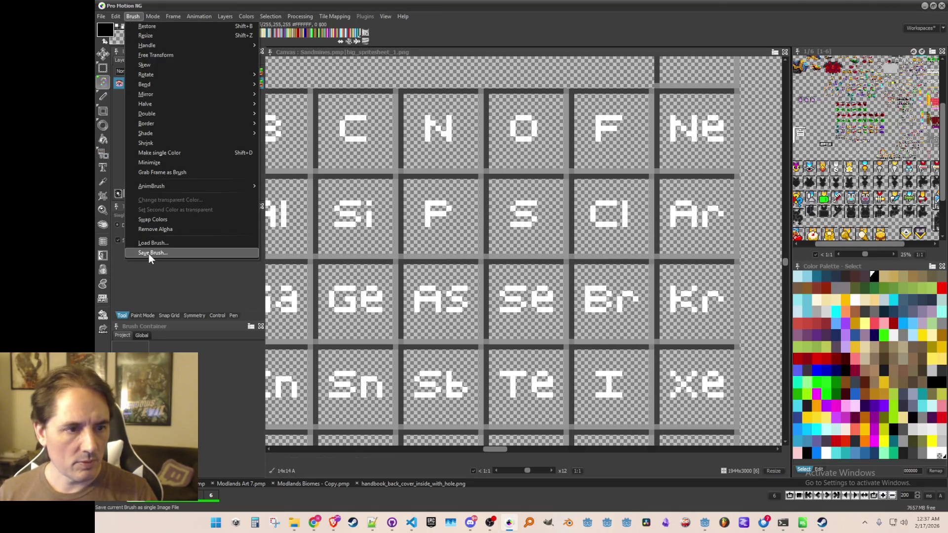
click(149, 254)
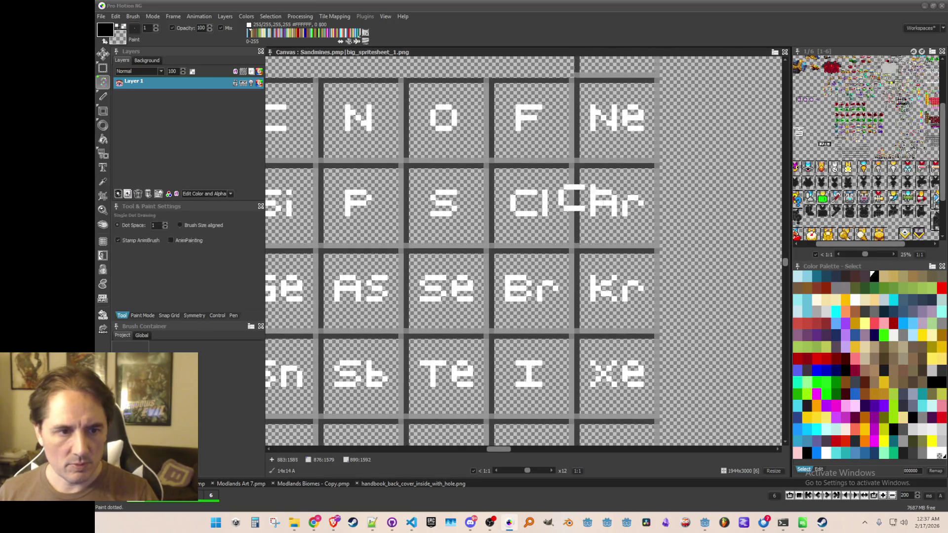
key(b)
drag(587, 182, 662, 257)
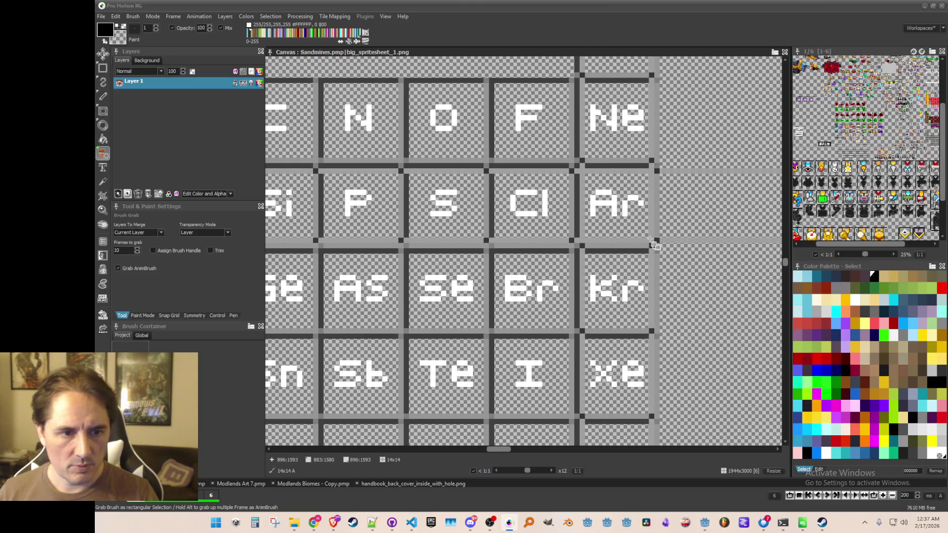
click(133, 16)
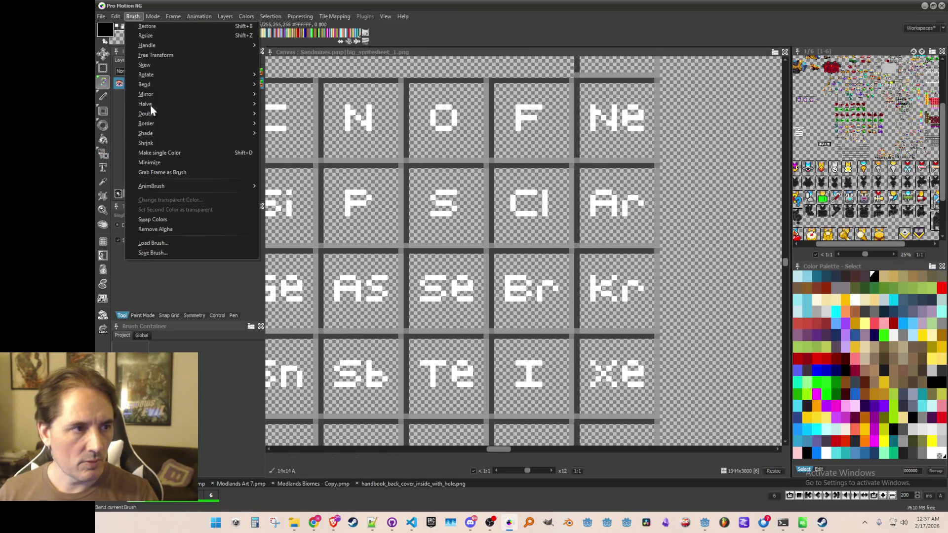
click(165, 254)
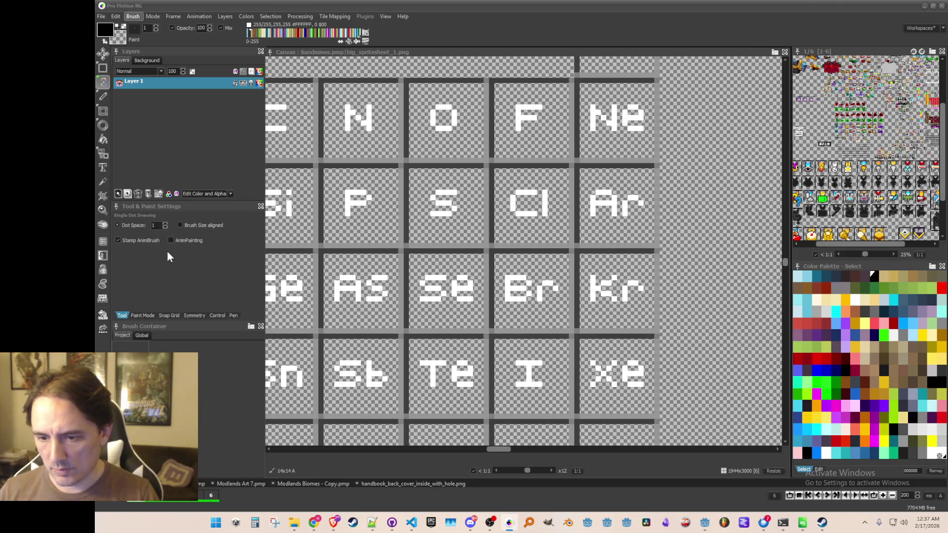
- Grab the bordered K tile and save it as its own image
scroll(317, 201, down, 4)
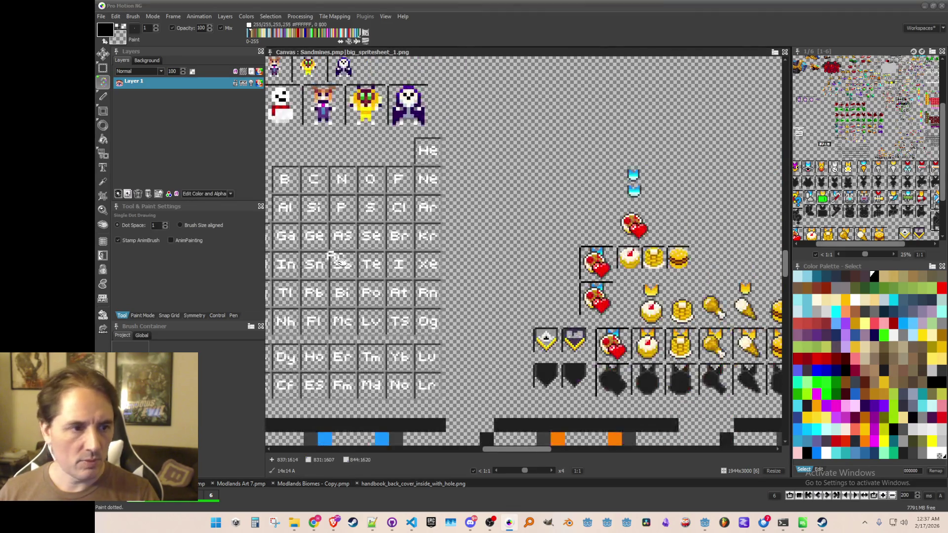
scroll(427, 197, up, 1)
key(b)
scroll(375, 163, up, 5)
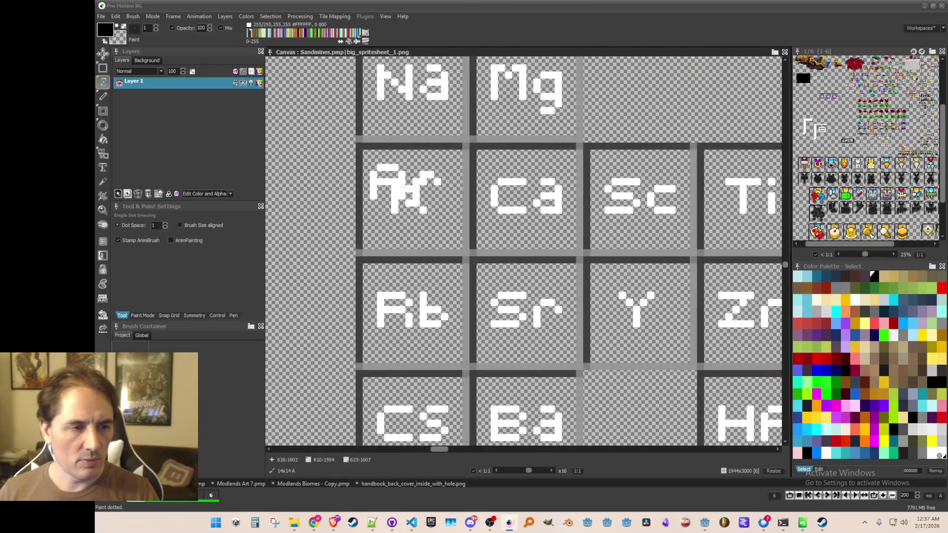
drag(370, 158, 462, 249)
click(133, 17)
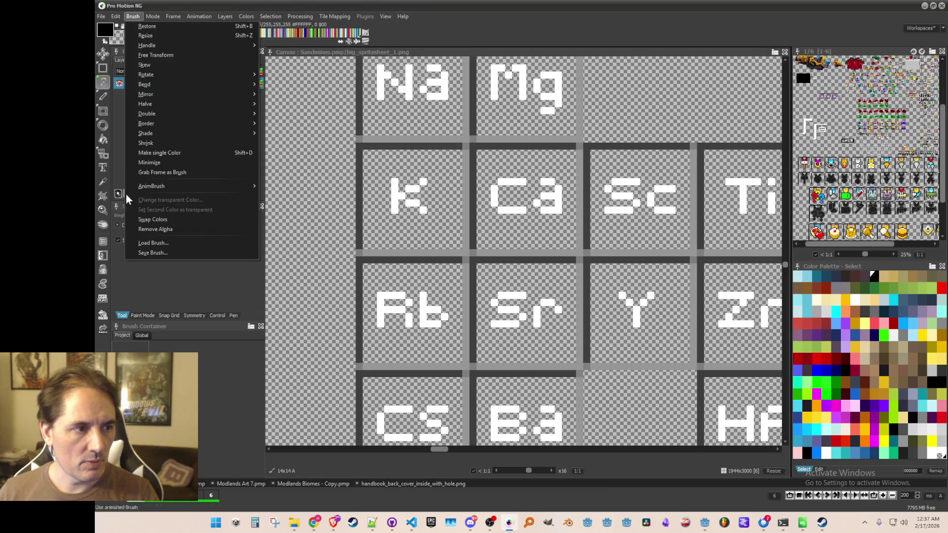
click(146, 252)
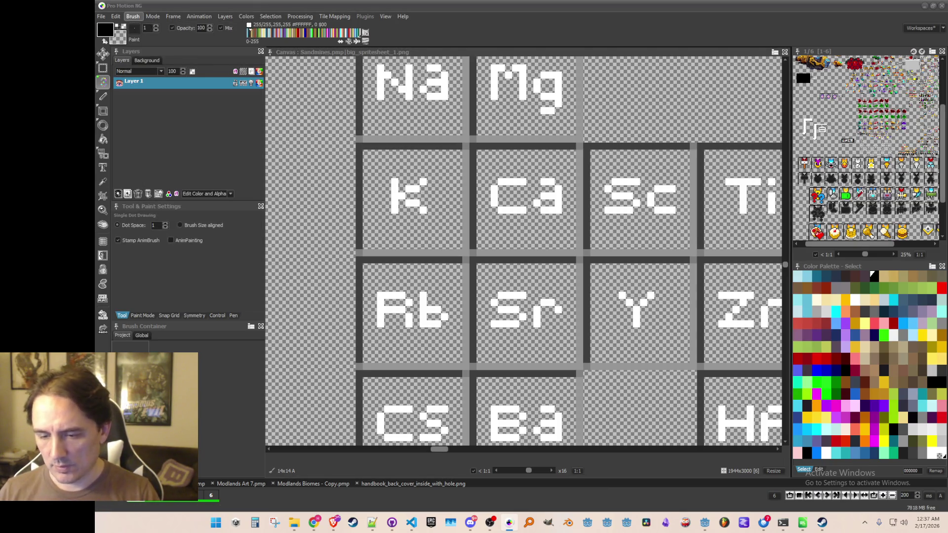
- Capture the Ca tile as a brush and save it as an image
key(b)
scroll(455, 180, right, 2)
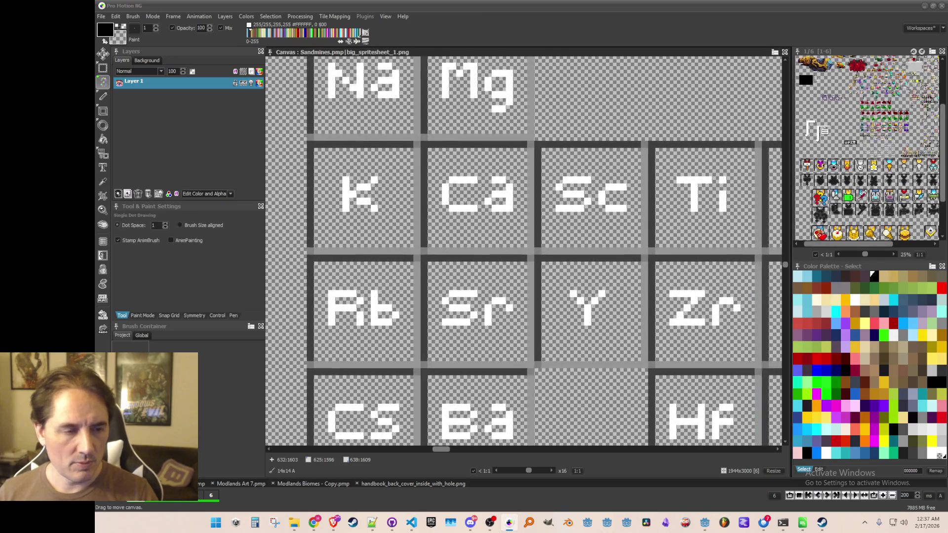
drag(450, 167, 526, 243)
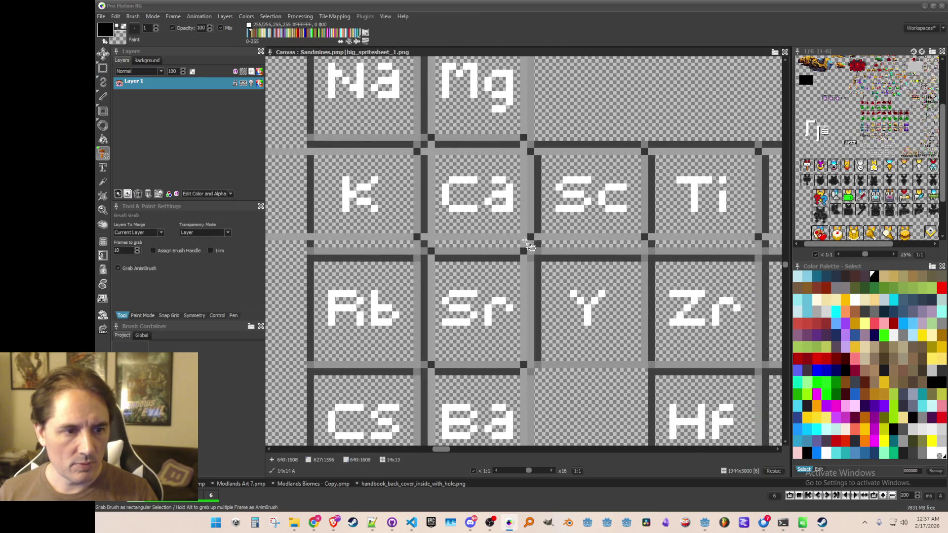
click(133, 16)
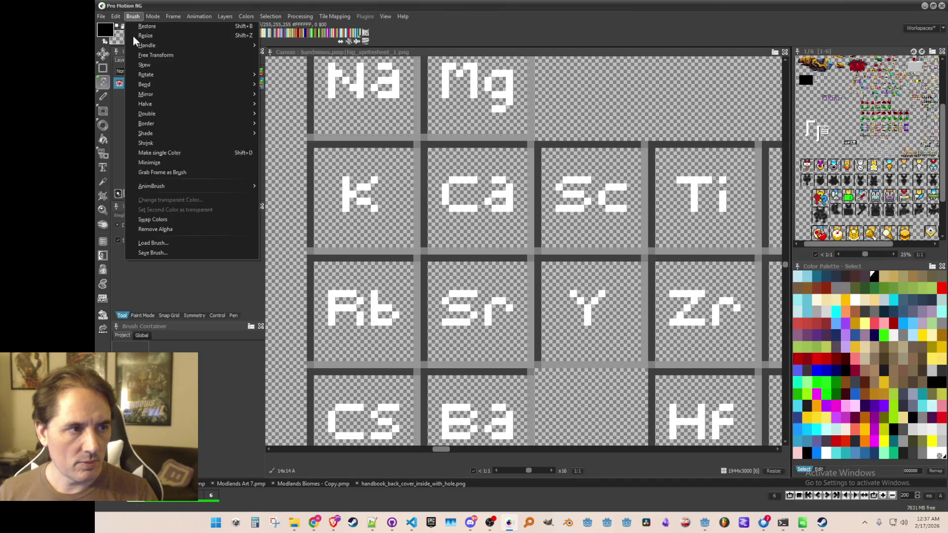
click(149, 253)
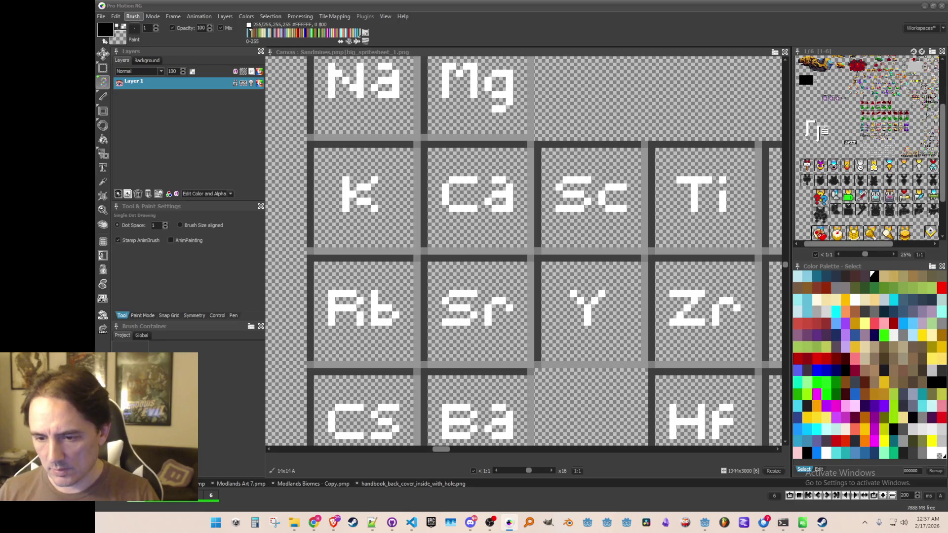
- Capture the Sc tile as a brush and save it as an image
key(b)
scroll(456, 190, right, 4)
scroll(456, 190, up, 1)
drag(453, 187, 547, 274)
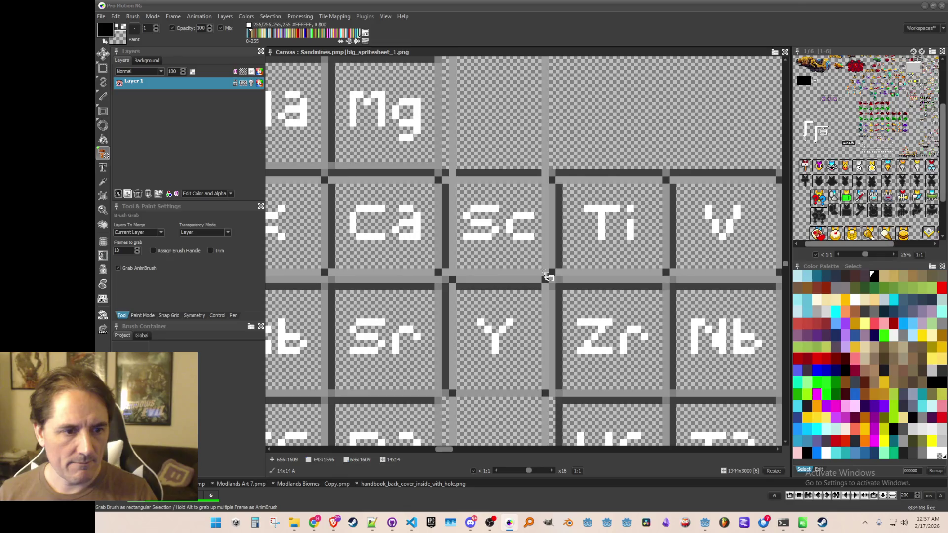
click(134, 17)
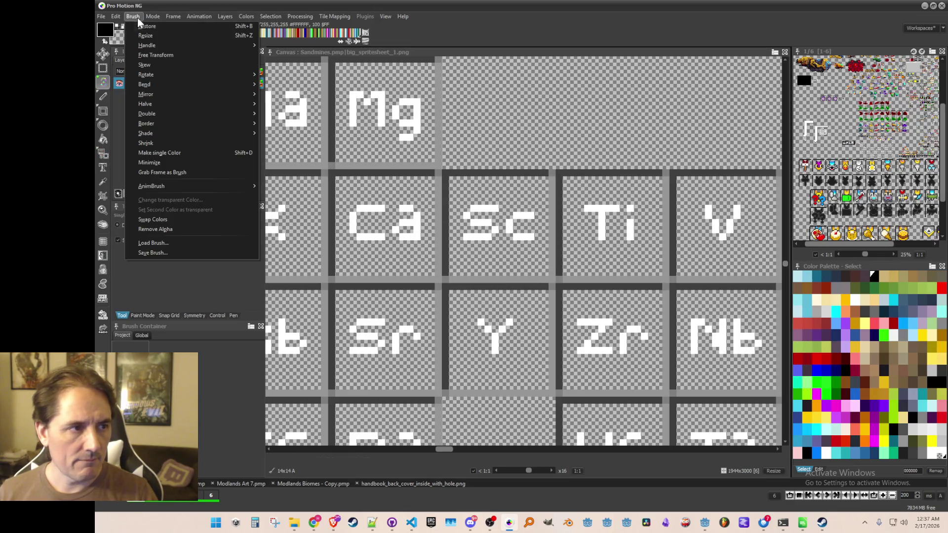
click(168, 253)
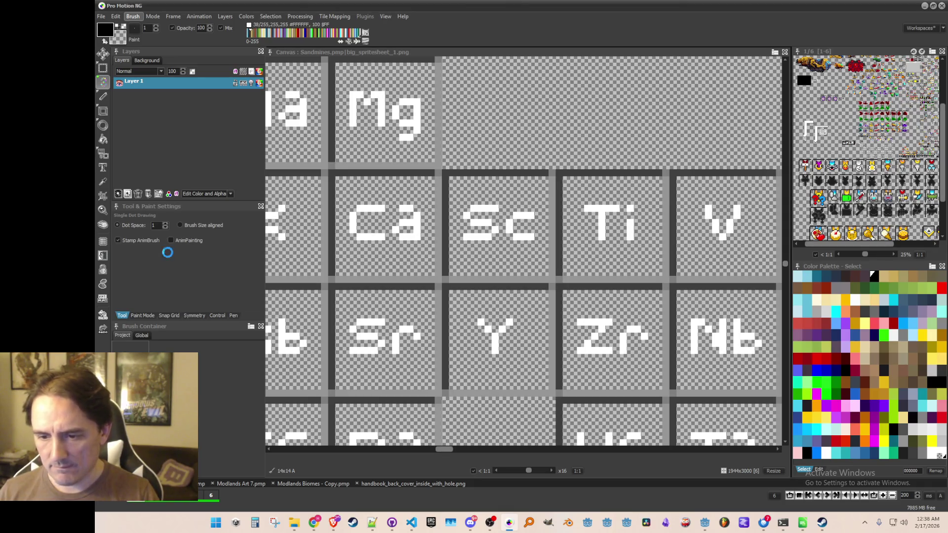
mouse_move(608, 198)
mouse_down()
mouse_move(534, 178)
mouse_move(457, 181)
mouse_move(519, 217)
mouse_move(544, 249)
mouse_up()
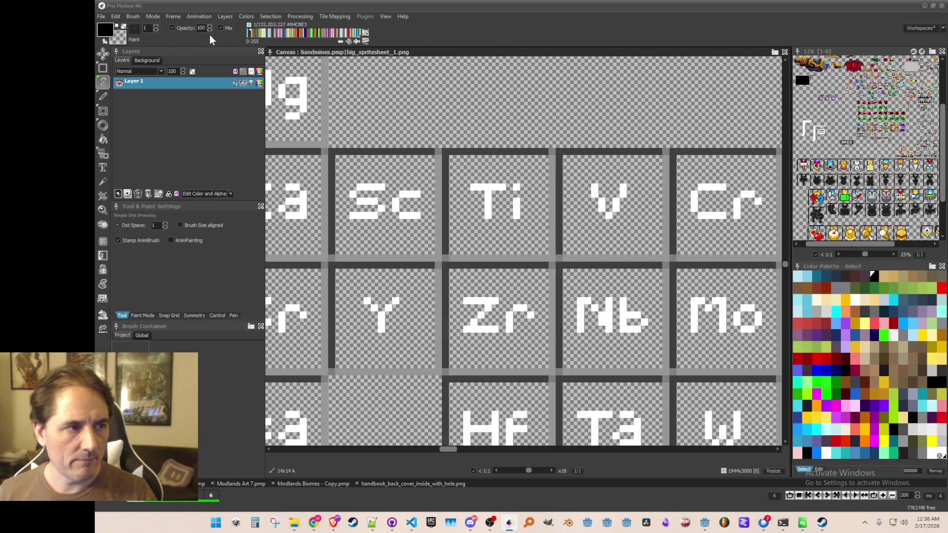
- Save the Ti tile and the next tile along as individual brush images
click(132, 17)
click(183, 264)
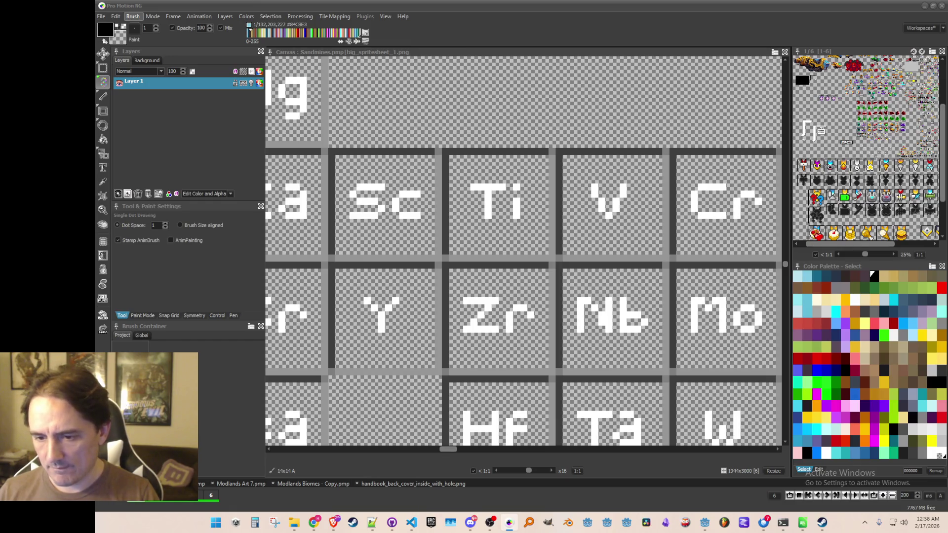
mouse_move(669, 258)
mouse_down()
mouse_move(529, 239)
mouse_move(475, 179)
mouse_move(556, 266)
mouse_up()
key(b)
click(133, 10)
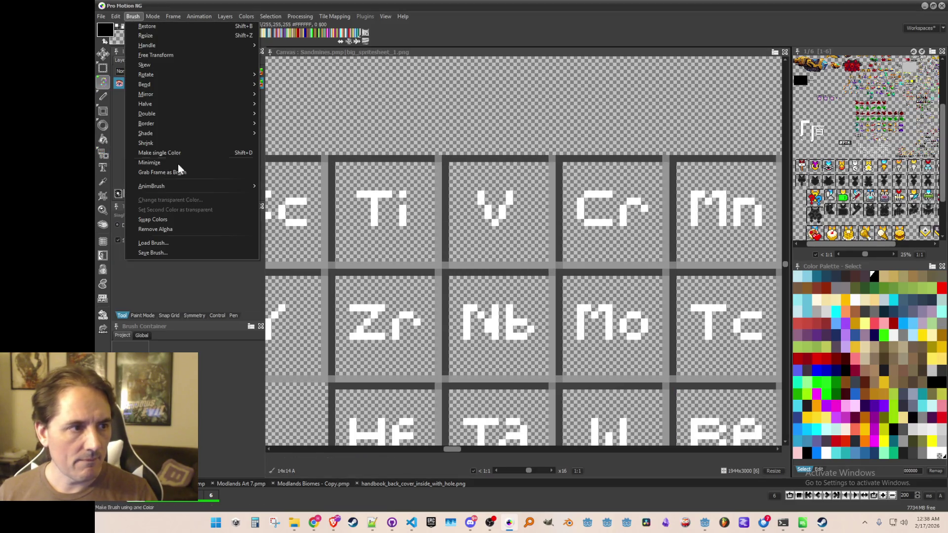
click(189, 250)
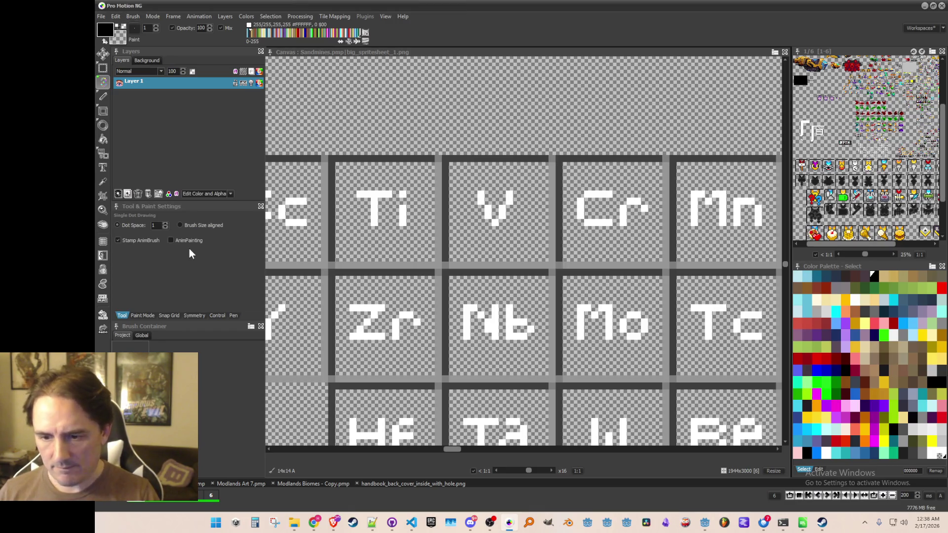
mouse_move(630, 173)
mouse_down()
mouse_move(530, 153)
mouse_move(555, 237)
mouse_move(572, 247)
mouse_up()
key(b)
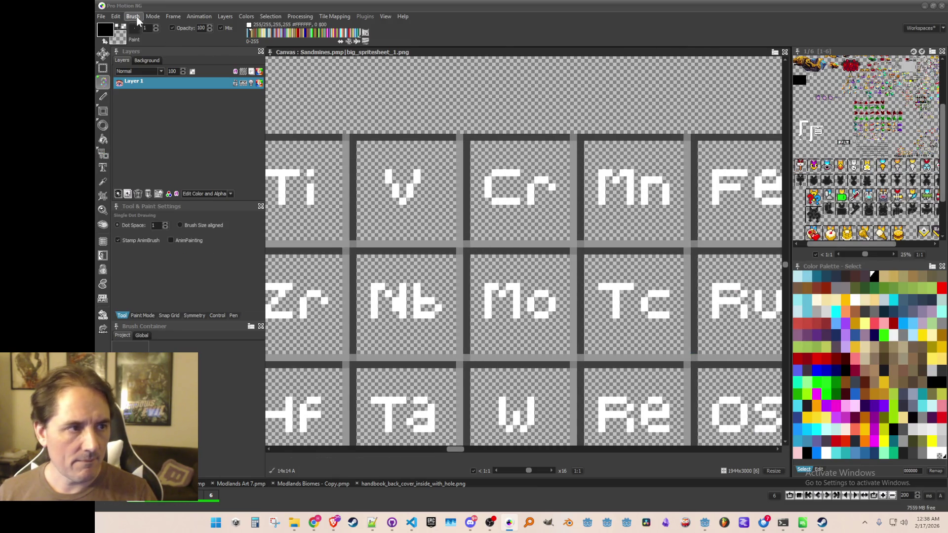
click(133, 16)
click(178, 253)
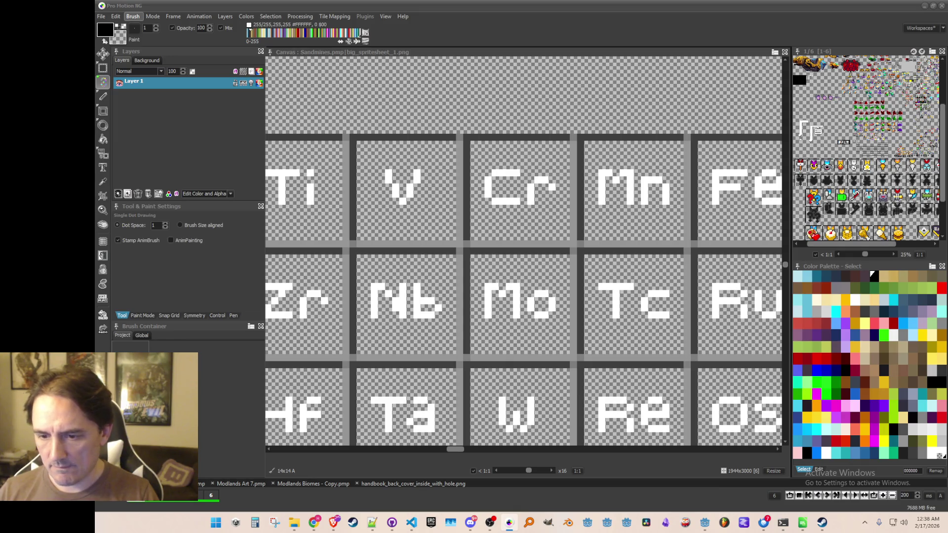
- Capture the Mn tile as a brush
drag(448, 218, 402, 222)
key(b)
drag(506, 279, 420, 173)
- Save the captured Mn brush as its own image, then save the current brush again
key(d)
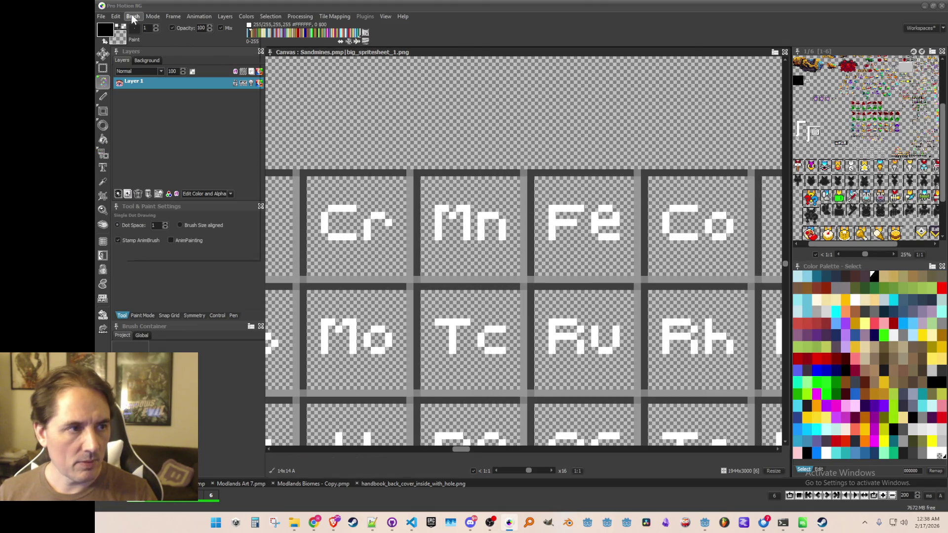
click(132, 17)
click(156, 255)
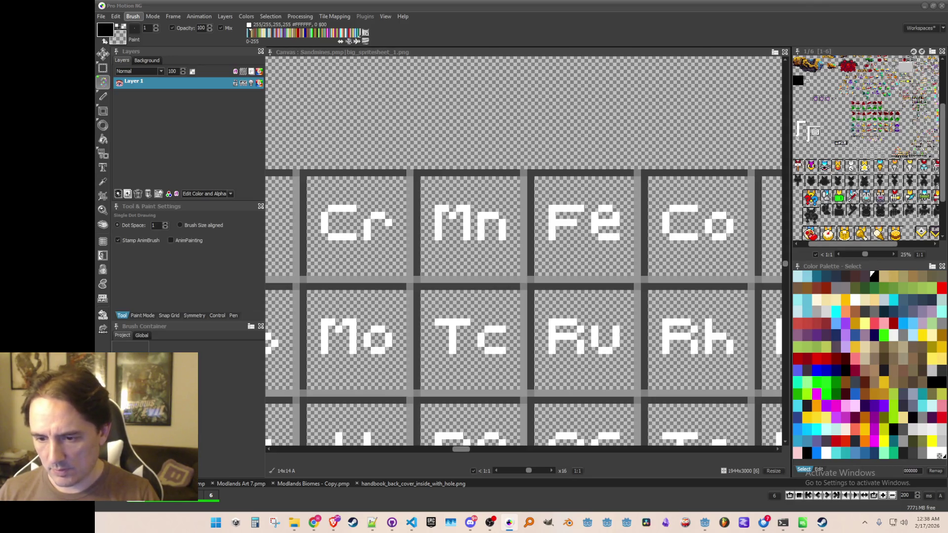
drag(543, 183, 437, 177)
key(b)
key(d)
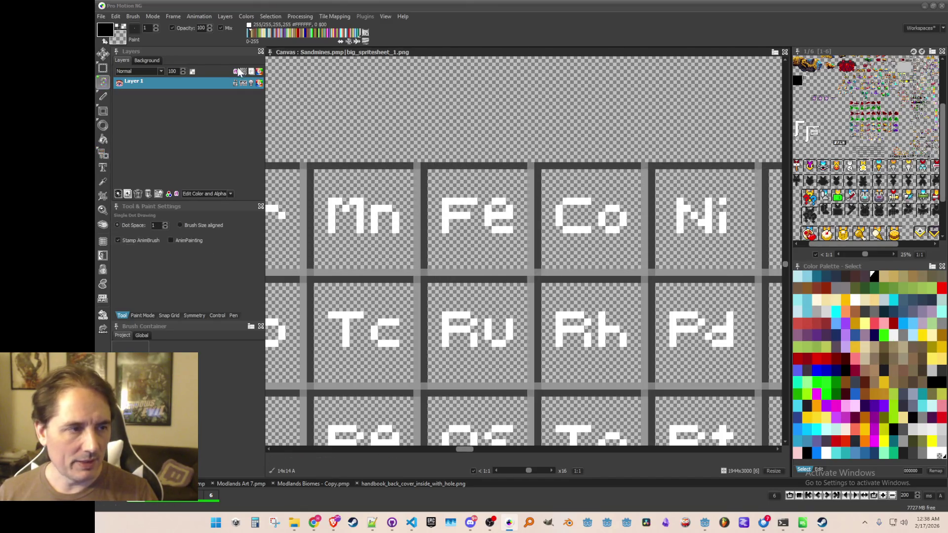
click(132, 17)
click(171, 254)
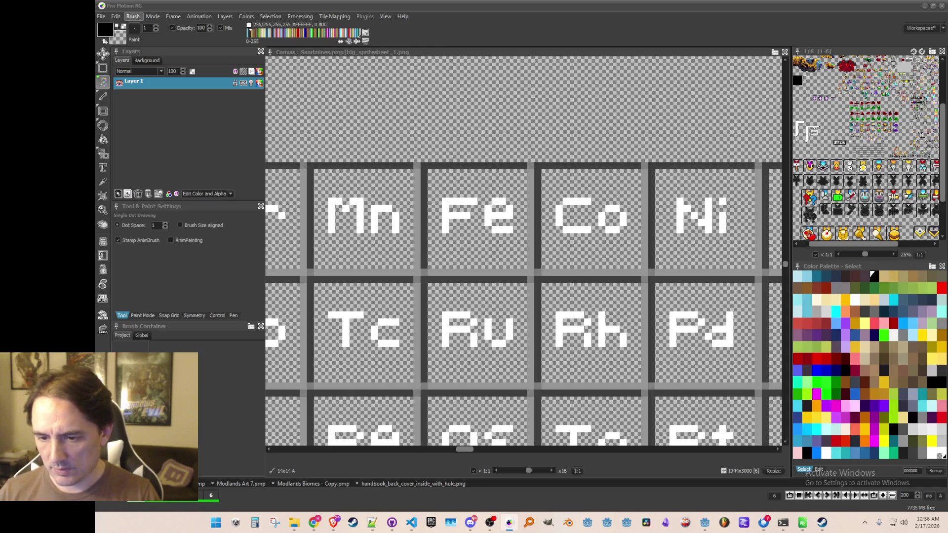
- Grab the Co tile as a brush and save it as its own image
key(b)
drag(559, 197, 643, 275)
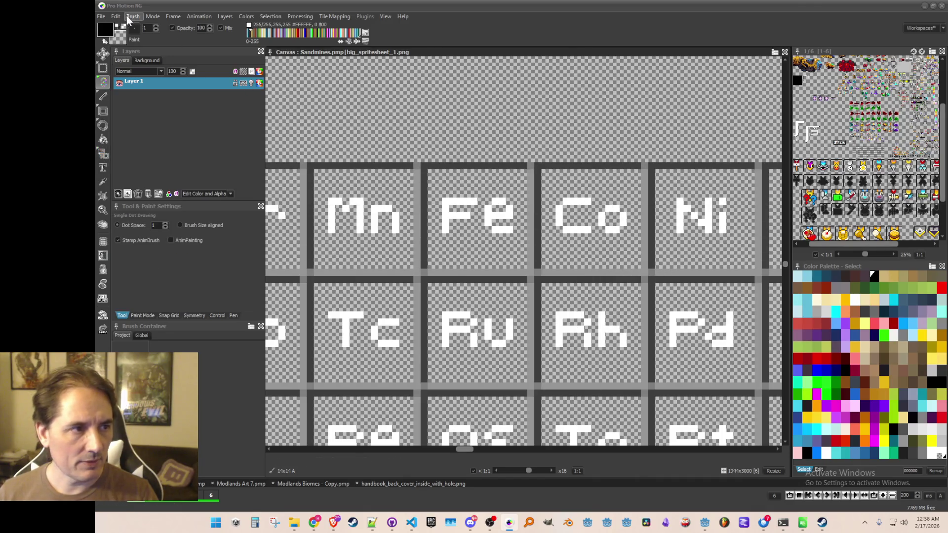
click(130, 17)
click(162, 253)
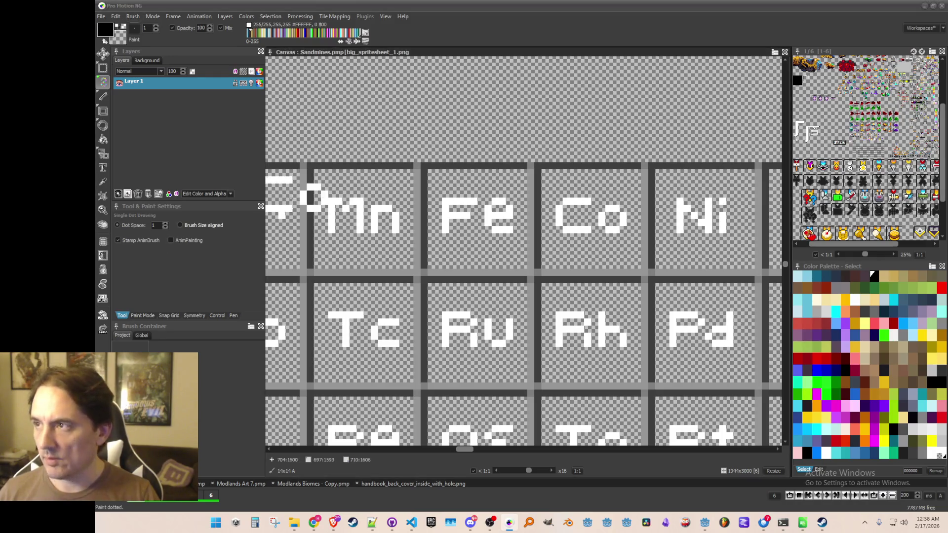
- Grab the Ni tile as a brush and save it as its own image
drag(523, 241, 268, 250)
key(b)
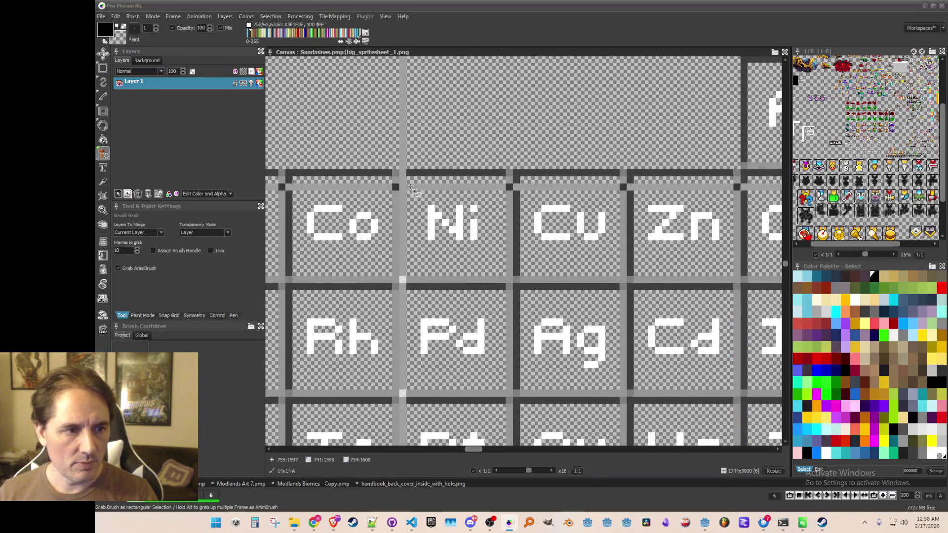
click(480, 258)
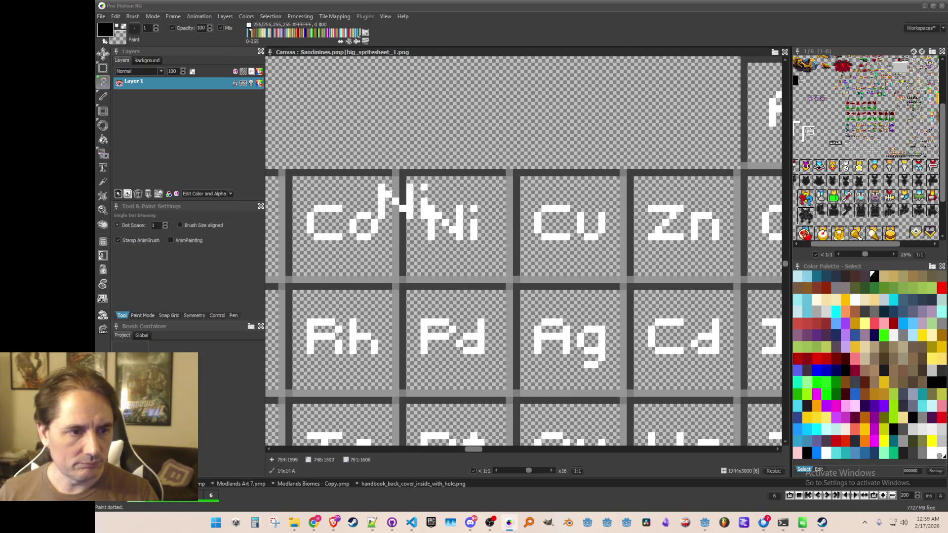
click(133, 16)
click(182, 253)
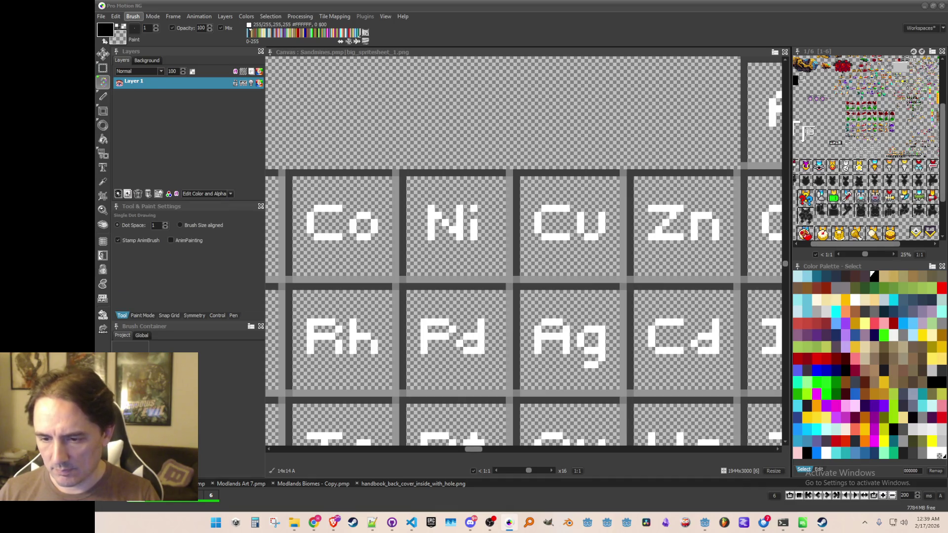
- Grab the Cu tile as a brush and save it as its own image
drag(542, 222, 485, 223)
key(b)
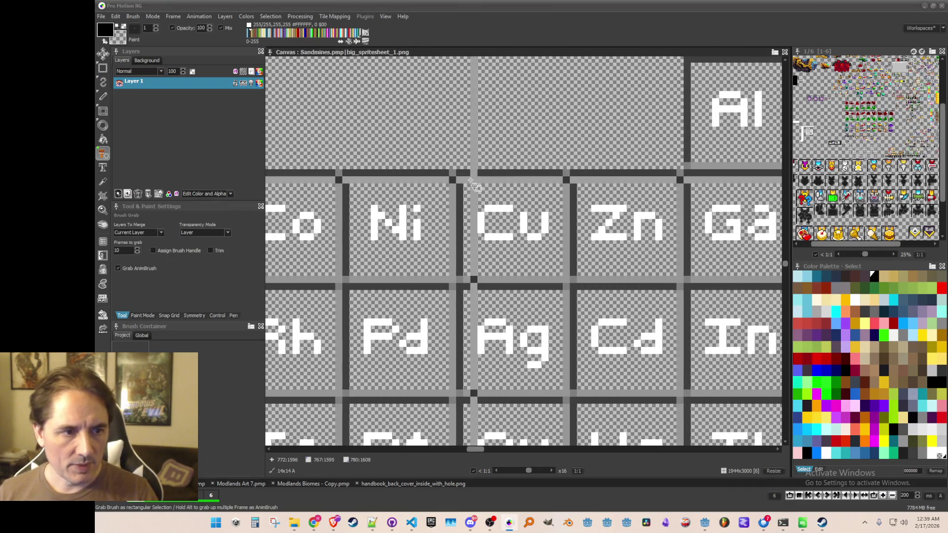
drag(475, 187, 568, 279)
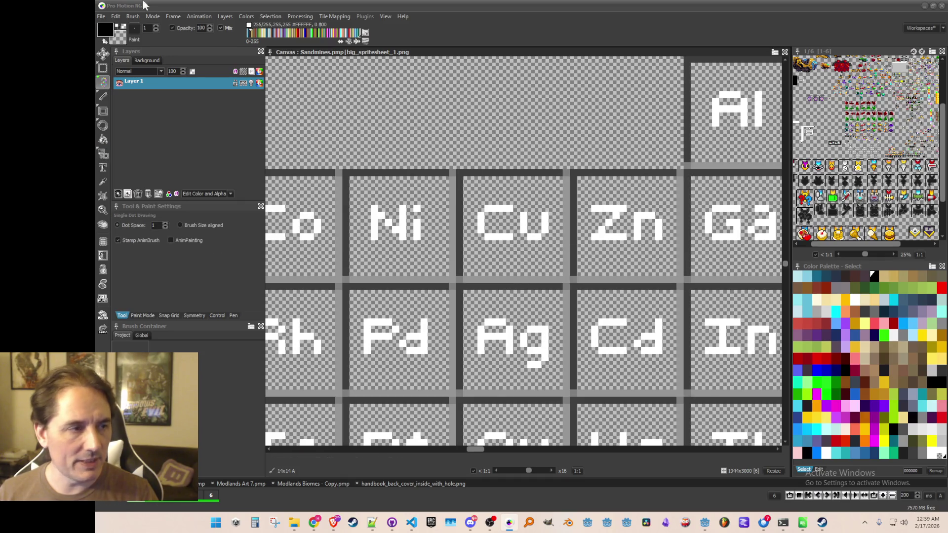
click(133, 17)
click(167, 252)
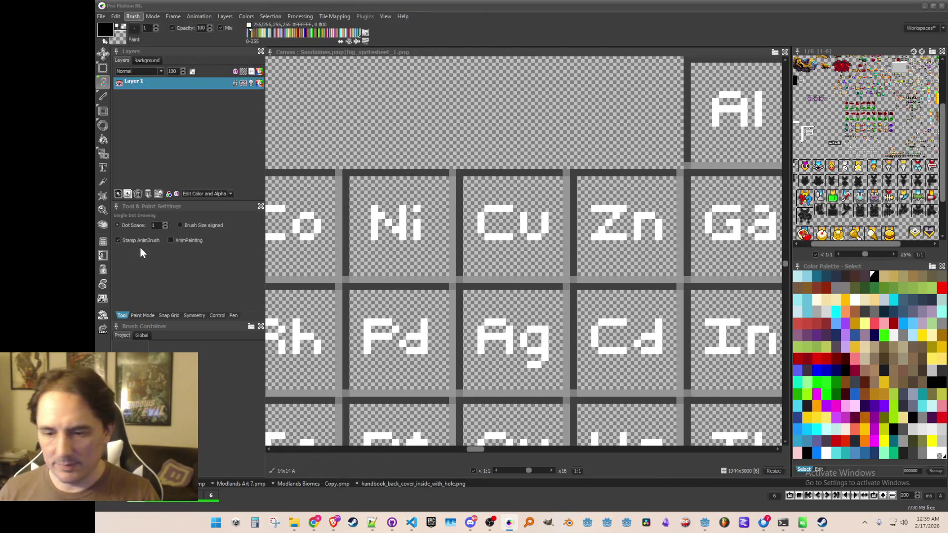
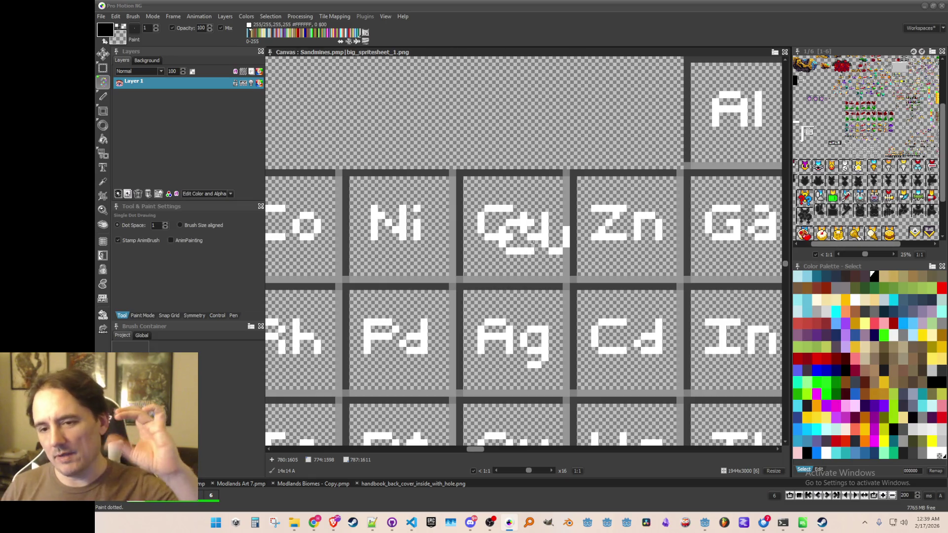
- Grab the Zn tile as a brush and save it as an image file
scroll(544, 212, right, 3)
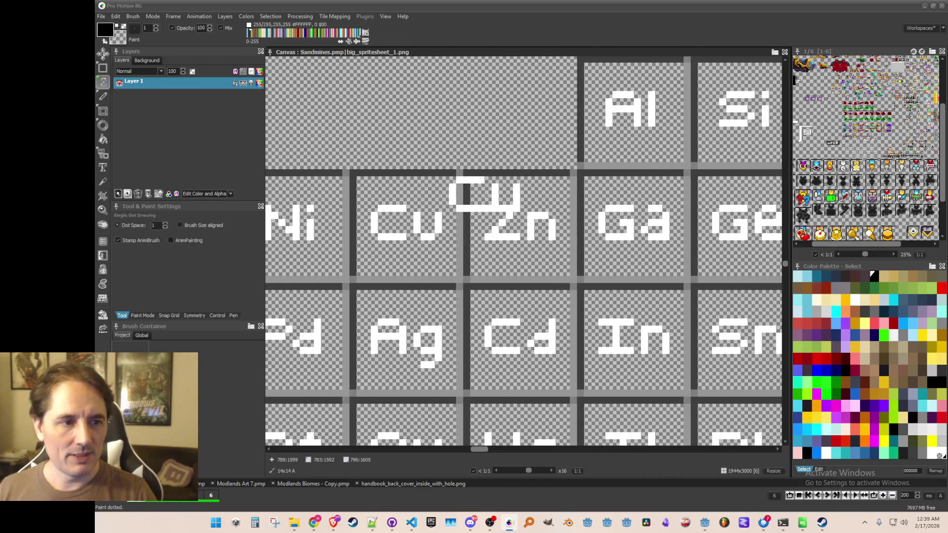
key(b)
drag(477, 185, 563, 272)
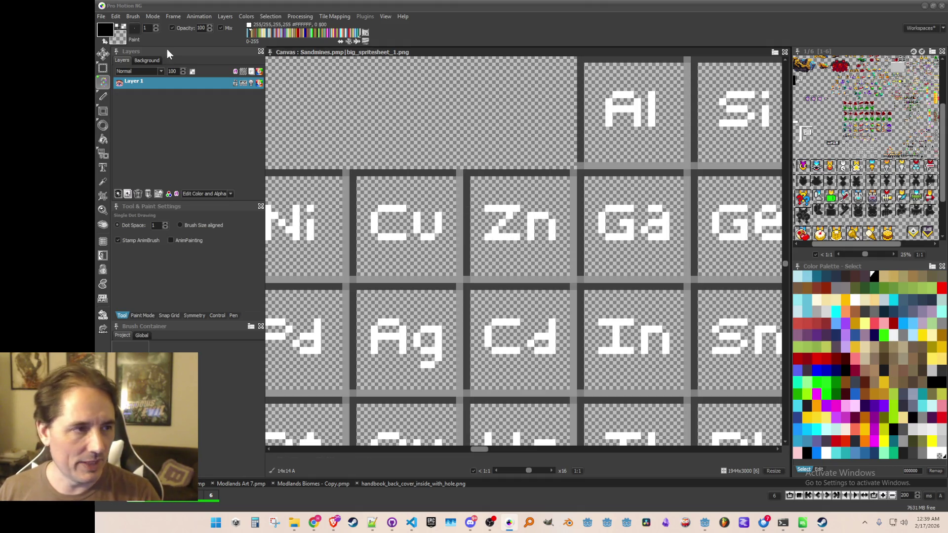
click(129, 16)
click(168, 247)
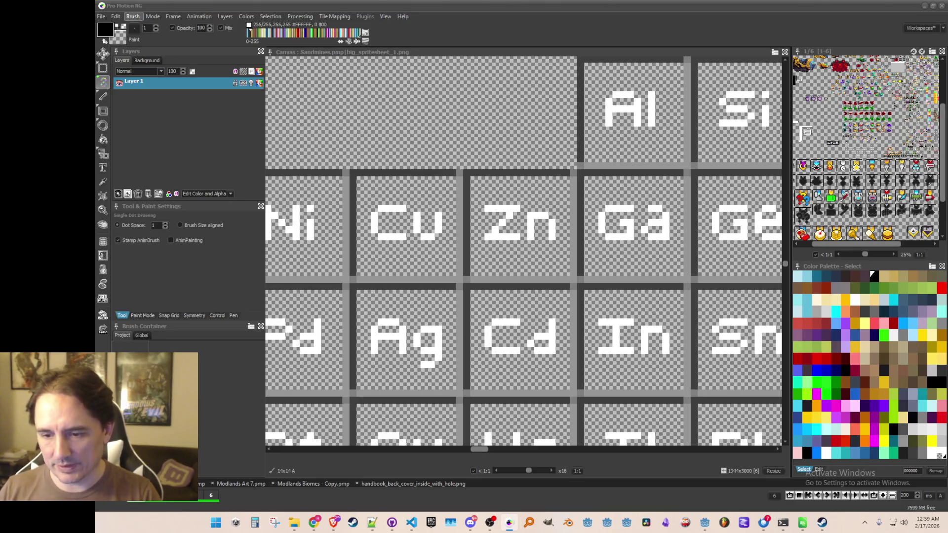
scroll(459, 232, right, 3)
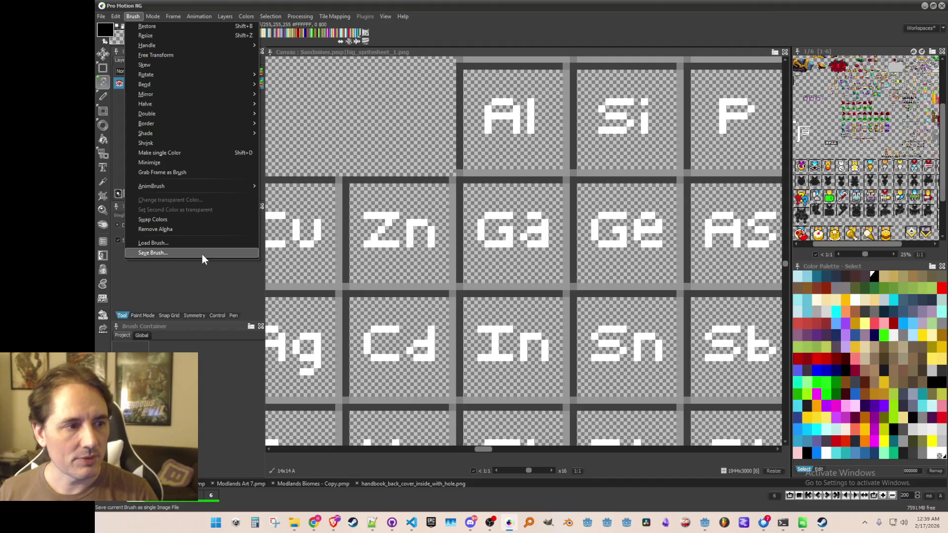
click(202, 254)
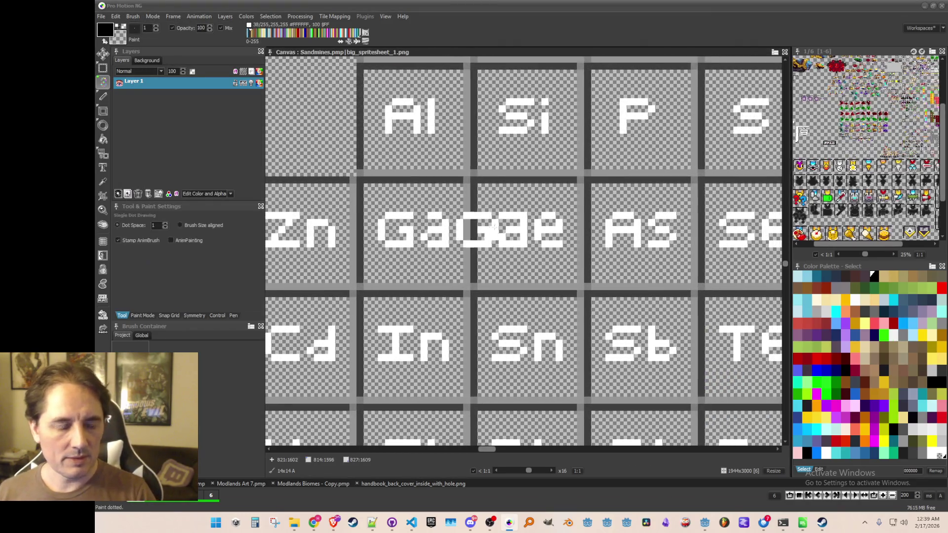
- Grab the Ge tile and save it as a brush image file
scroll(486, 195, right, 3)
drag(486, 189, 575, 278)
click(138, 19)
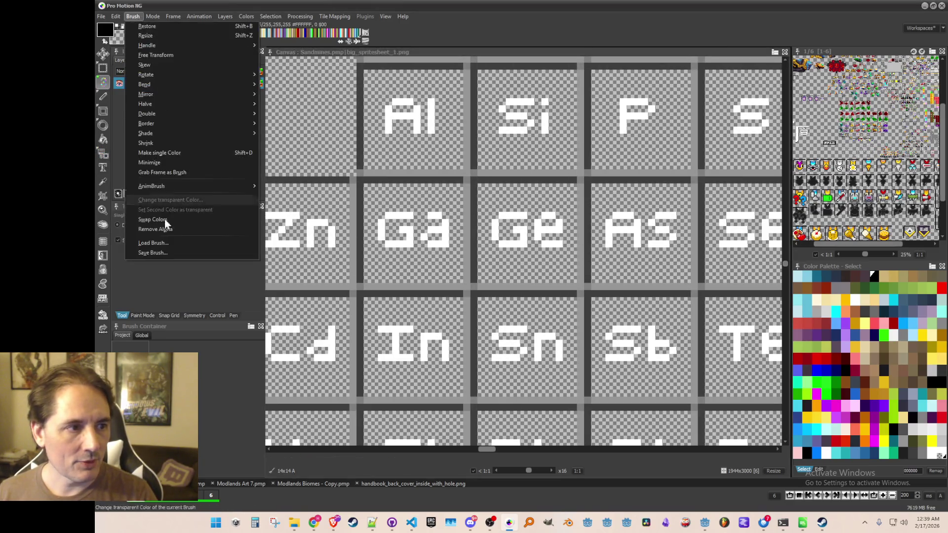
click(173, 253)
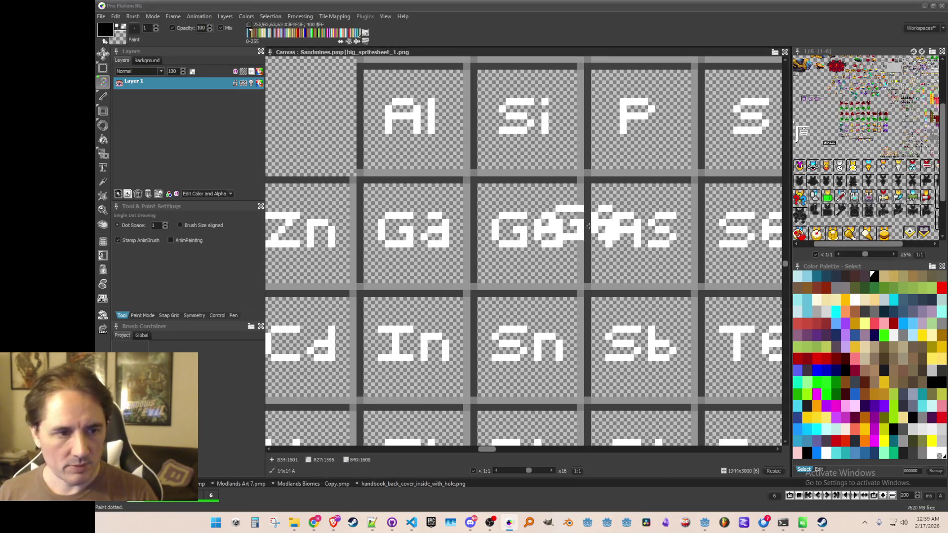
- Grab the As tile, regrabbing it after a cancelled first try, and save it as a brush file
scroll(561, 222, right, 3)
key(b)
drag(460, 202, 562, 294)
click(131, 16)
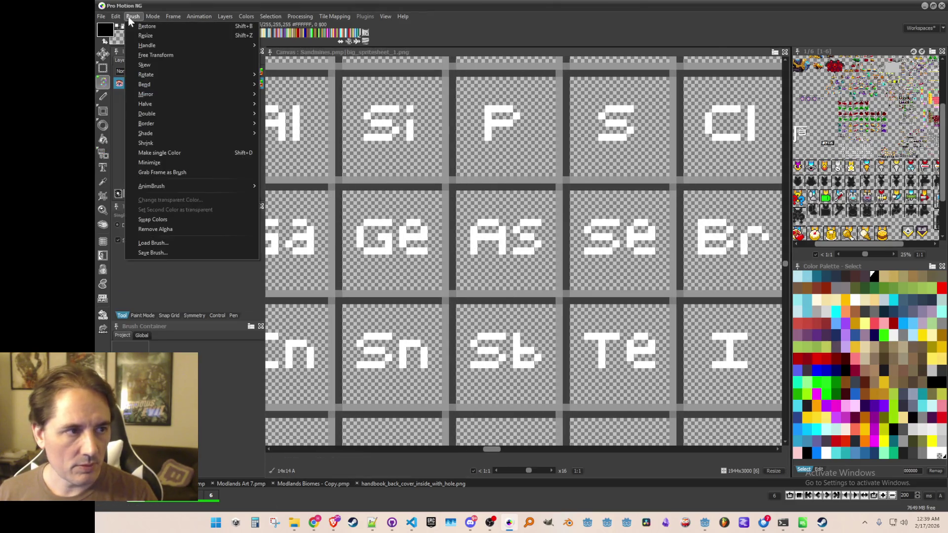
click(177, 252)
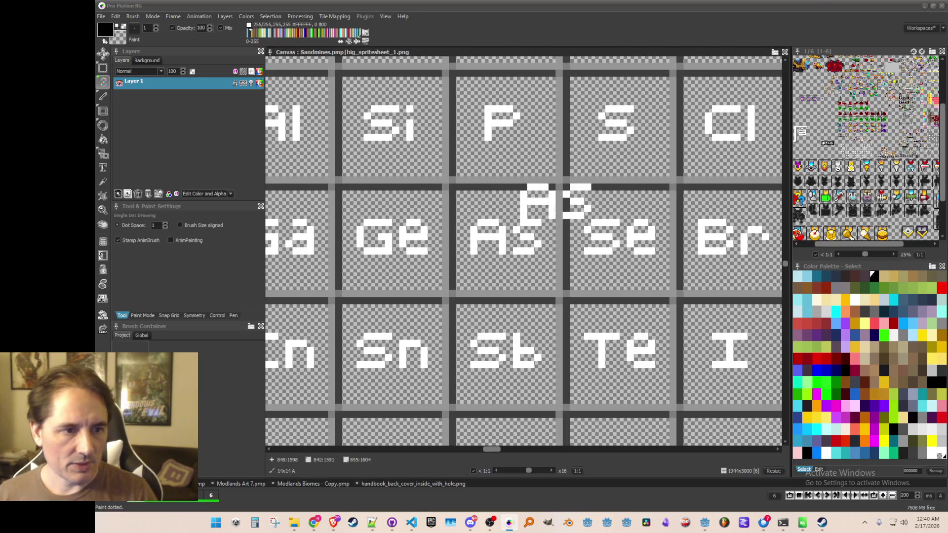
drag(567, 258, 539, 258)
scroll(430, 194, down, 2)
scroll(438, 200, up, 2)
key(b)
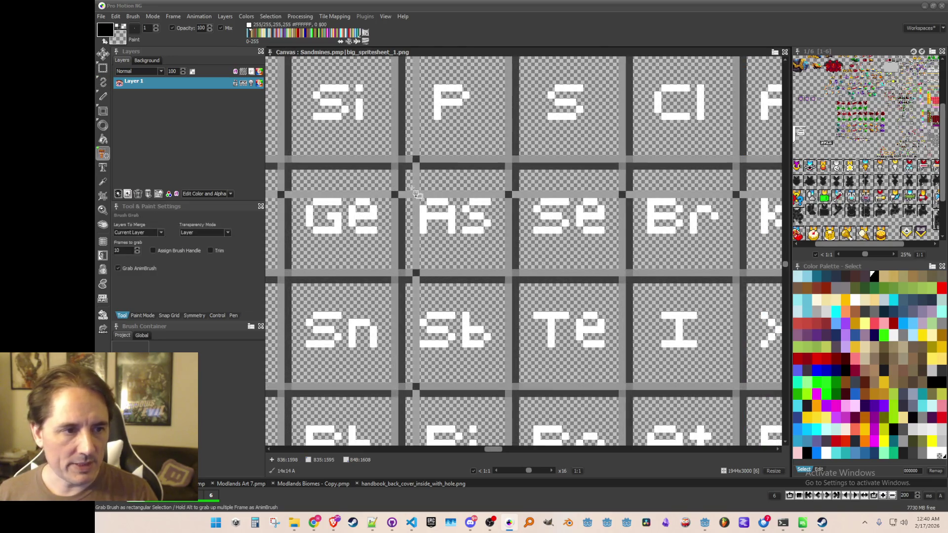
drag(409, 174, 500, 269)
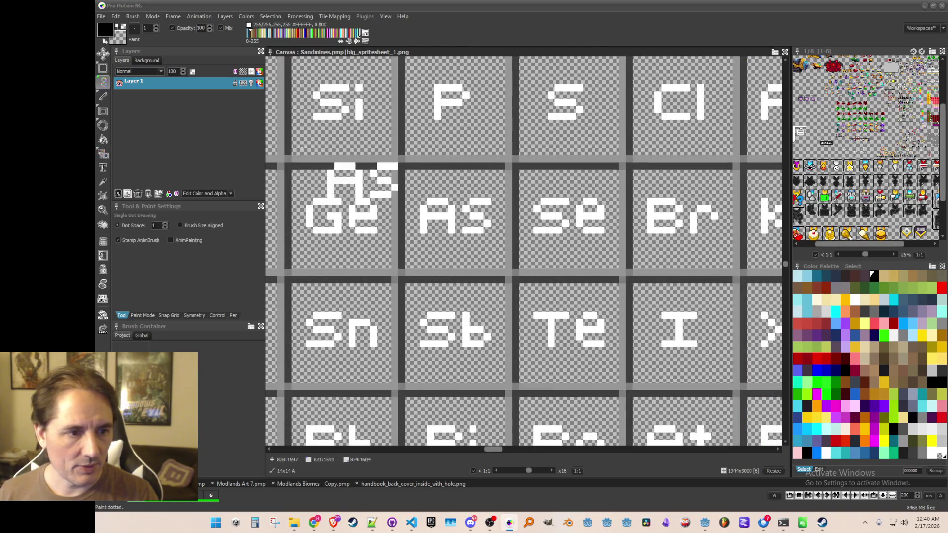
click(133, 16)
click(184, 251)
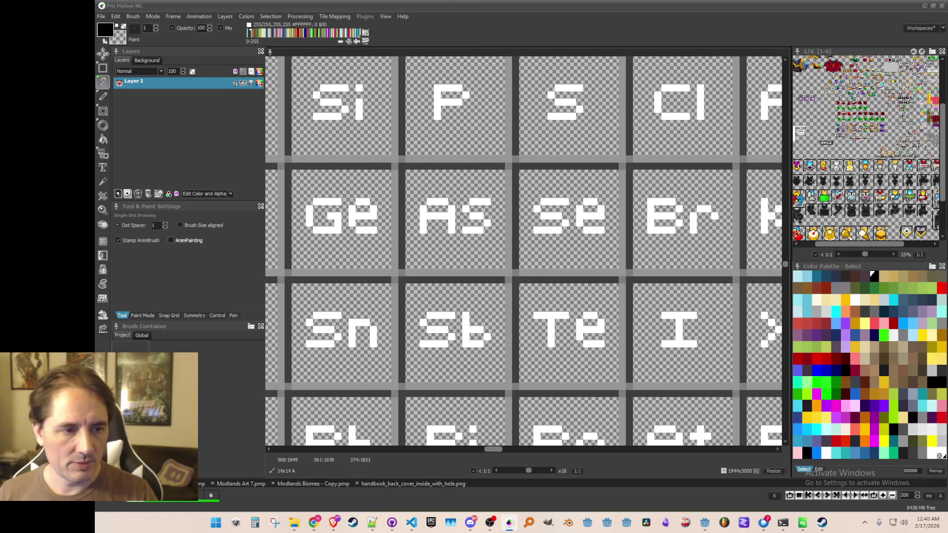
- Grab the Se tile and save it as a confirmed brush image file
scroll(513, 167, right, 3)
key(b)
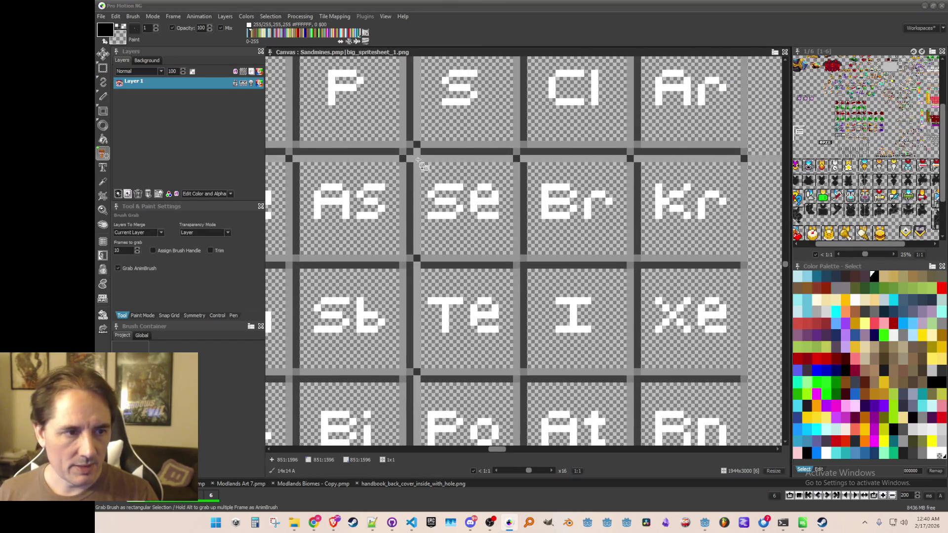
drag(496, 245, 417, 155)
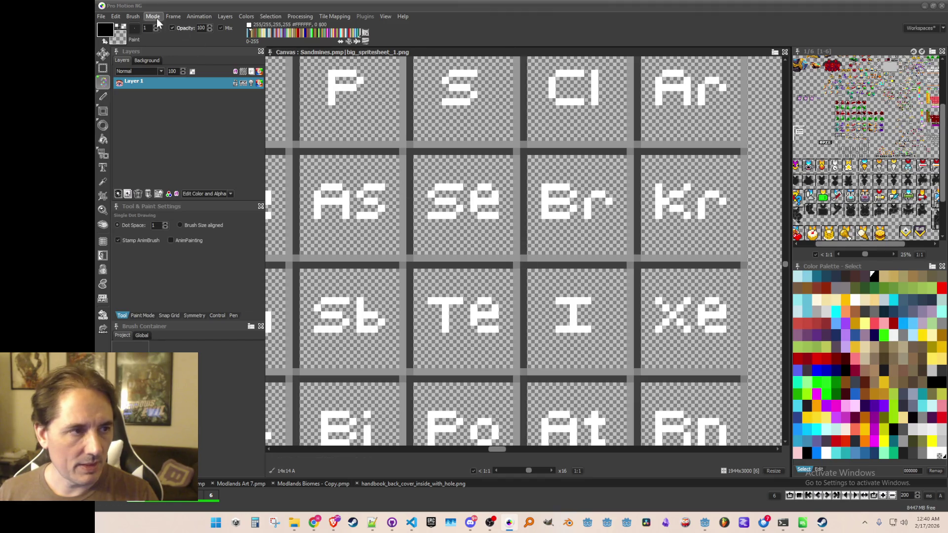
click(133, 17)
click(162, 252)
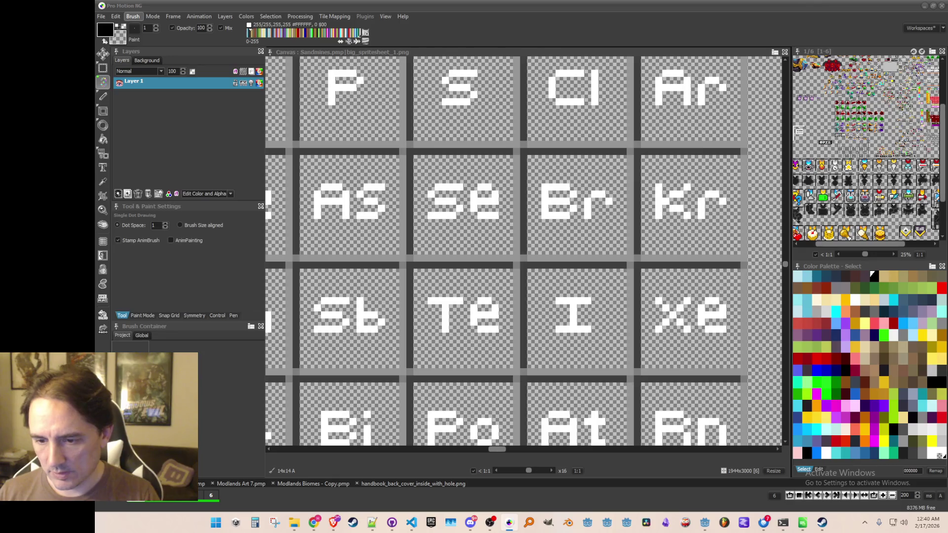
key(Return)
key(b)
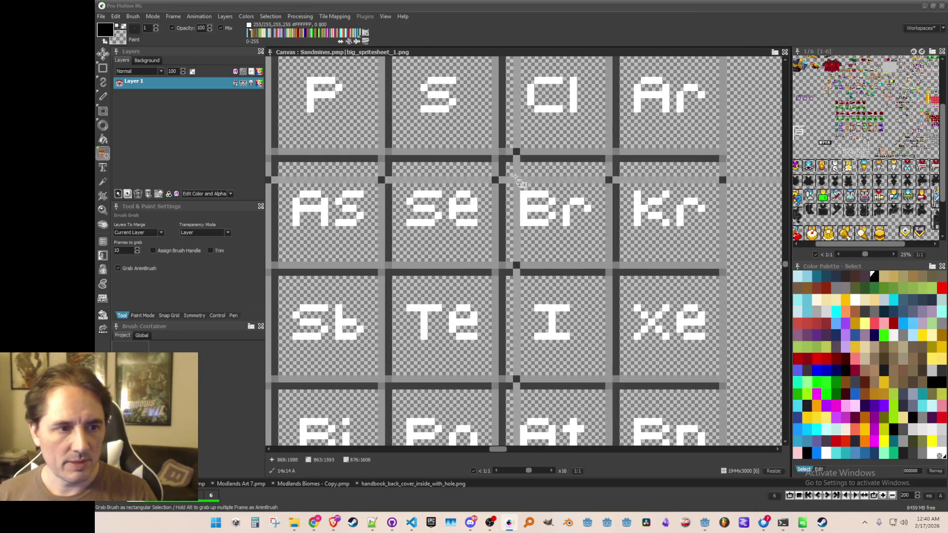
key(d)
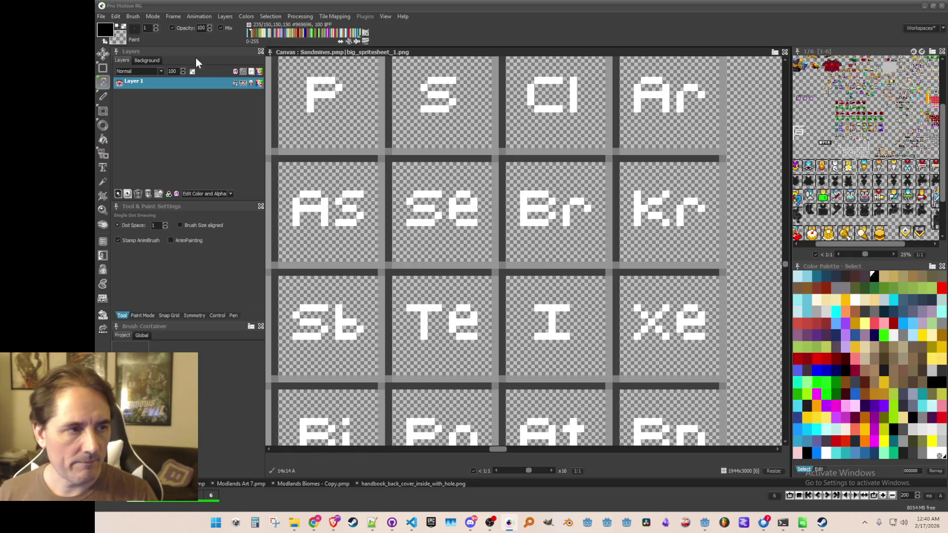
click(133, 17)
click(156, 253)
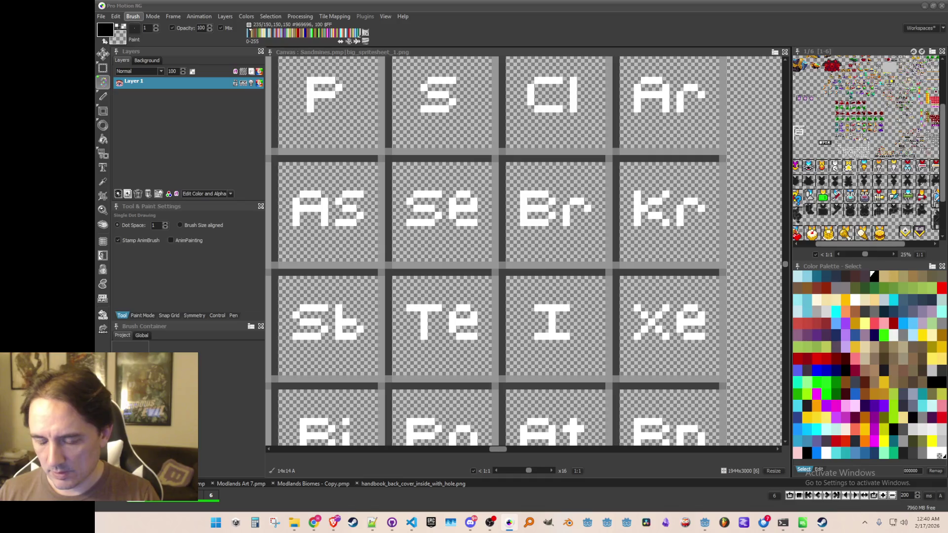
- Grab the Kr tile and save it as a brush image file
key(b)
drag(623, 167, 723, 269)
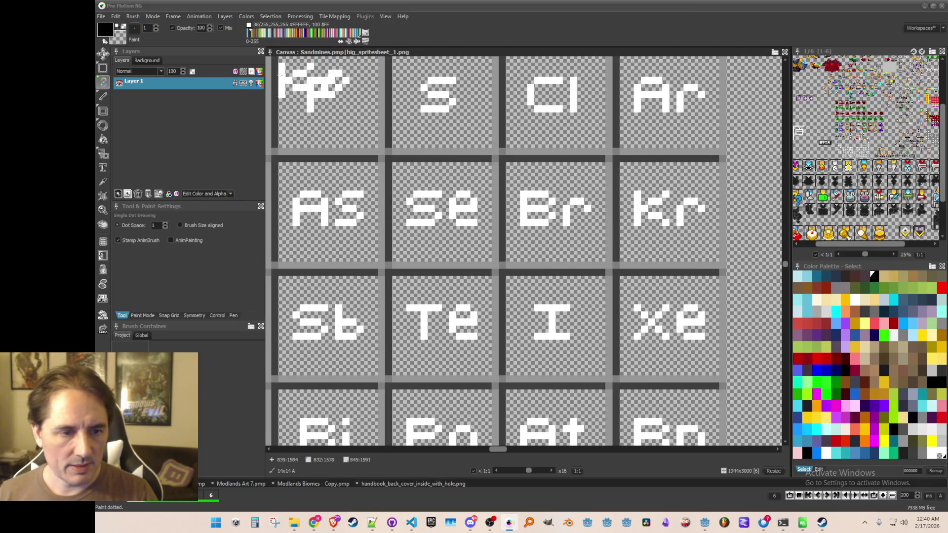
click(132, 18)
click(176, 256)
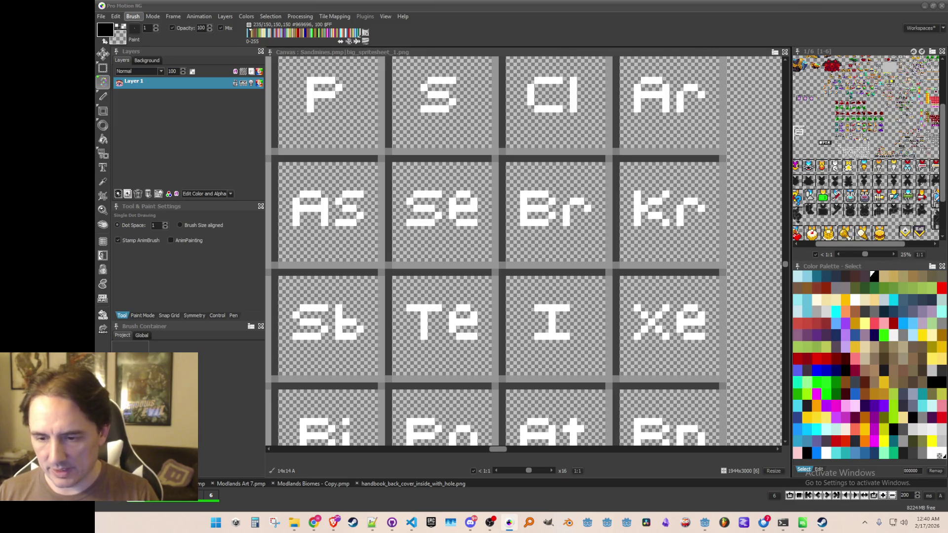
- Scroll to the fifth-period row, then grab the Rb tile and save it as a brush file
scroll(513, 190, down, 3)
scroll(514, 190, down, 2)
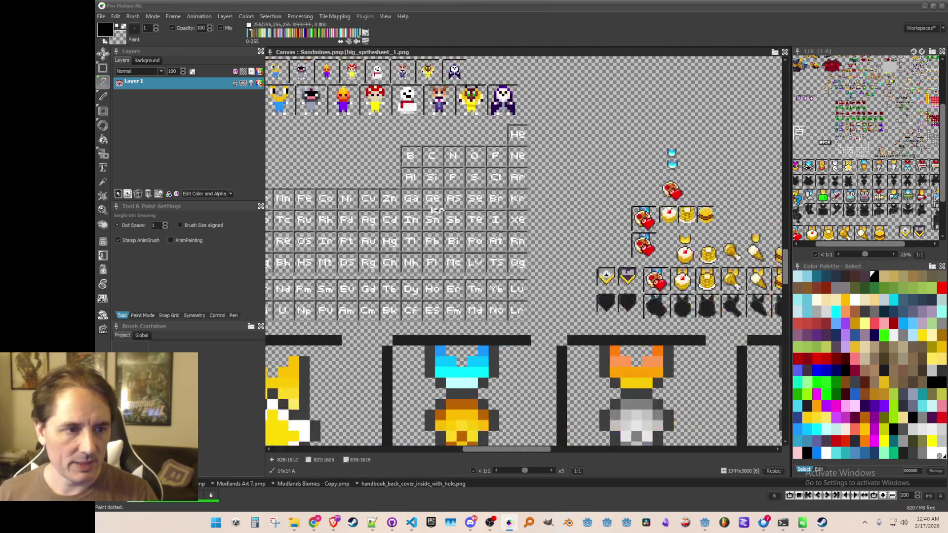
scroll(474, 218, left, 5)
key(b)
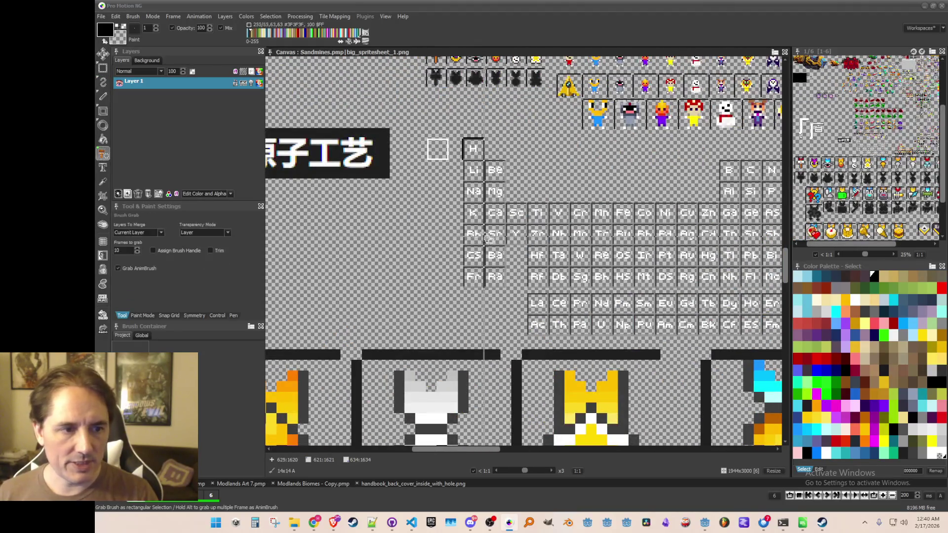
scroll(472, 242, up, 2)
scroll(474, 253, up, 4)
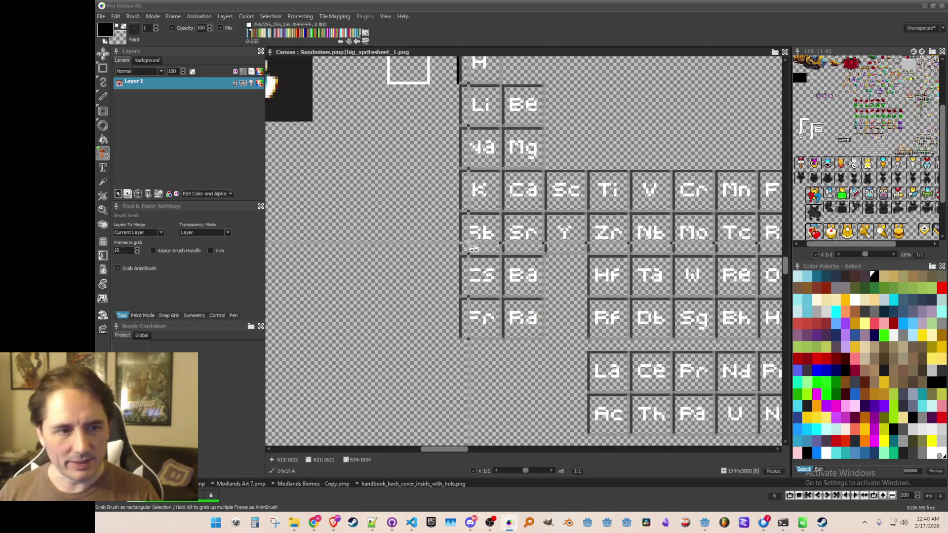
drag(402, 210, 480, 250)
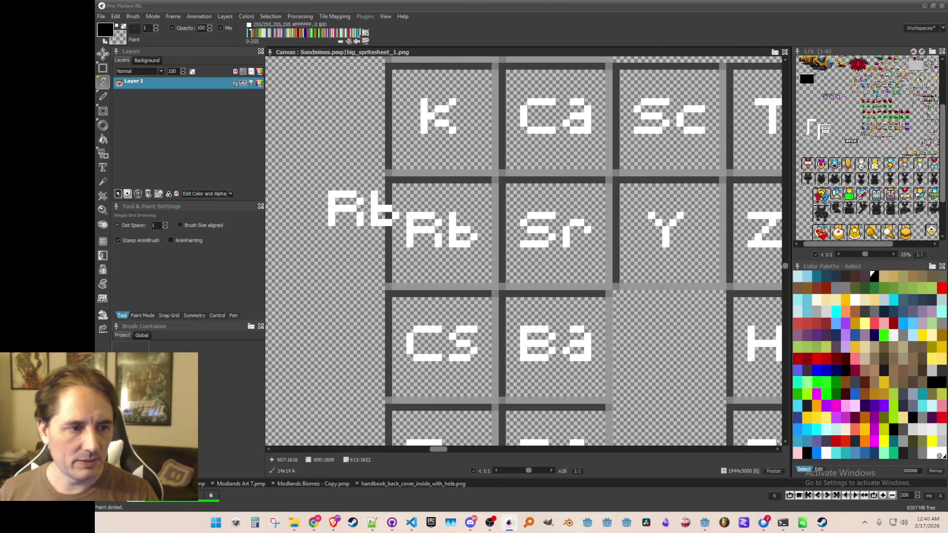
click(133, 17)
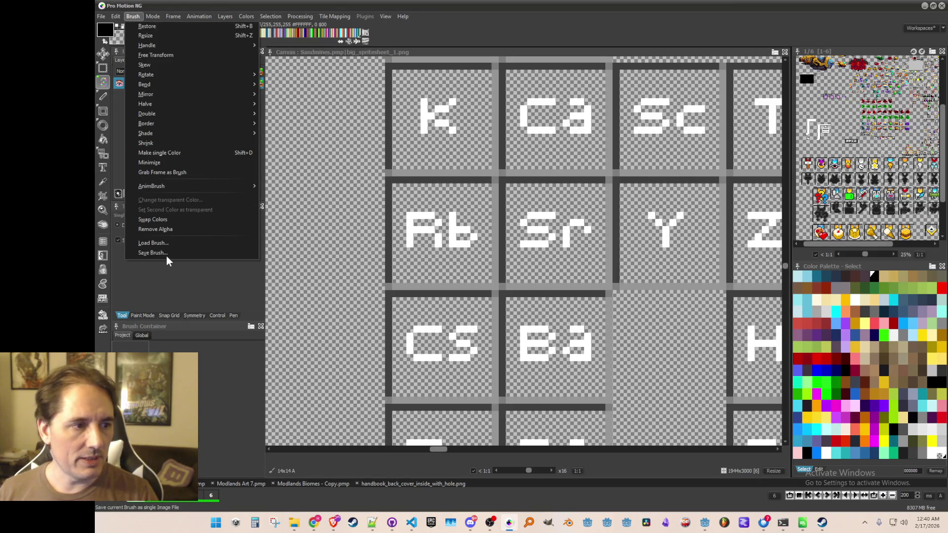
click(166, 253)
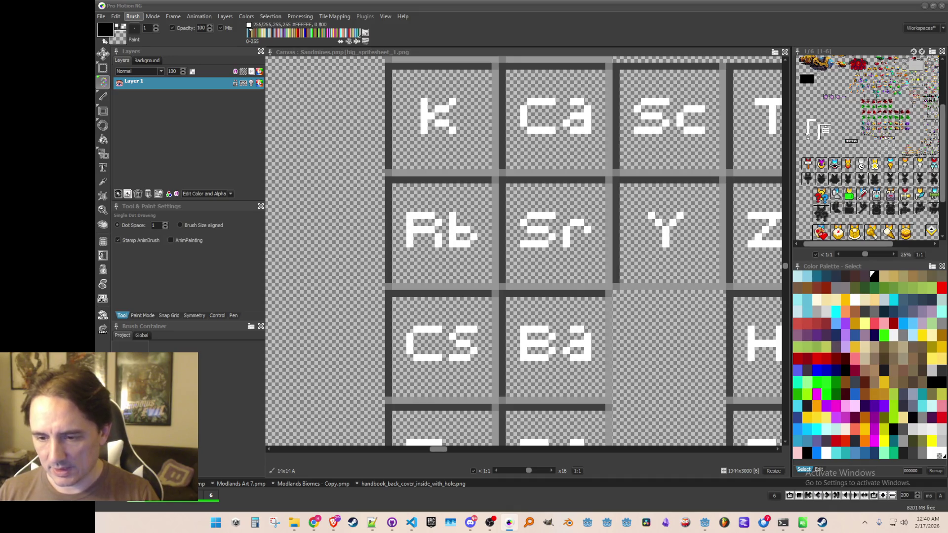
- Grab the Sr tile and save it as a brush image file
key(b)
scroll(435, 202, right, 2)
drag(437, 199, 531, 252)
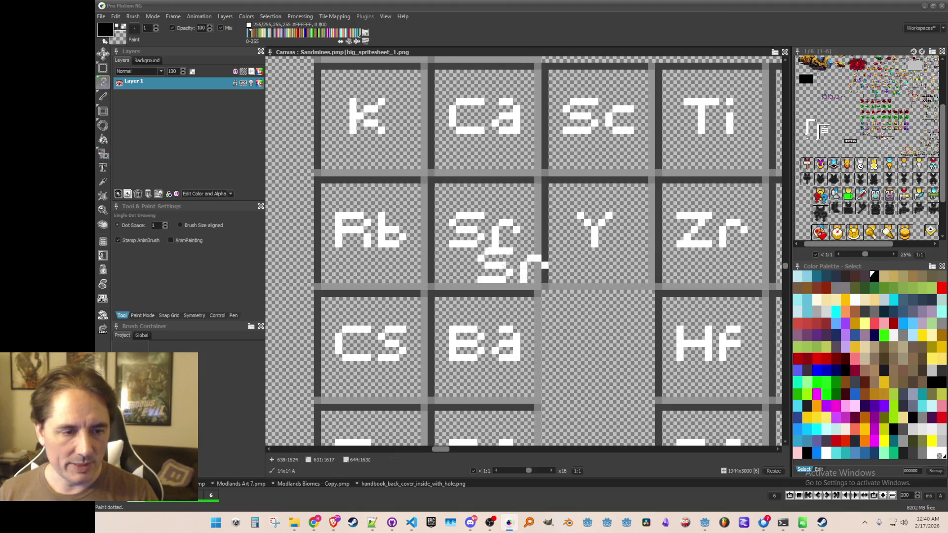
click(133, 17)
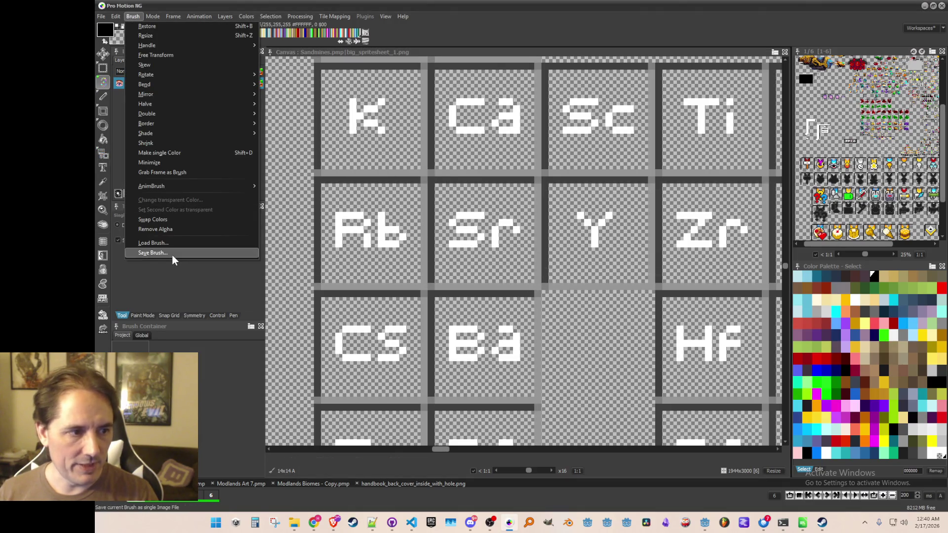
click(173, 256)
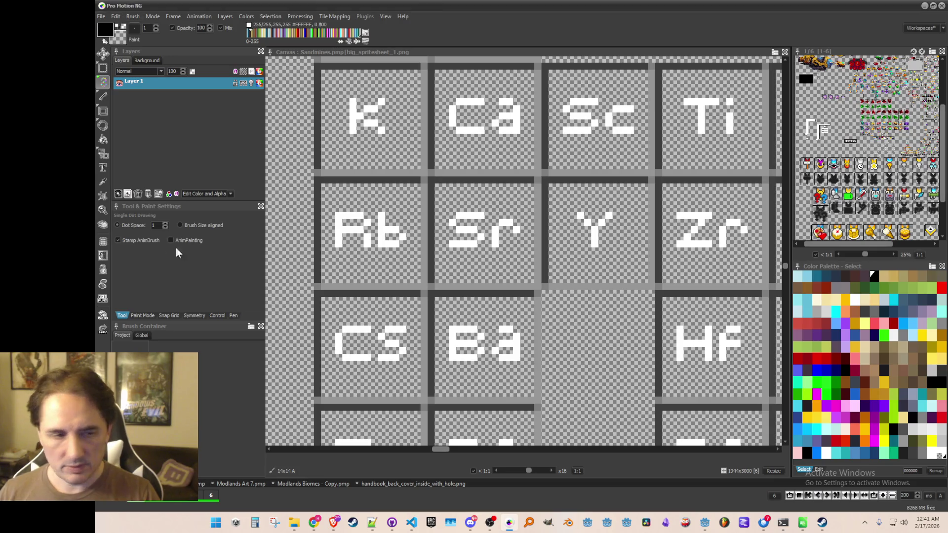
- Grab the Y tile and save it as a brush image file
scroll(444, 208, right, 3)
key(b)
drag(425, 182, 531, 289)
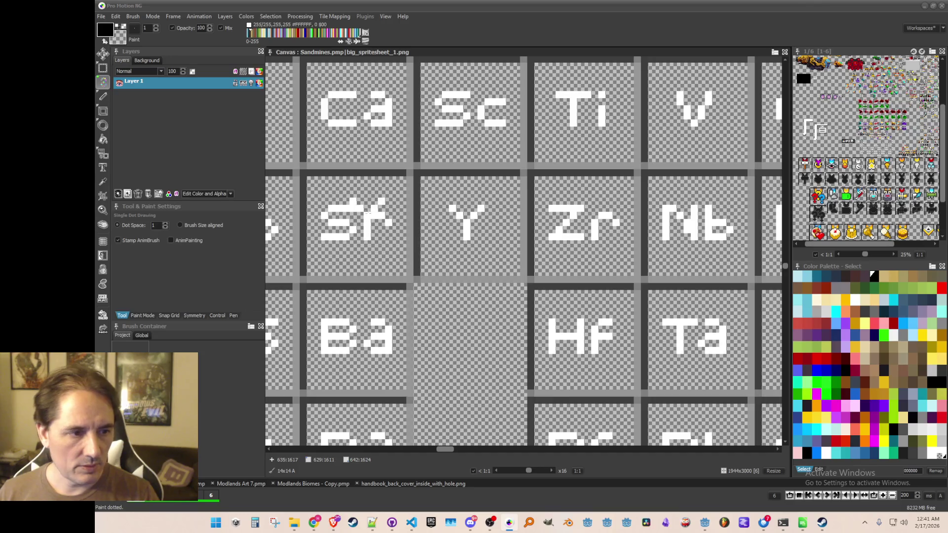
click(133, 16)
click(192, 256)
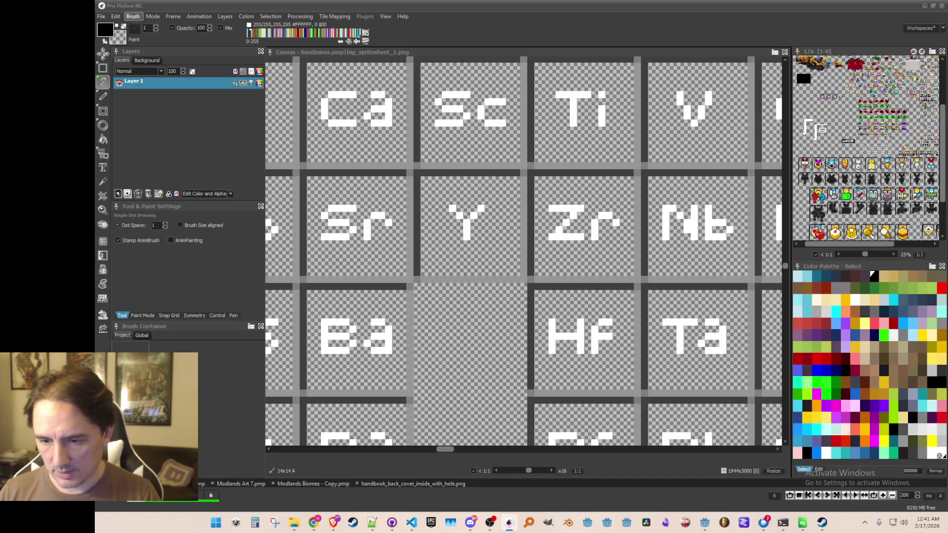
- Grab the Zr tile and save it as a brush image file
key(b)
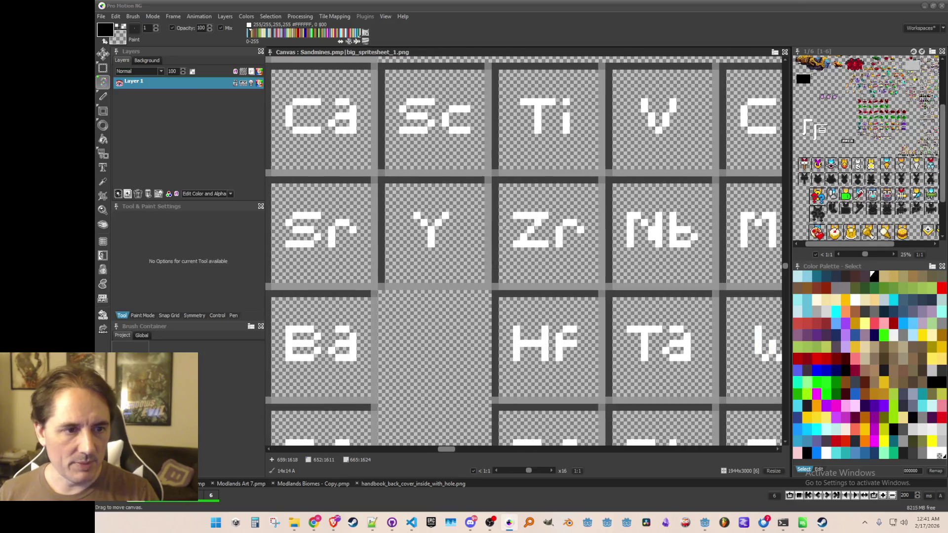
drag(506, 199, 601, 287)
click(133, 16)
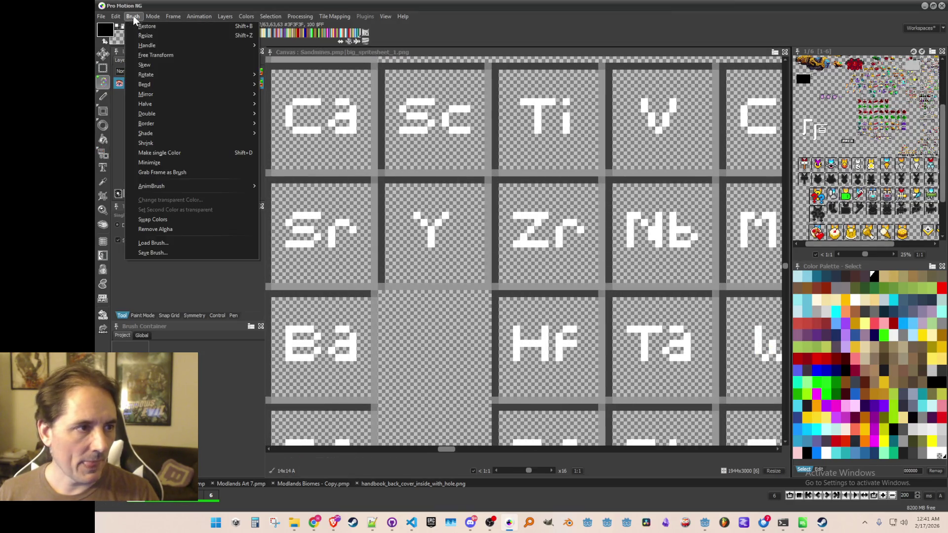
click(154, 254)
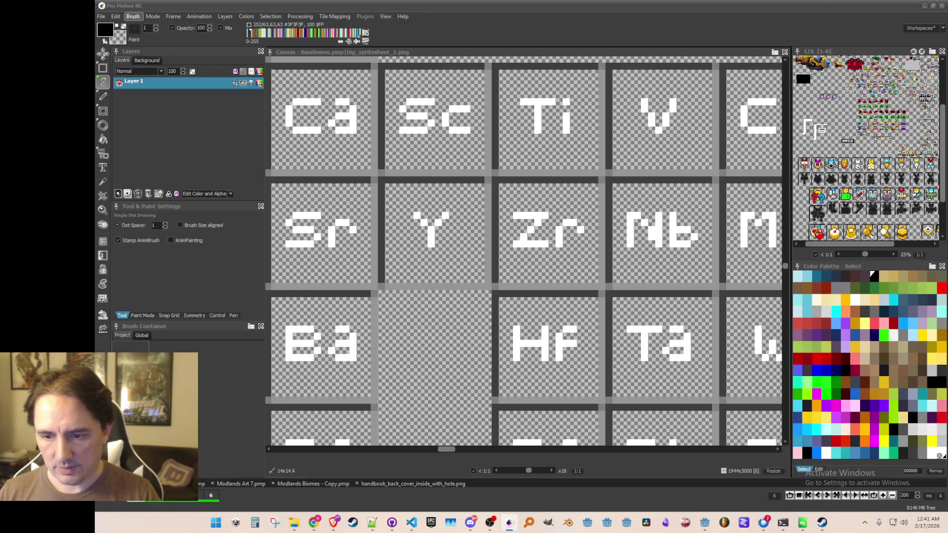
key(b)
scroll(494, 188, right, 3)
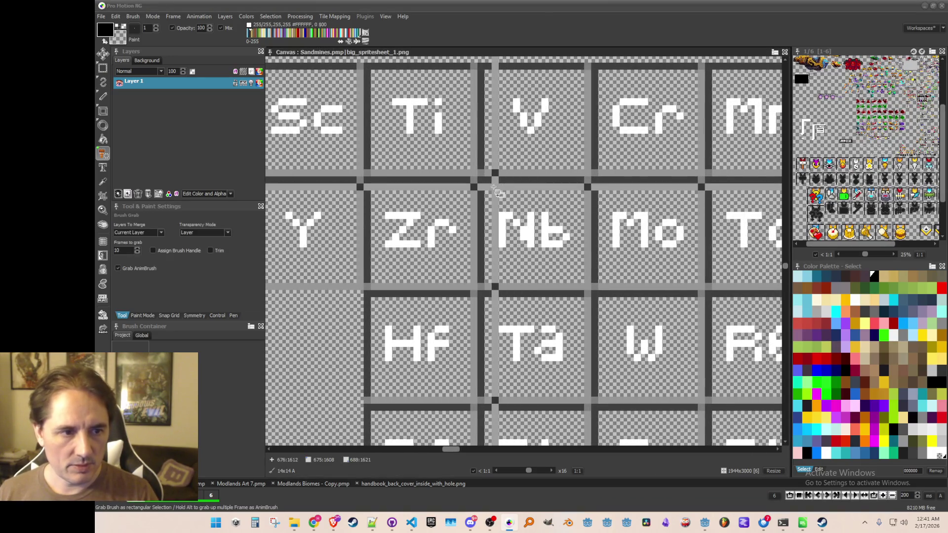
- Save the Nb and Mo tiles as separate brush image files
drag(494, 187, 569, 283)
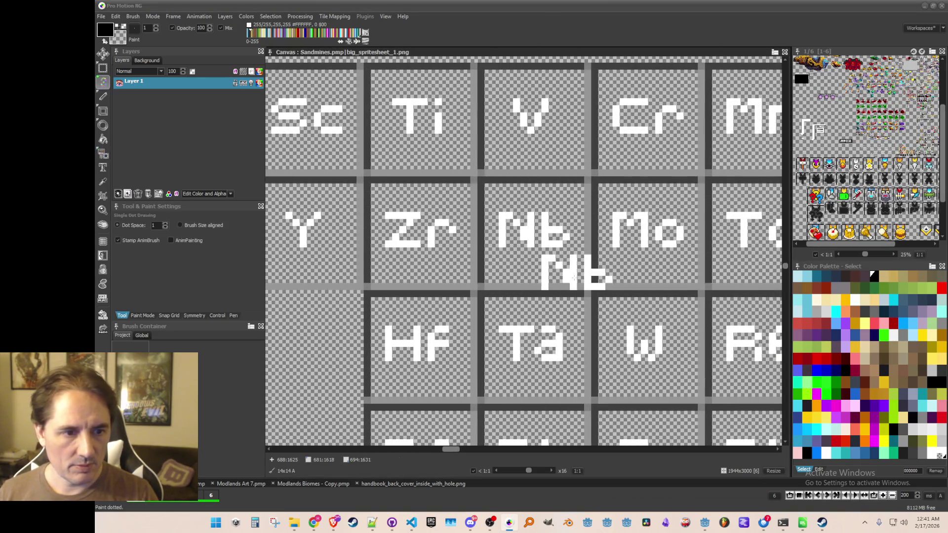
click(134, 17)
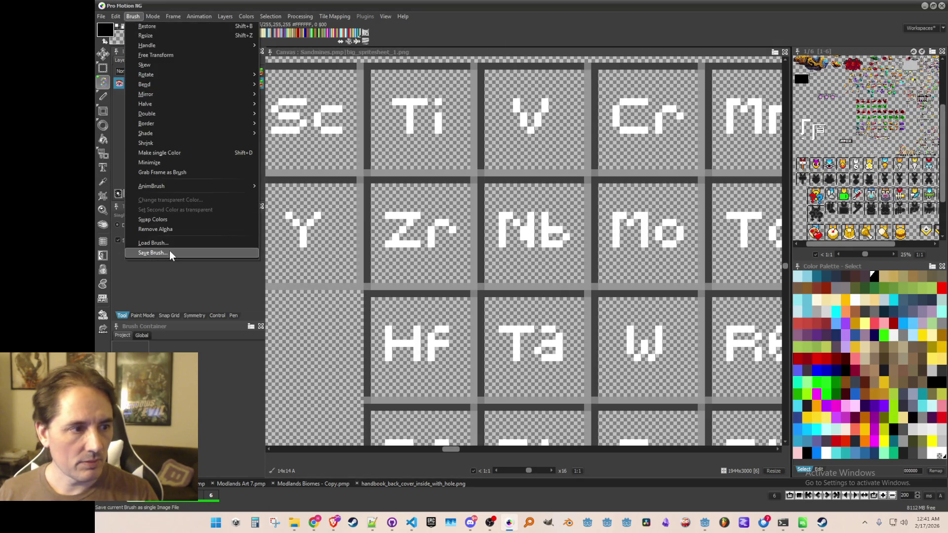
click(170, 251)
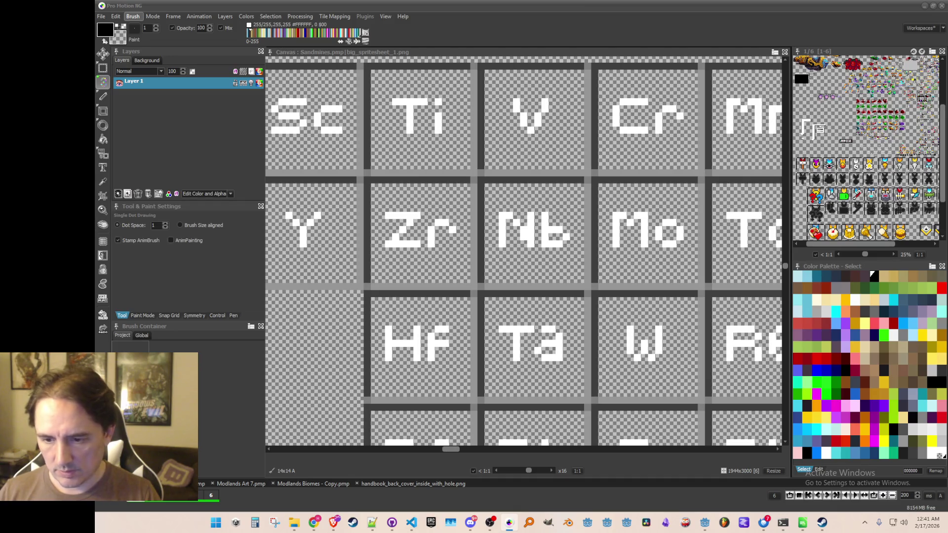
mouse_move(609, 199)
mouse_down()
mouse_move(446, 176)
mouse_move(494, 207)
mouse_move(541, 264)
mouse_move(563, 270)
mouse_up()
key(b)
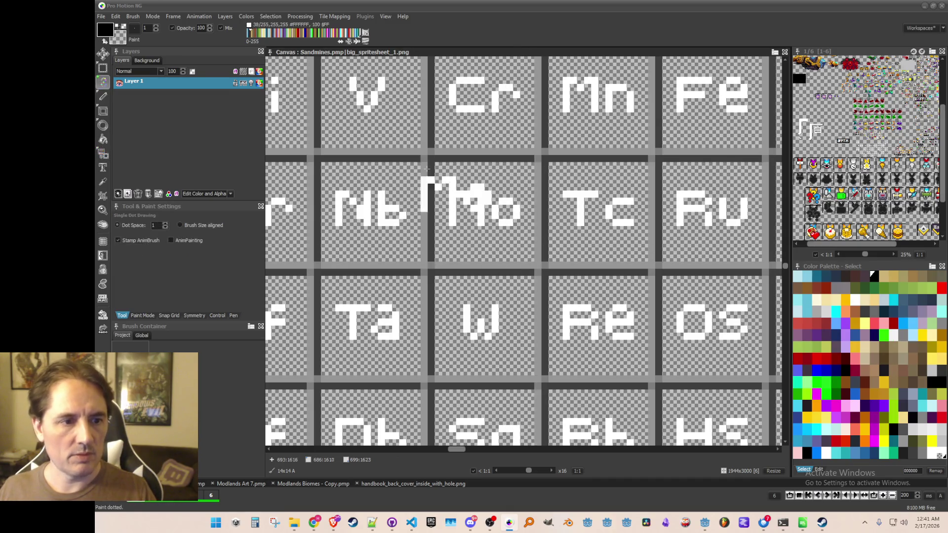
click(133, 16)
click(160, 254)
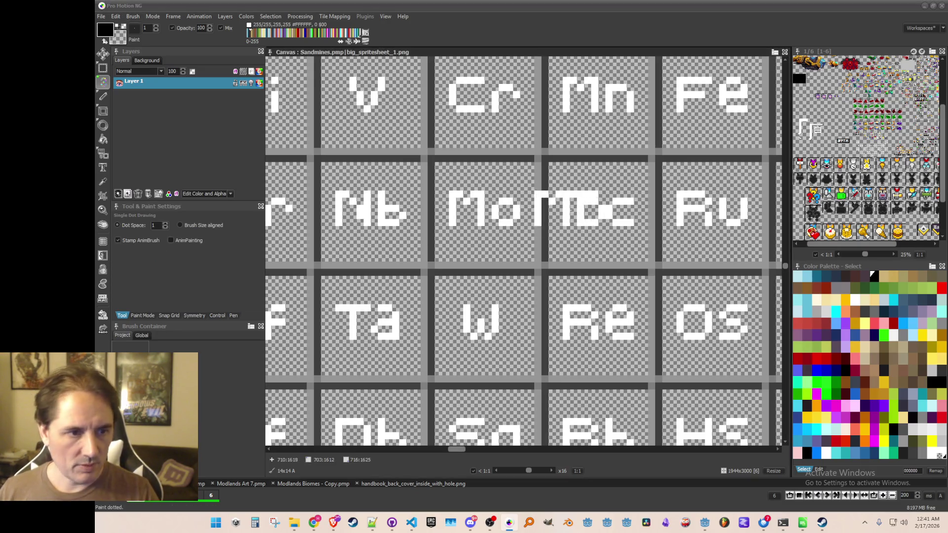
- Grab the Tc tile and save it as a brush image file
click(568, 213)
key(b)
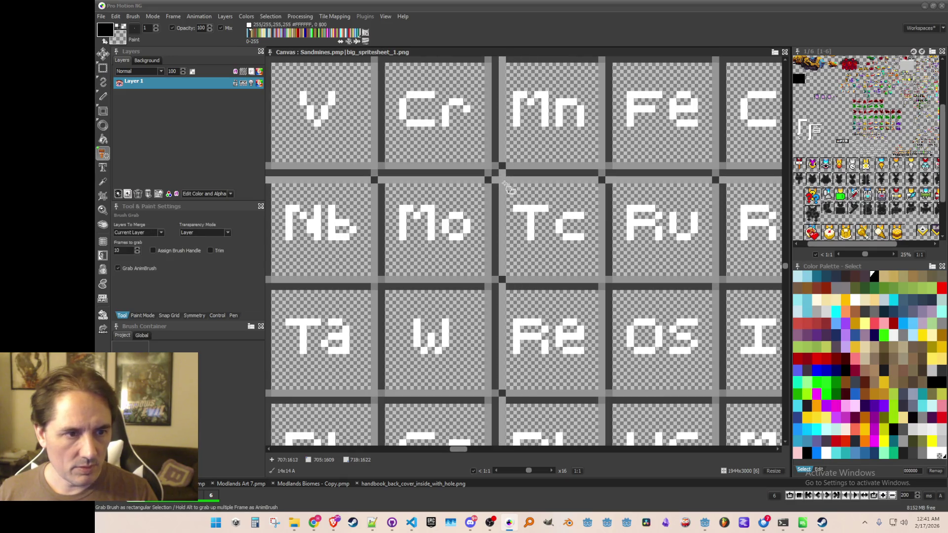
drag(596, 276, 499, 177)
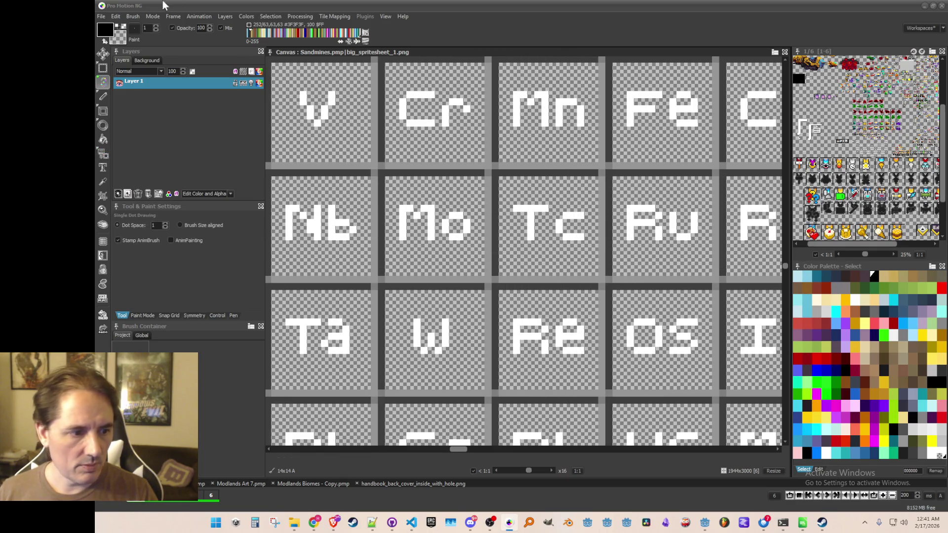
click(133, 18)
click(179, 253)
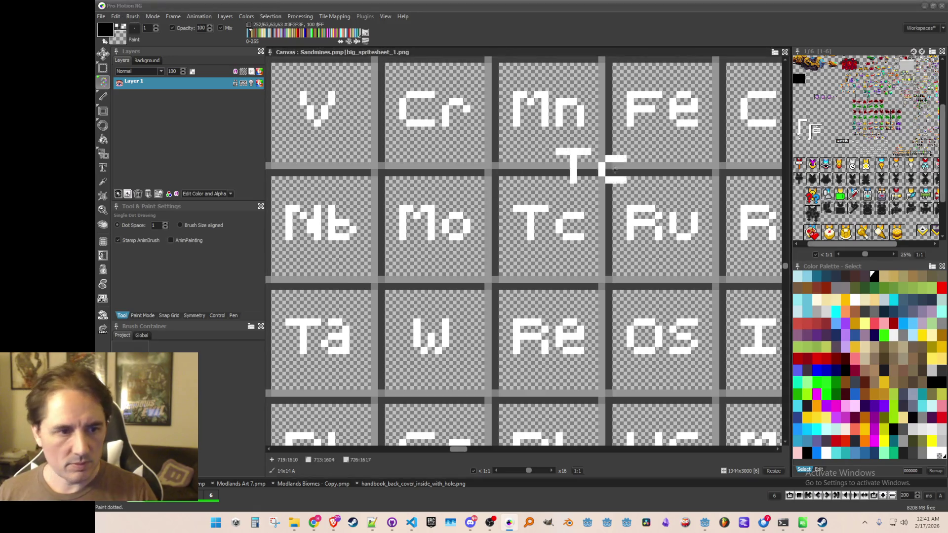
- Start saving the Ru tile as a brush image file
scroll(515, 209, right, 1)
key(b)
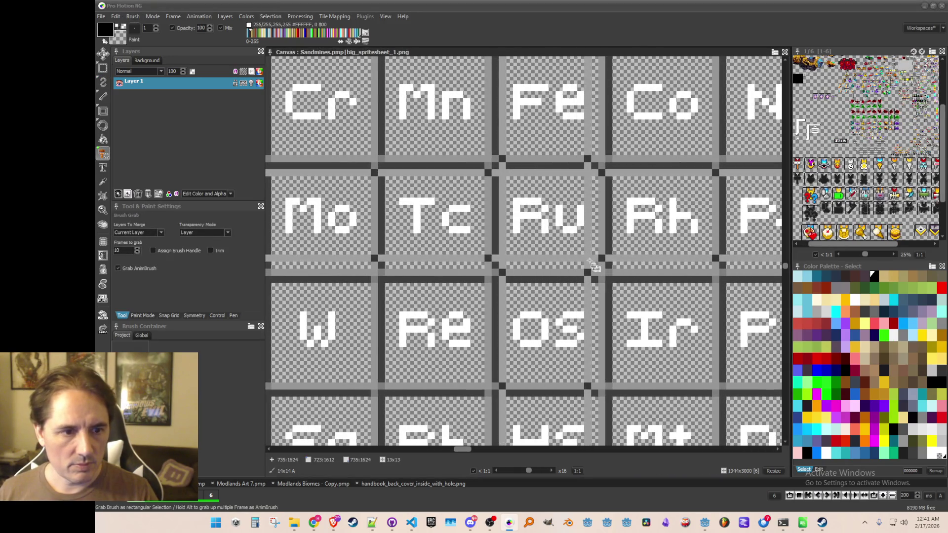
click(133, 17)
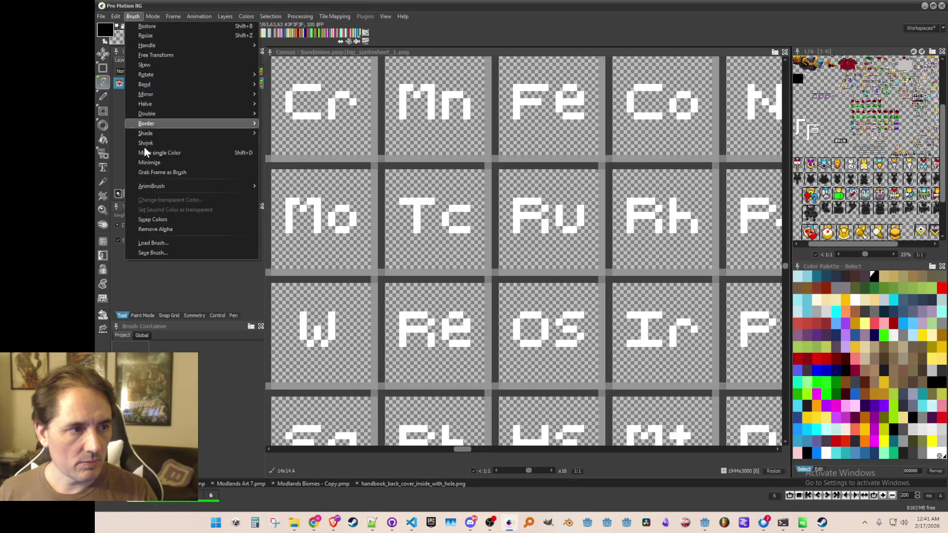
click(167, 254)
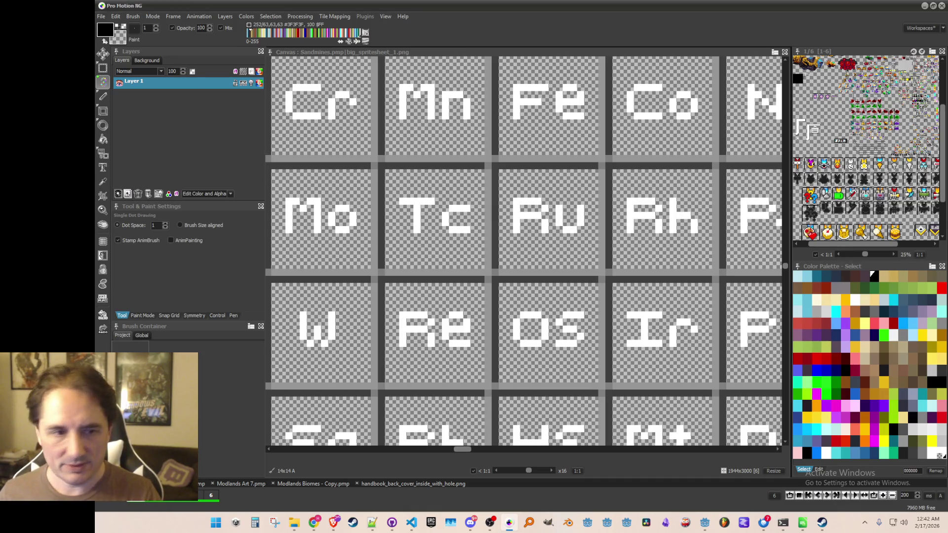
- Grab the Rh tile and save it as a brush image file
mouse_move(614, 258)
mouse_down()
mouse_move(548, 262)
mouse_move(546, 250)
mouse_up()
key(b)
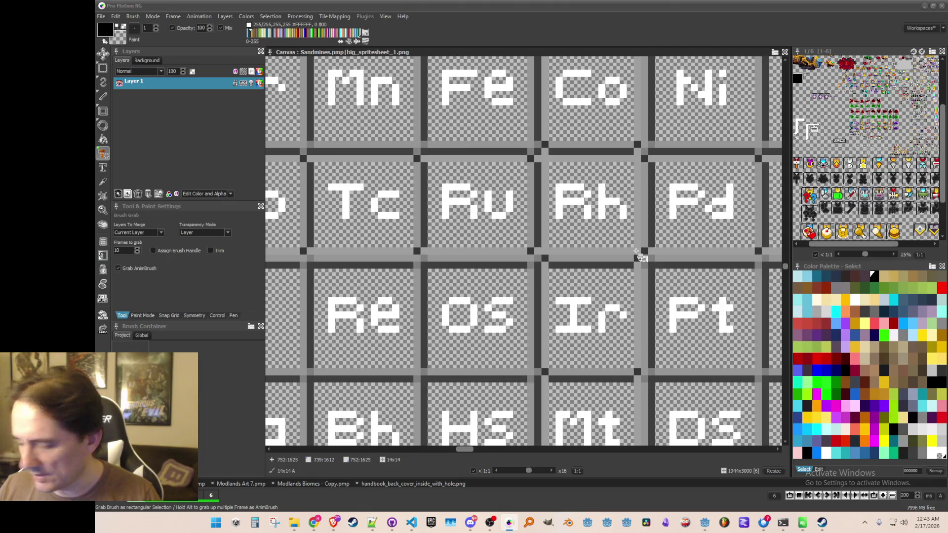
drag(641, 256, 641, 257)
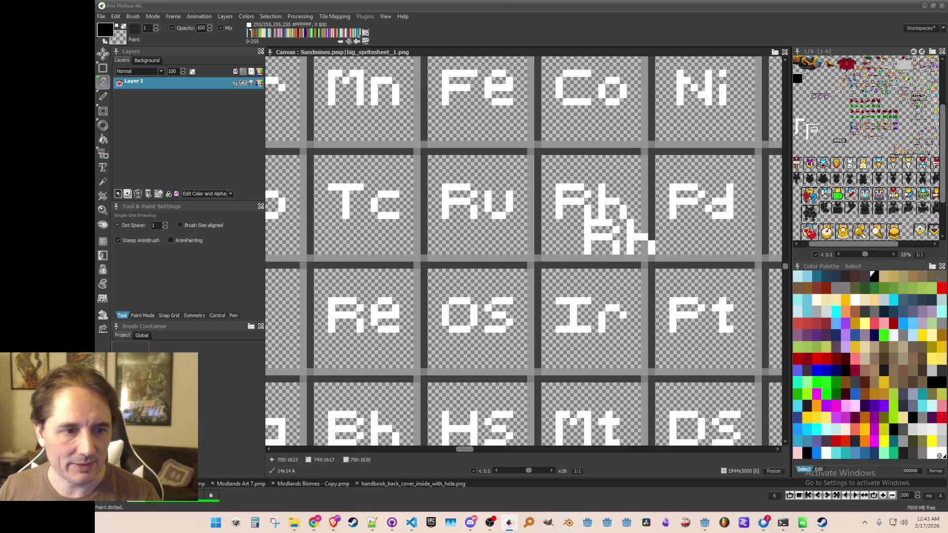
click(133, 16)
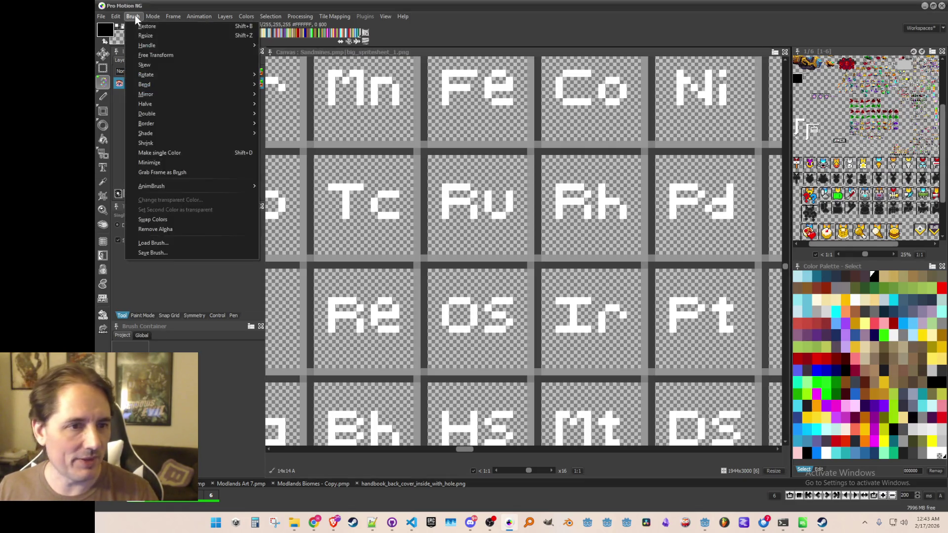
click(192, 252)
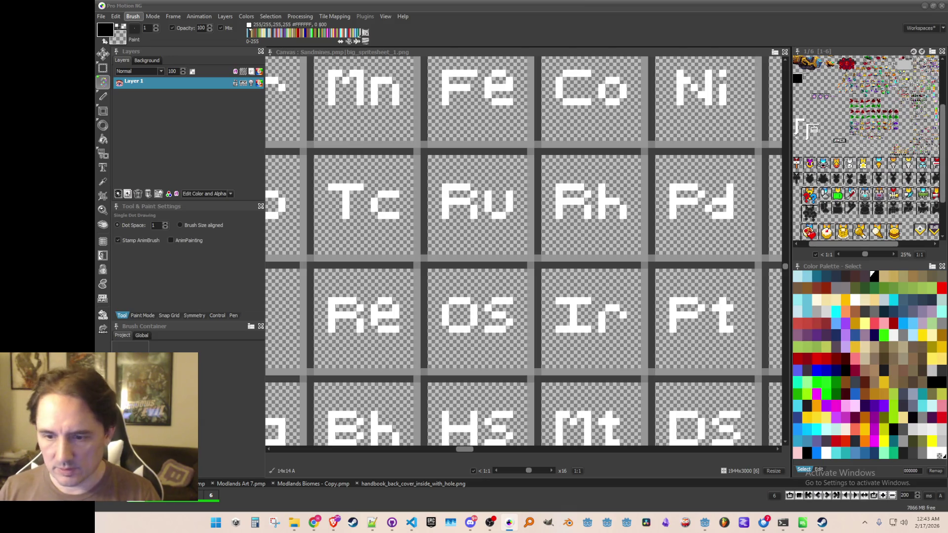
- Grab the Pd tile and save it as a brush image file
drag(615, 206, 543, 216)
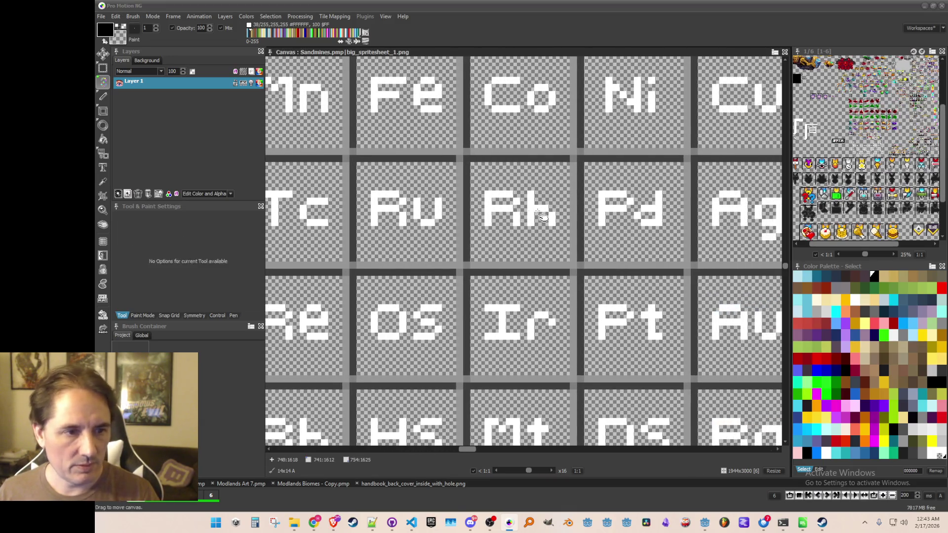
key(b)
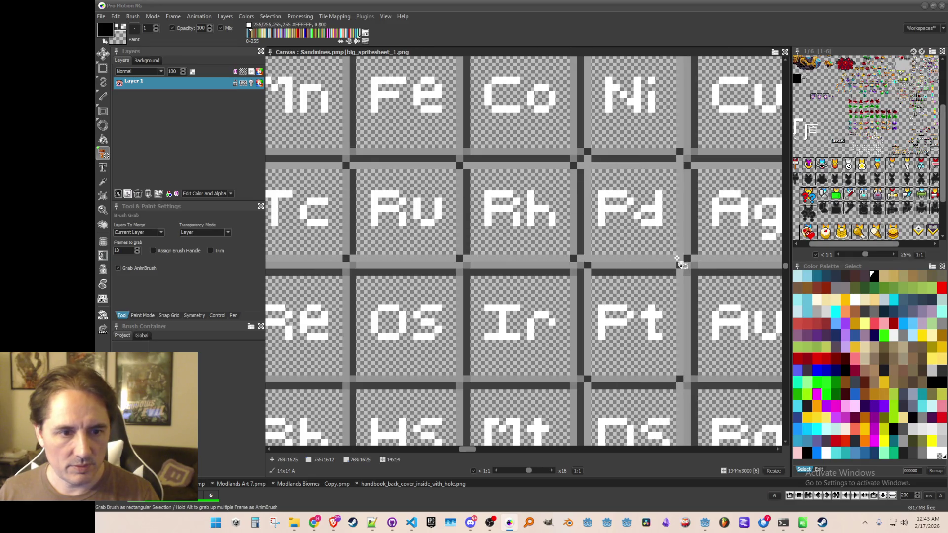
click(679, 262)
scroll(679, 261, down, 1)
key(h)
drag(662, 268, 548, 257)
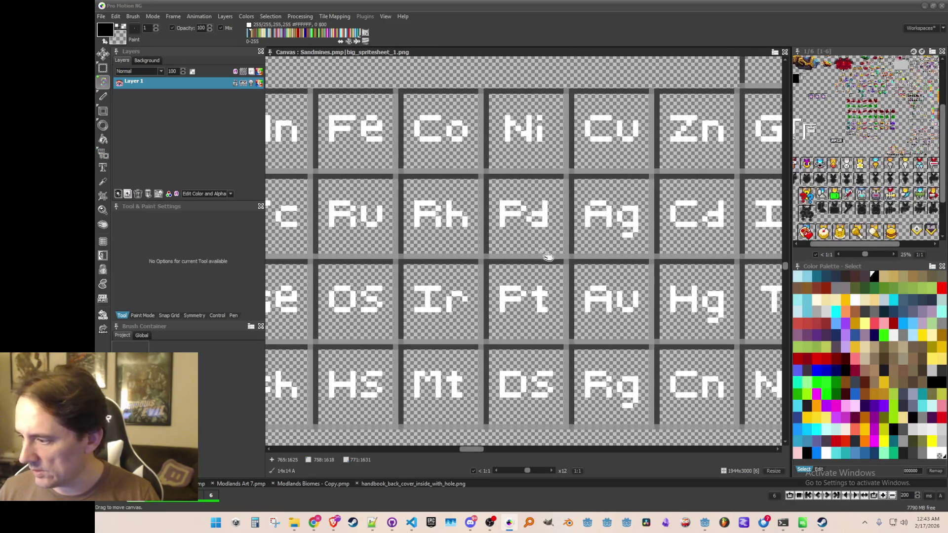
click(133, 16)
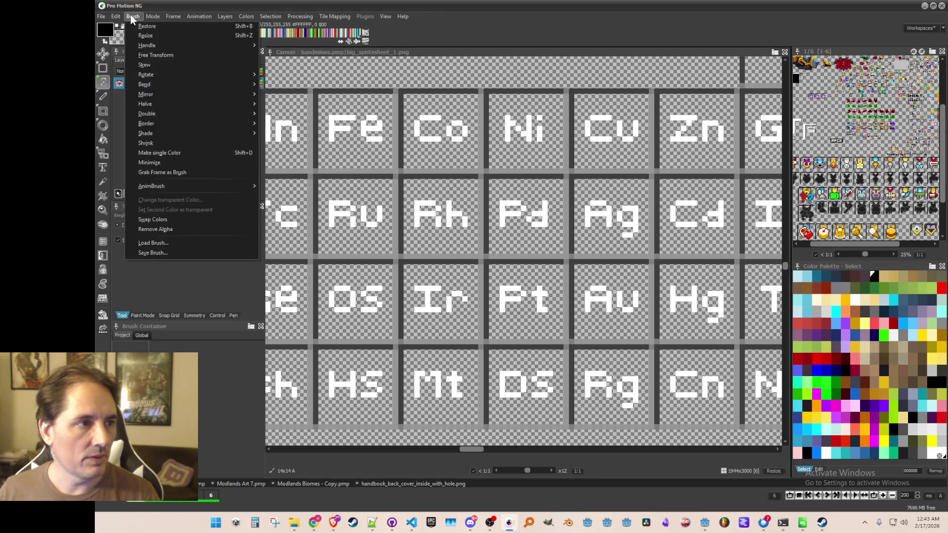
click(174, 253)
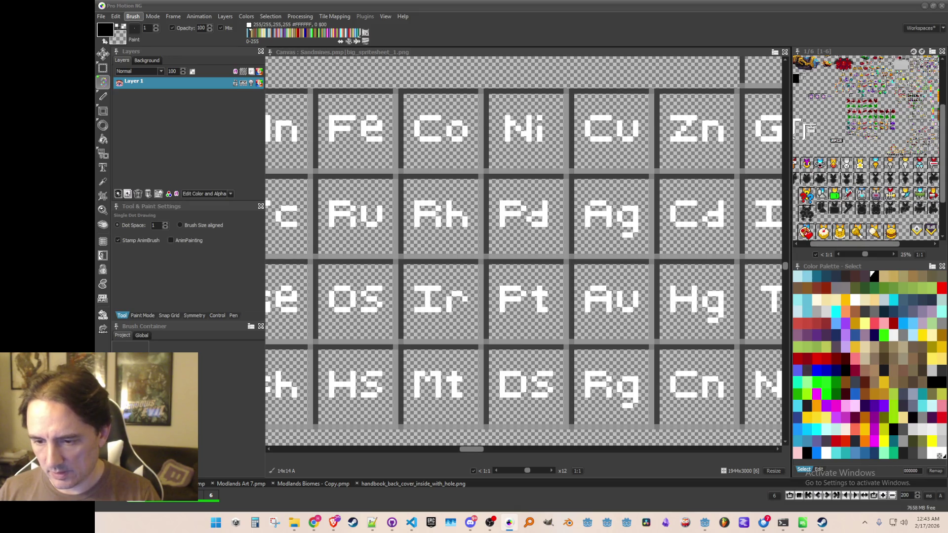
- Grab the Ag tile and save it as a brush image file
key(b)
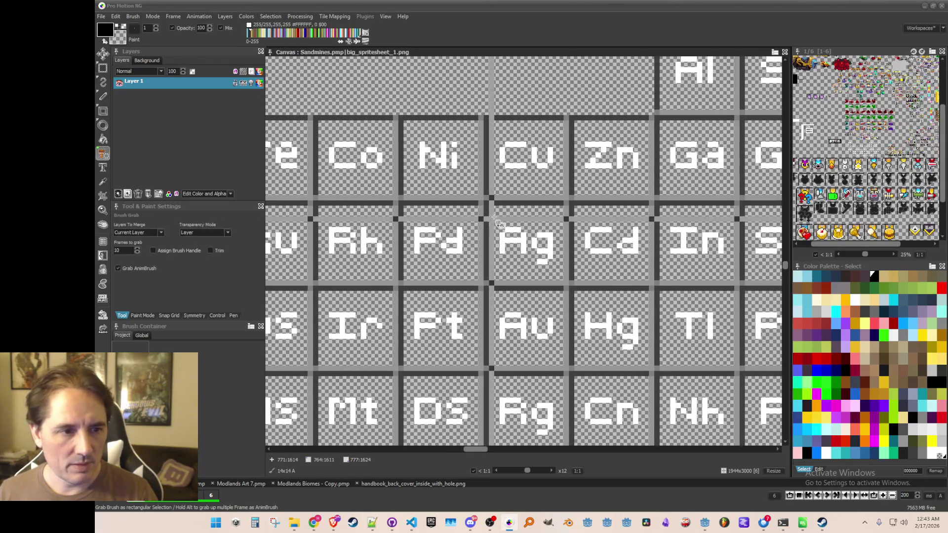
drag(495, 217, 567, 284)
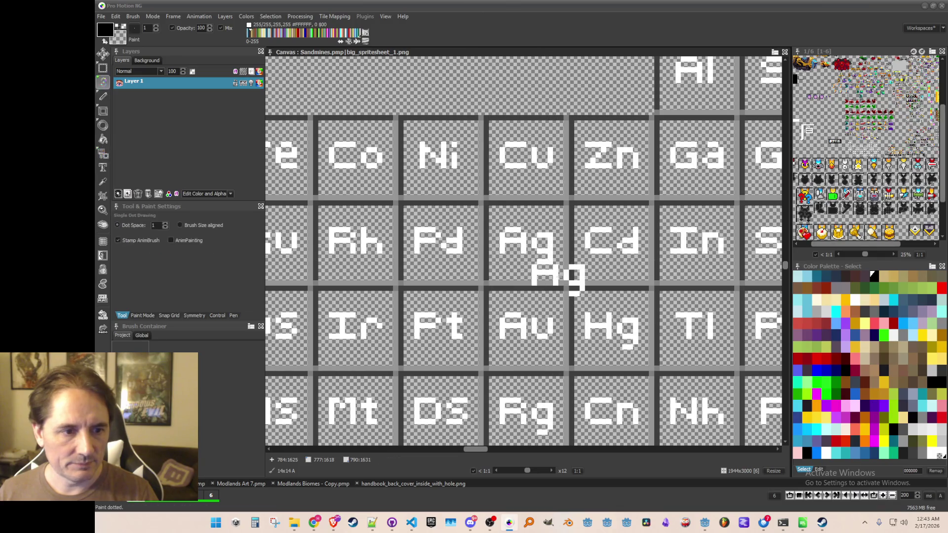
click(133, 16)
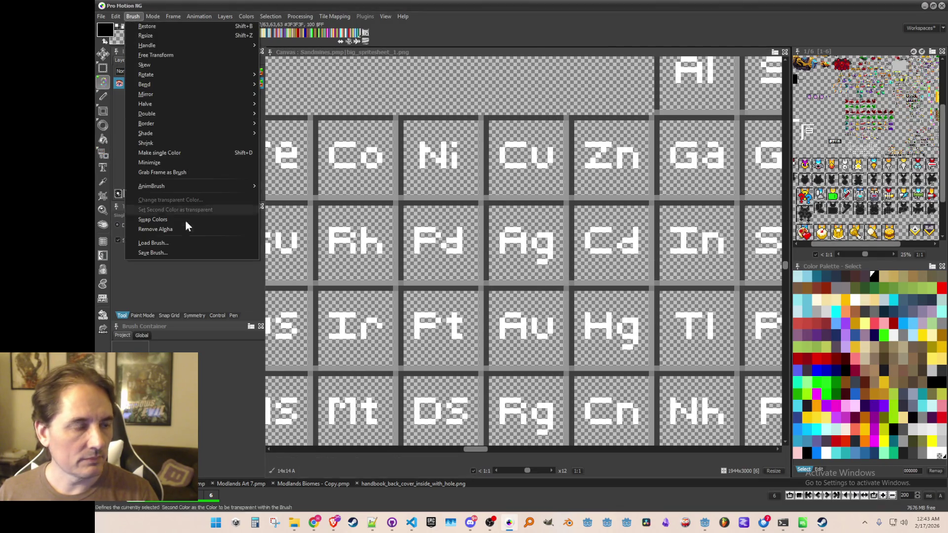
click(194, 256)
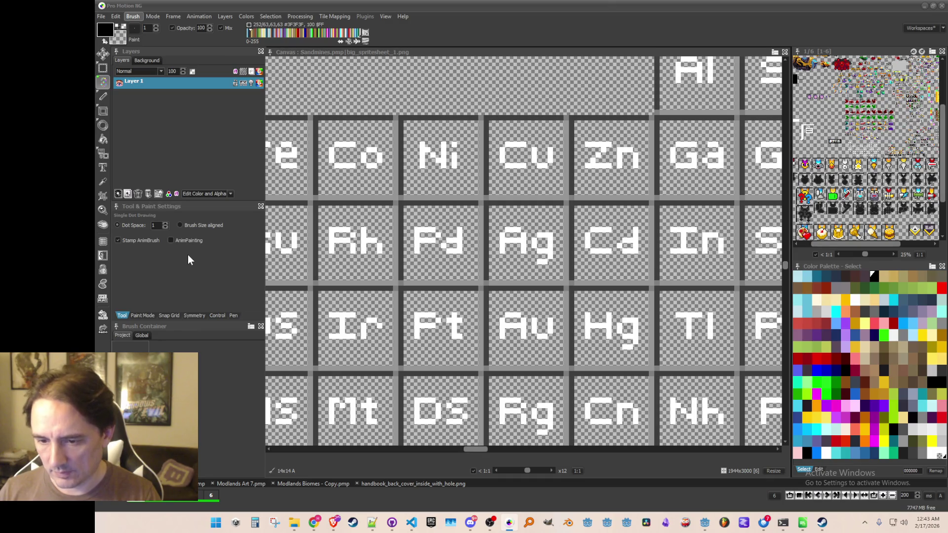
- Grab the Cd tile and save it as a brush image file
scroll(662, 220, down, 2)
scroll(667, 214, up, 2)
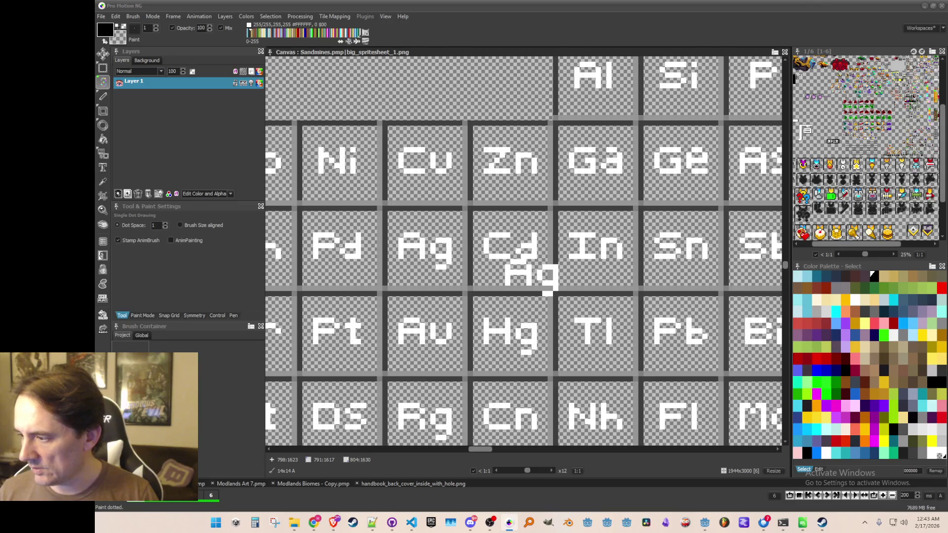
key(b)
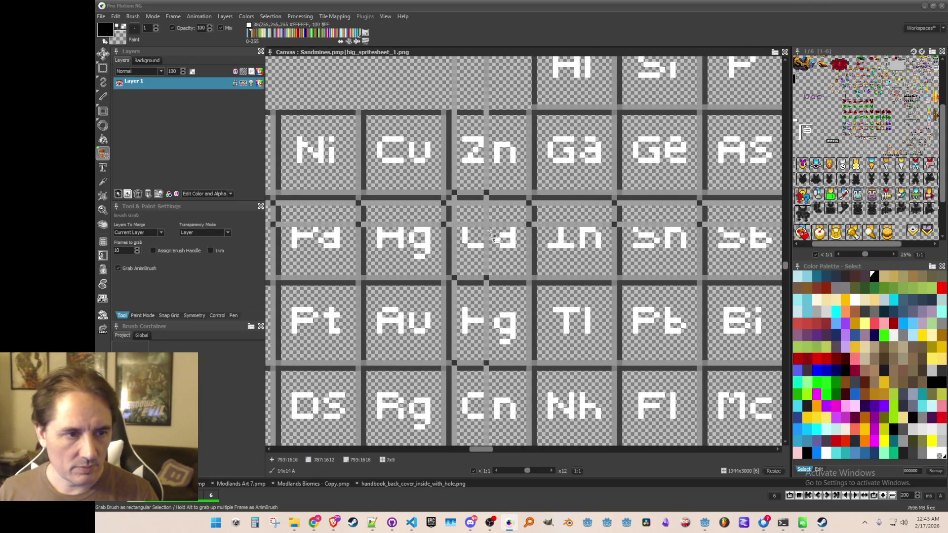
drag(460, 217, 521, 254)
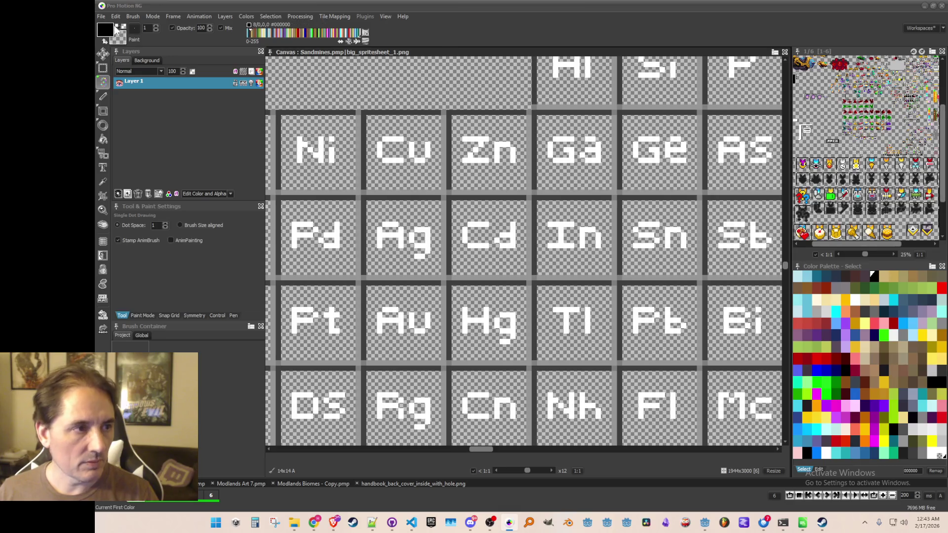
click(131, 17)
click(177, 255)
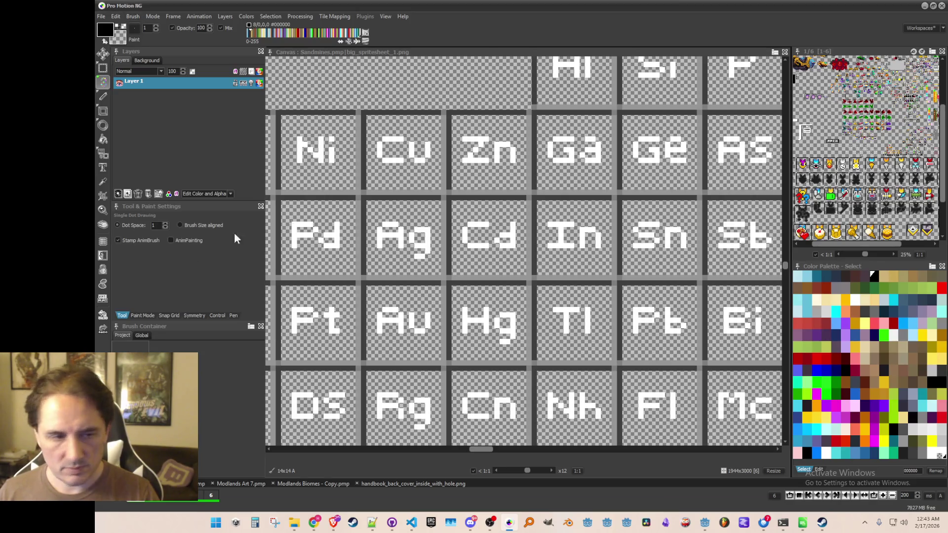
- Grab the In tile and save it as a brush image file
key(b)
drag(543, 210, 617, 279)
click(132, 17)
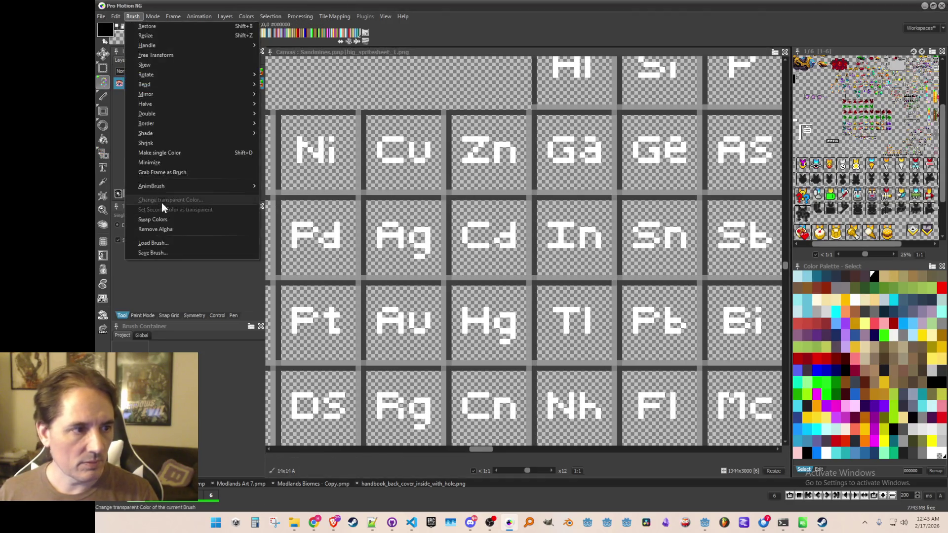
click(170, 251)
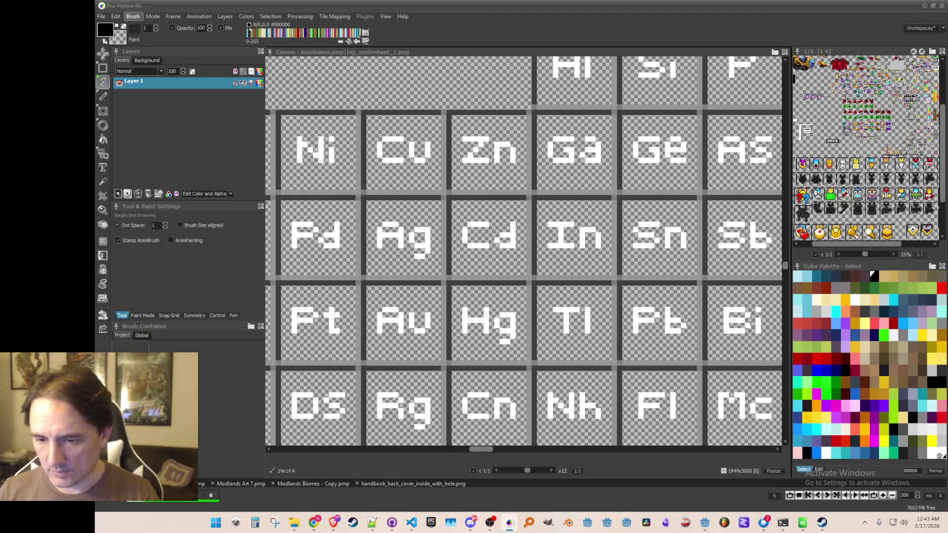
drag(562, 231, 398, 225)
mouse_move(494, 253)
mouse_down()
mouse_move(451, 253)
mouse_move(418, 197)
mouse_up()
key(b)
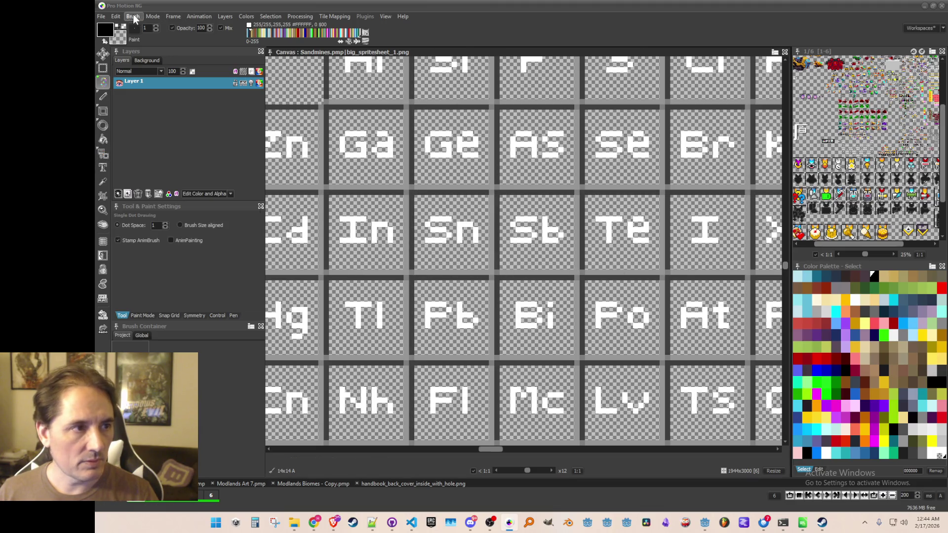
- Save the current brush as an image file; a second save is started and cancelled
click(134, 19)
click(169, 254)
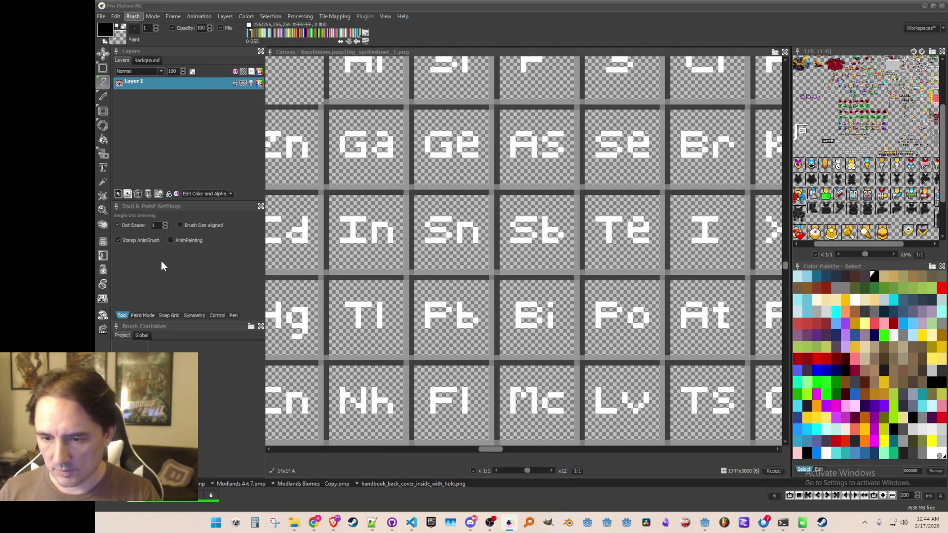
mouse_move(528, 229)
mouse_down()
mouse_move(498, 233)
mouse_move(547, 275)
mouse_up()
key(b)
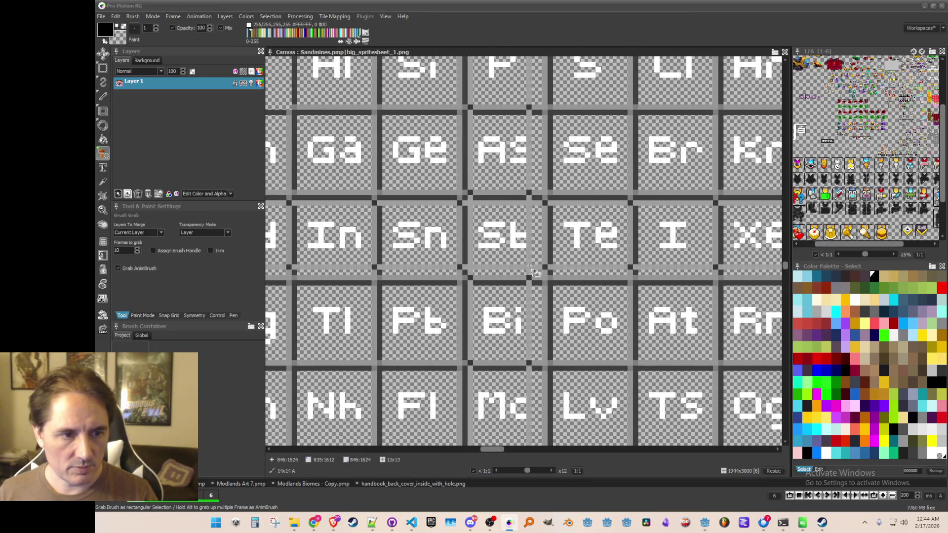
click(133, 16)
click(171, 254)
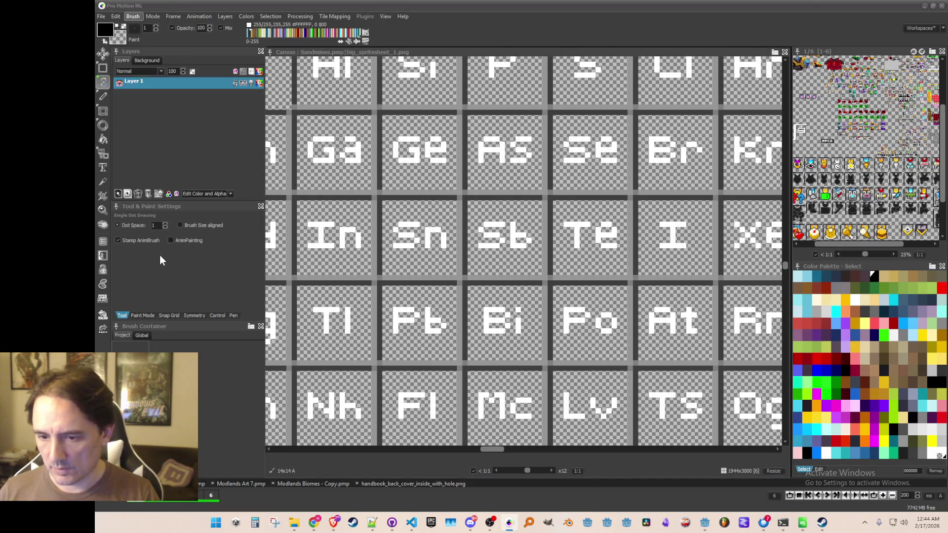
key(Escape)
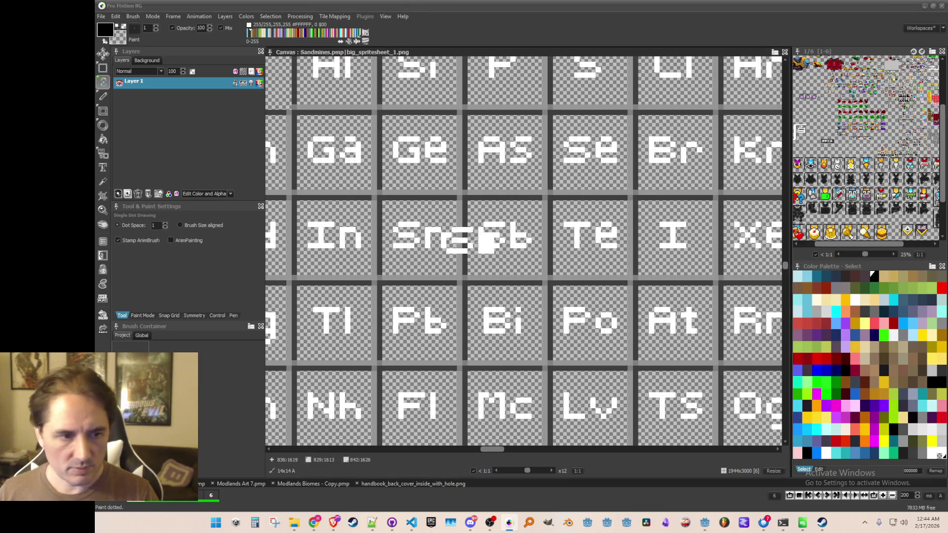
- Grab the Te tile as a 14x14 brush and save it as an image file
key(b)
drag(508, 216, 566, 270)
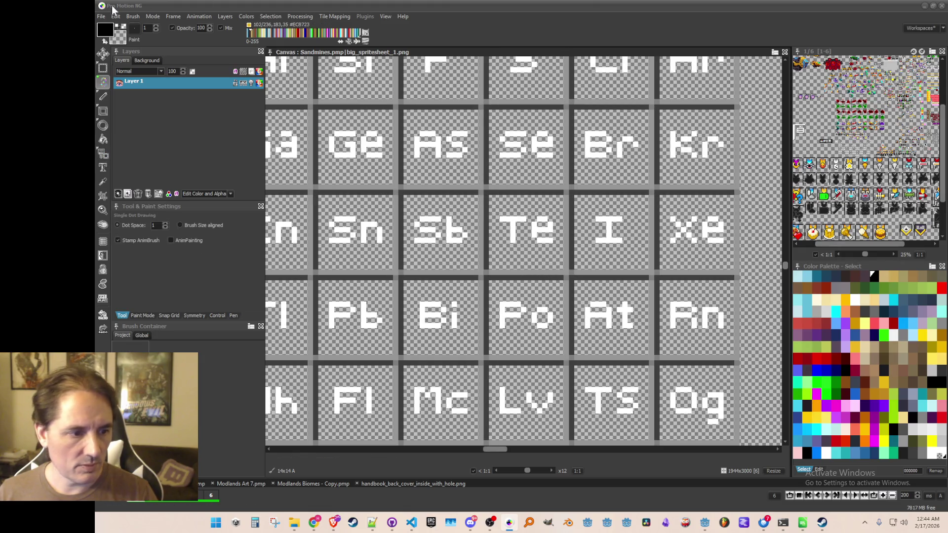
click(133, 16)
click(162, 254)
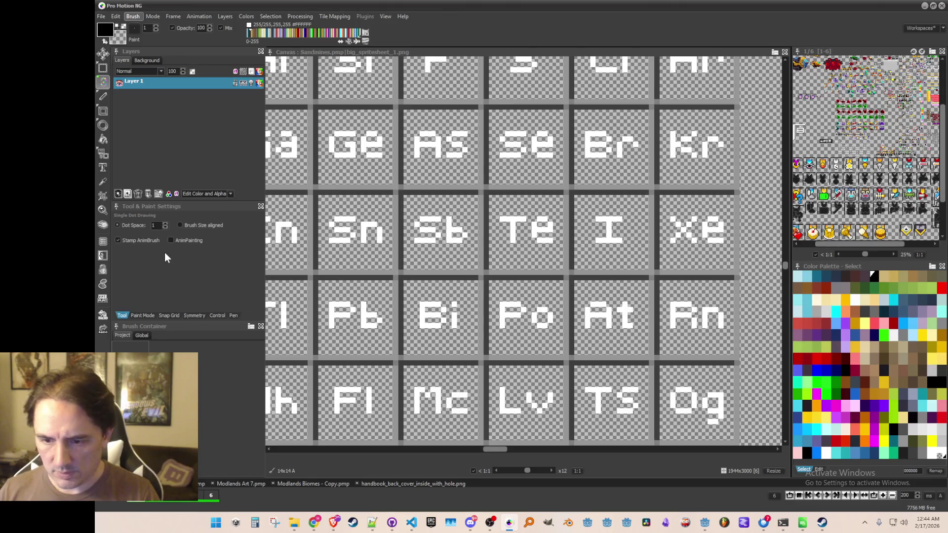
- Grab the Cs tile as the new current brush
drag(582, 205, 652, 271)
scroll(434, 275, up, 1)
scroll(494, 266, down, 2)
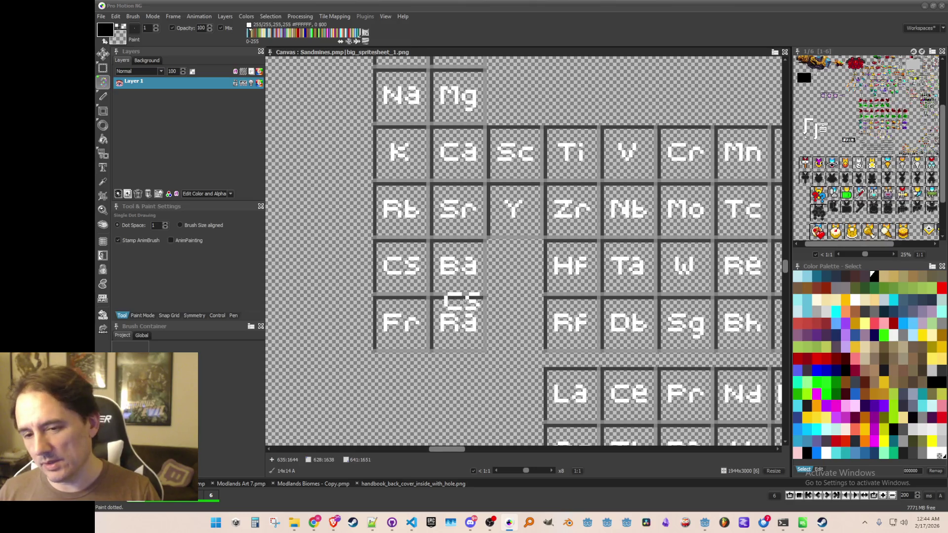
- Grab the Ba element tile as a brush and save it as a brush image file
click(133, 16)
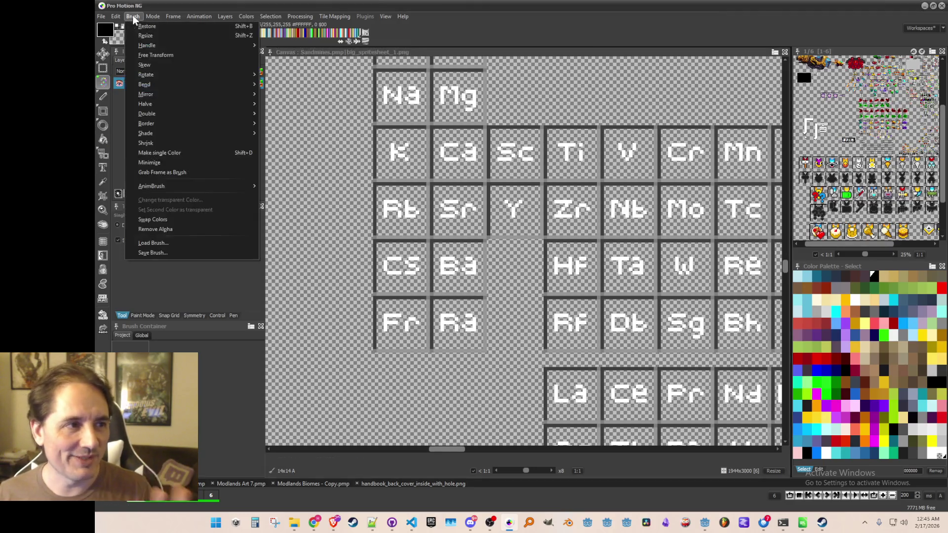
click(197, 277)
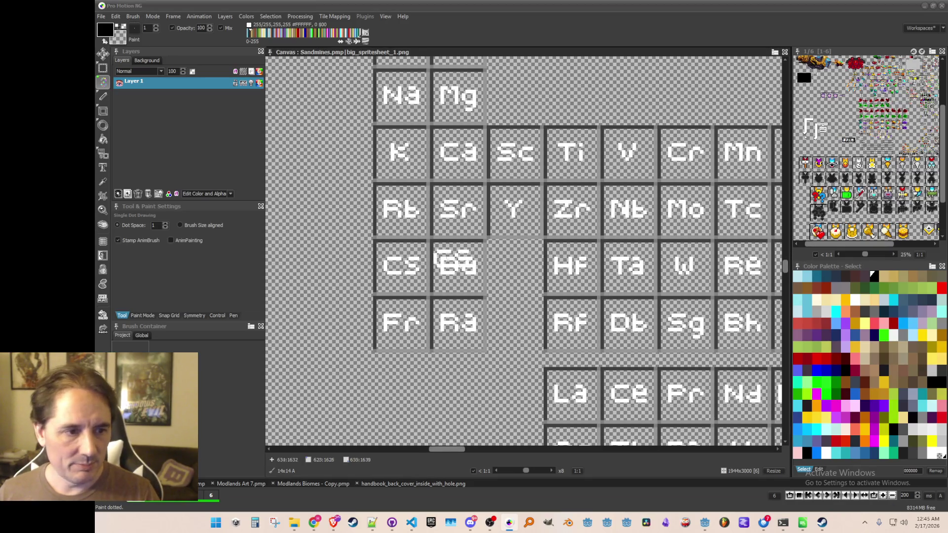
scroll(447, 272, up, 2)
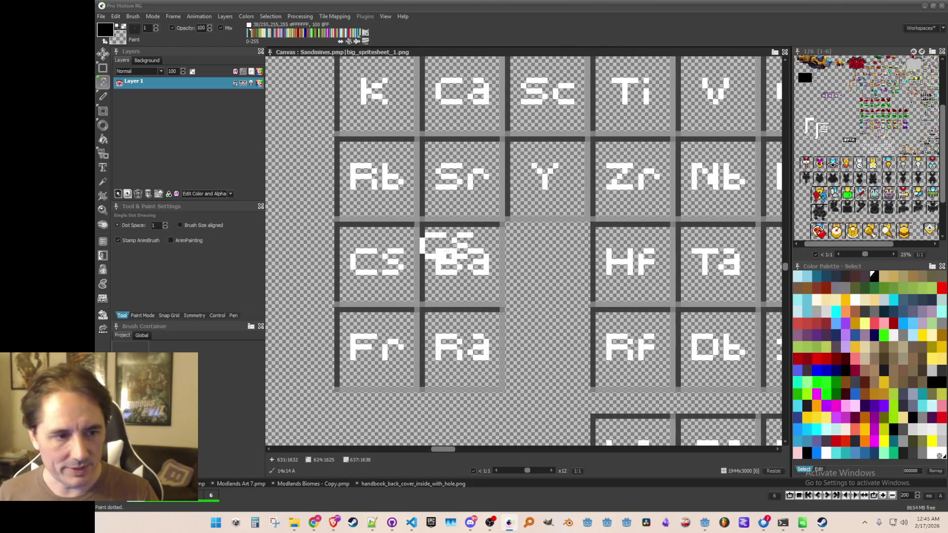
key(b)
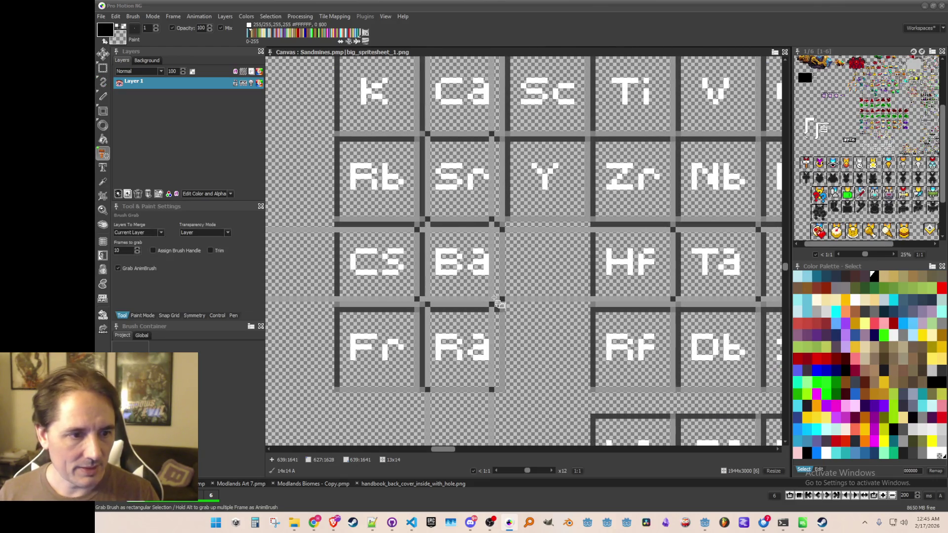
drag(490, 299, 428, 225)
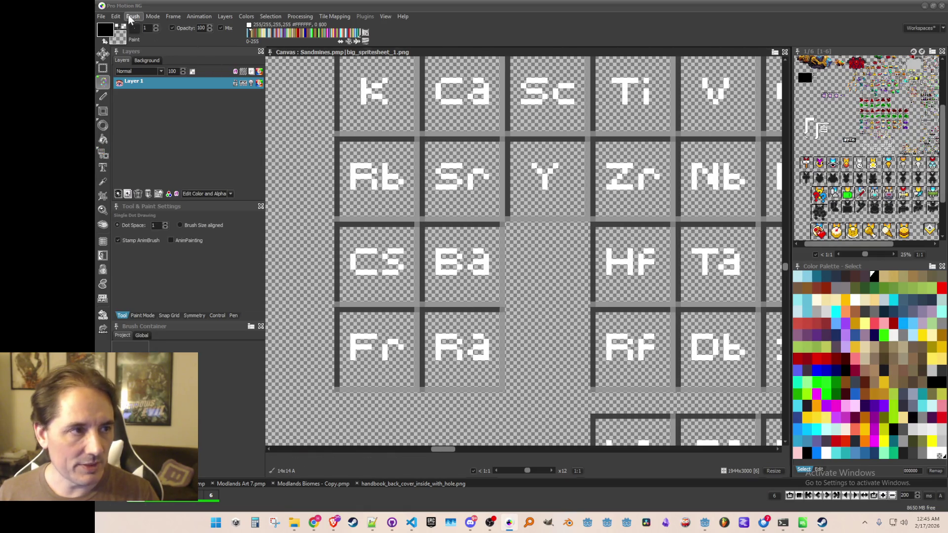
click(133, 16)
click(181, 258)
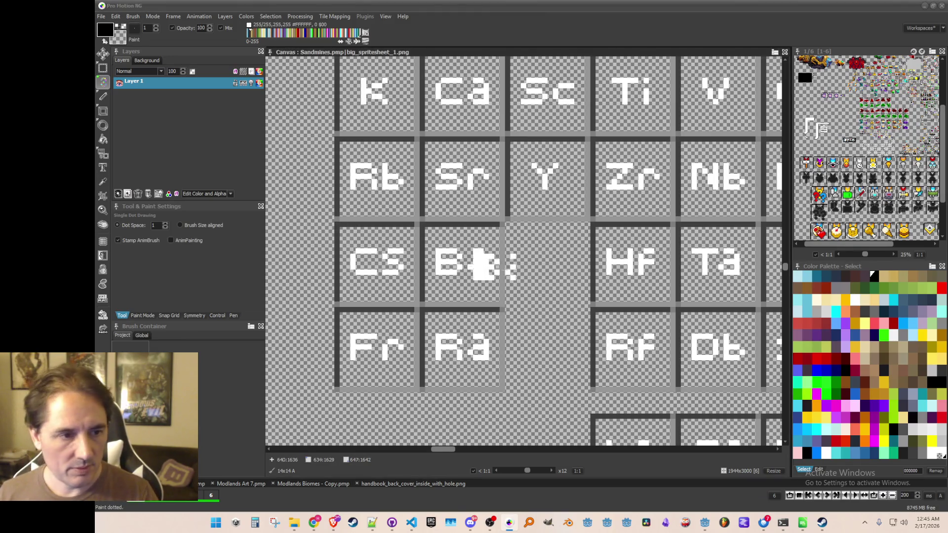
- Grab the Ta element tile as a brush and save it as its own brush image file
scroll(484, 266, right, 3)
key(b)
drag(488, 269, 495, 280)
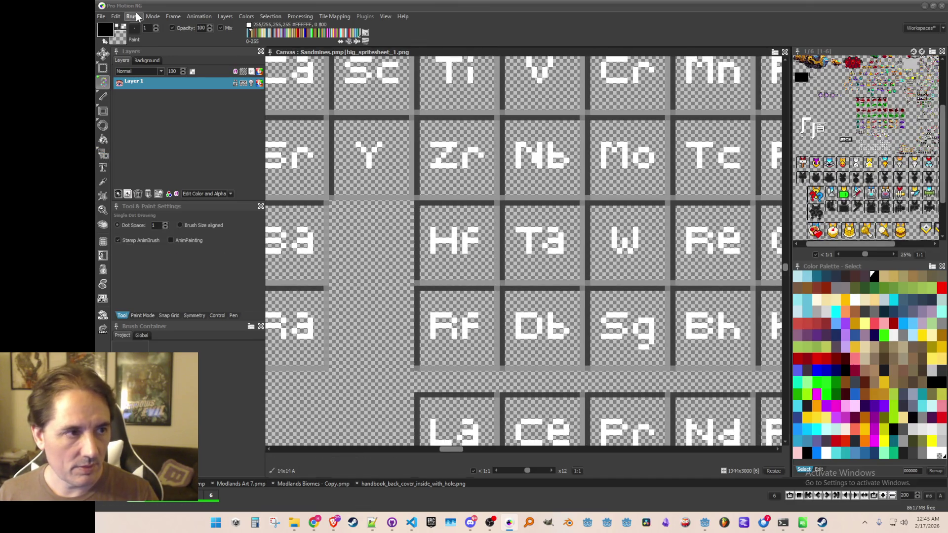
click(135, 17)
key(Escape)
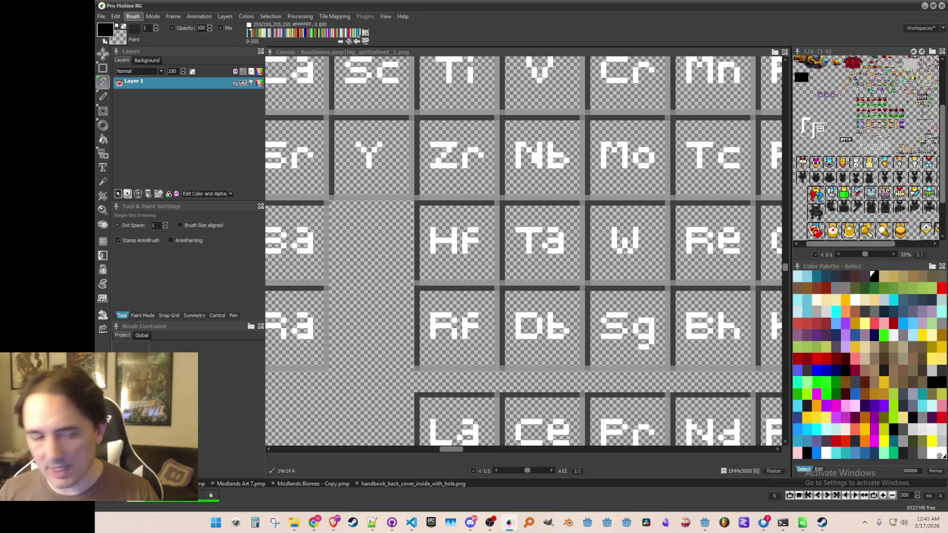
key(b)
mouse_move(512, 215)
mouse_down()
mouse_move(549, 269)
mouse_move(583, 286)
mouse_up()
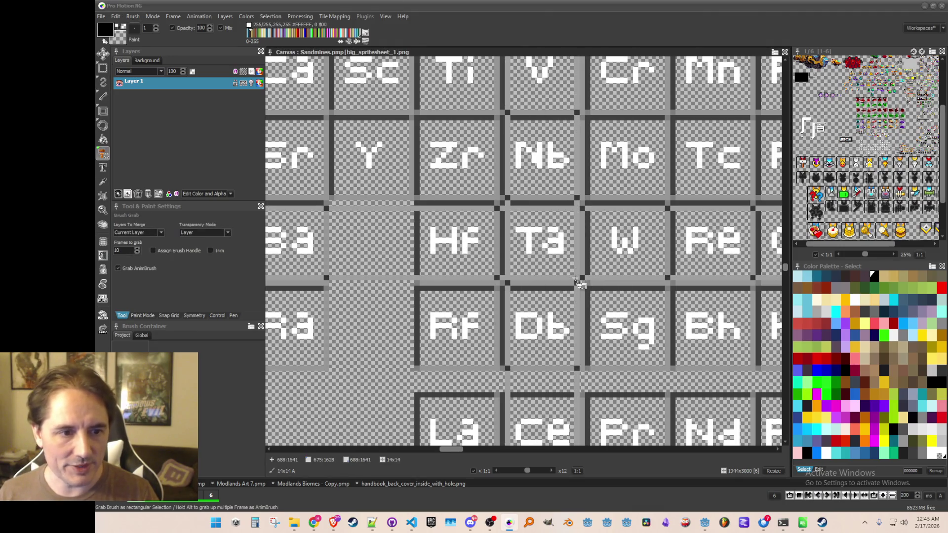
click(133, 18)
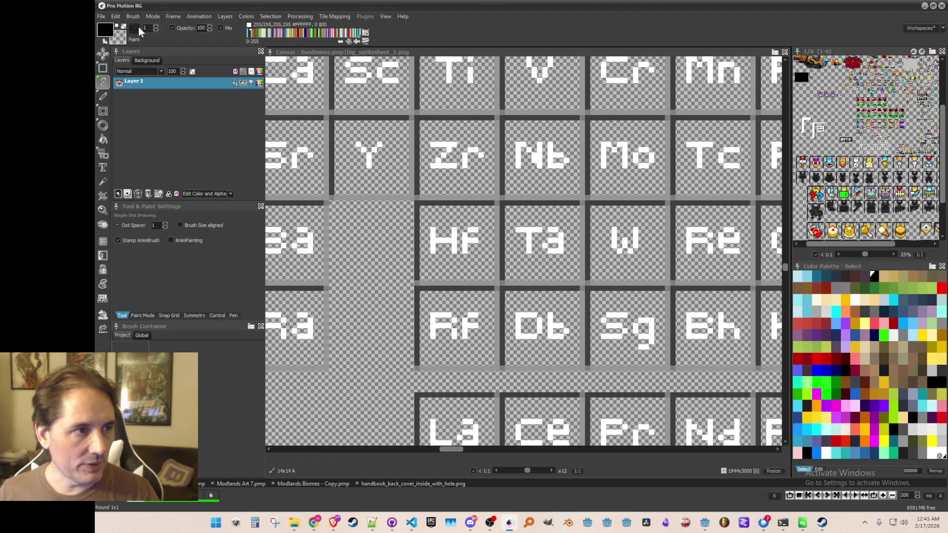
click(133, 18)
click(167, 254)
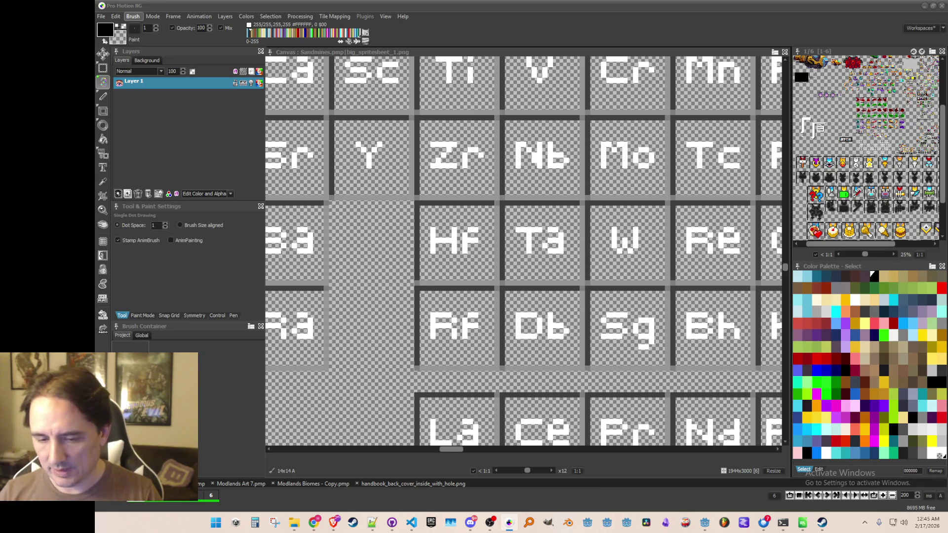
key(b)
scroll(573, 212, right, 3)
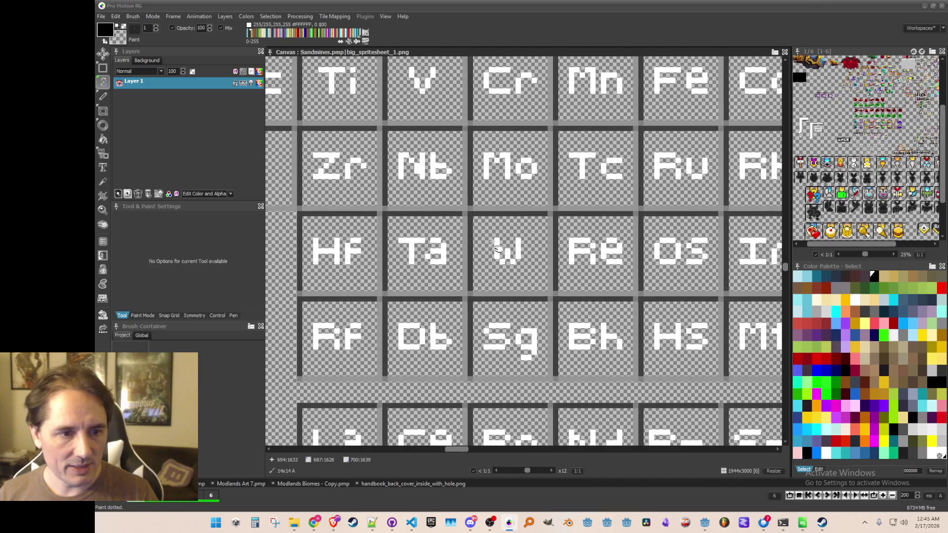
- Grab a 14x14 element tile and save it as a brush file
drag(480, 220, 549, 292)
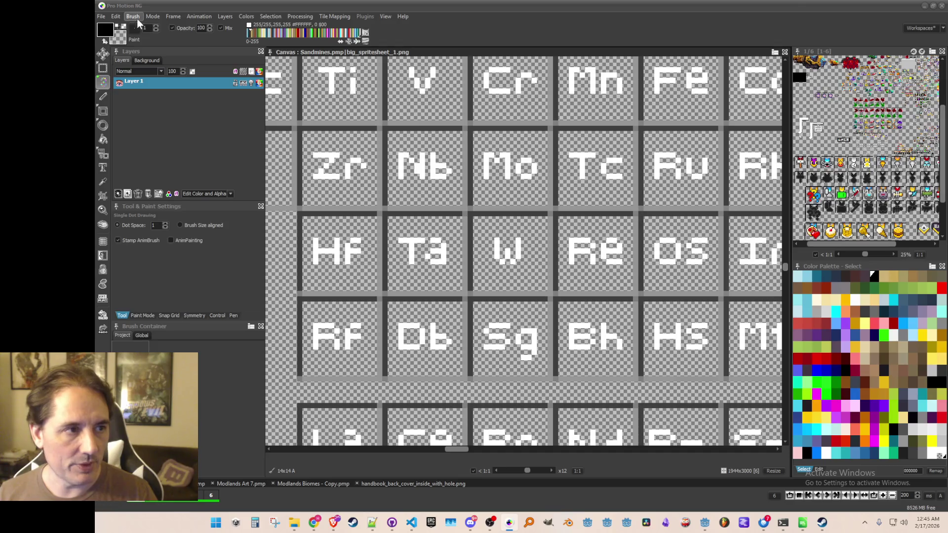
click(137, 18)
click(176, 252)
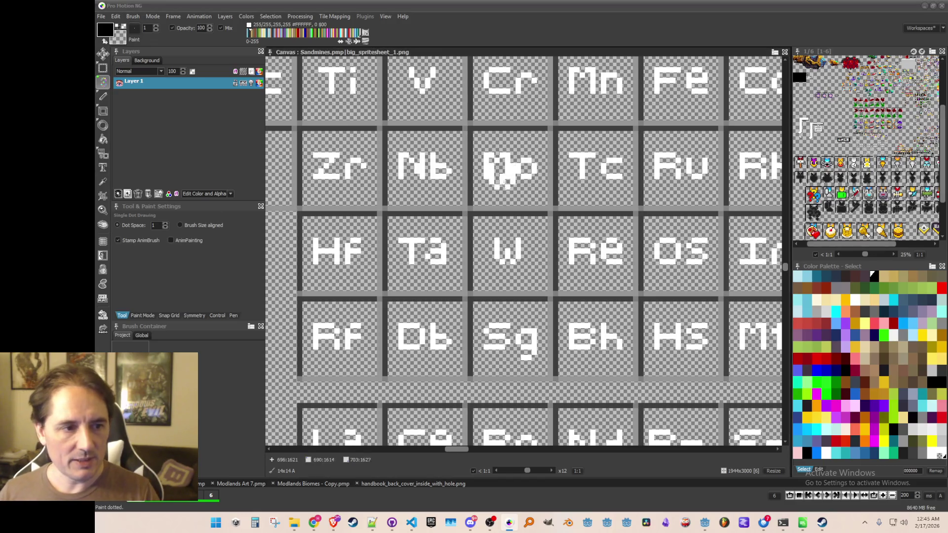
- Grab the Re tile as a brush and save it as an image file
drag(504, 218, 504, 213)
key(b)
drag(561, 218, 626, 279)
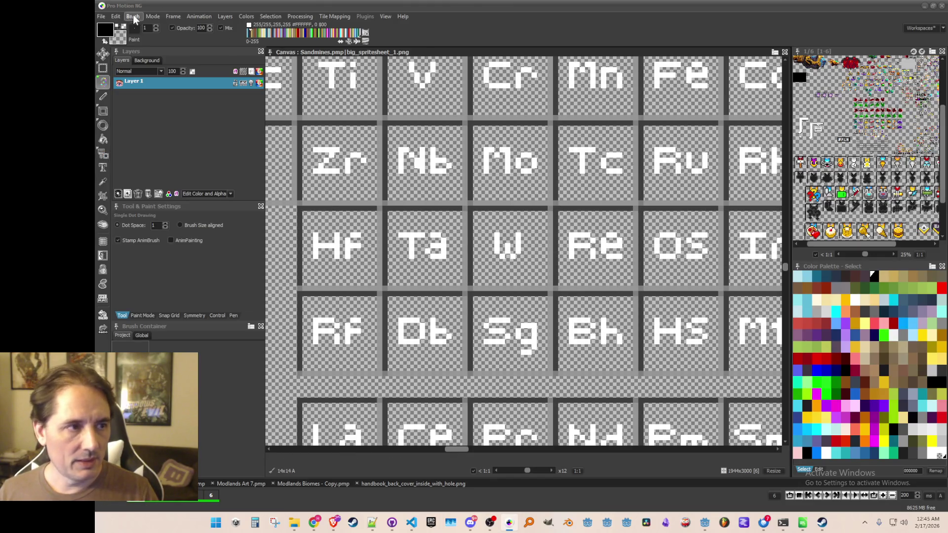
click(133, 16)
click(181, 254)
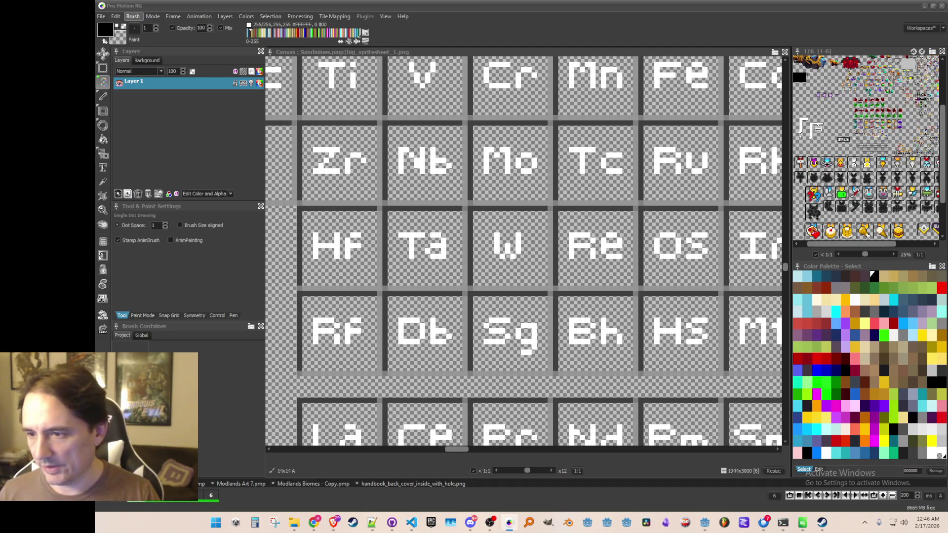
- Grab and save the W tile as a brush image, then show the Windows desktop
scroll(486, 233, down, 1)
key(b)
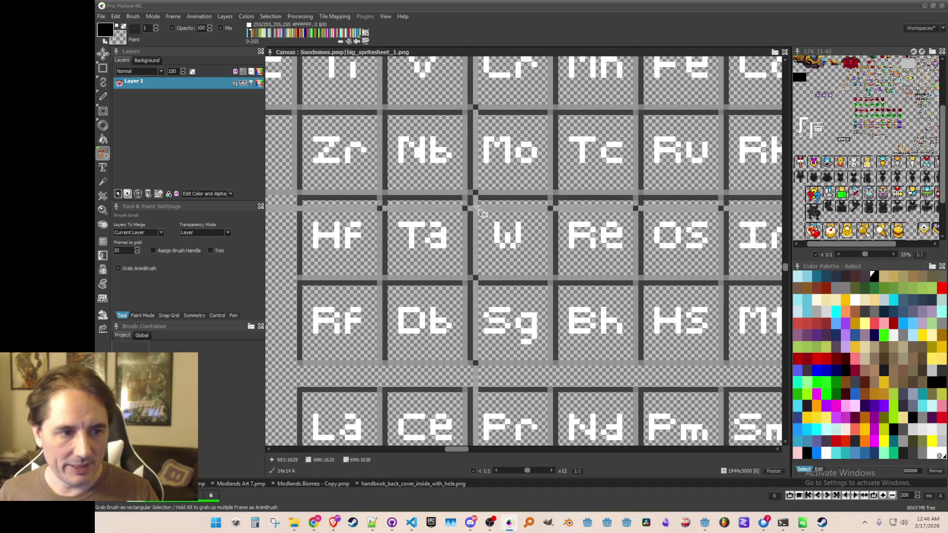
click(543, 269)
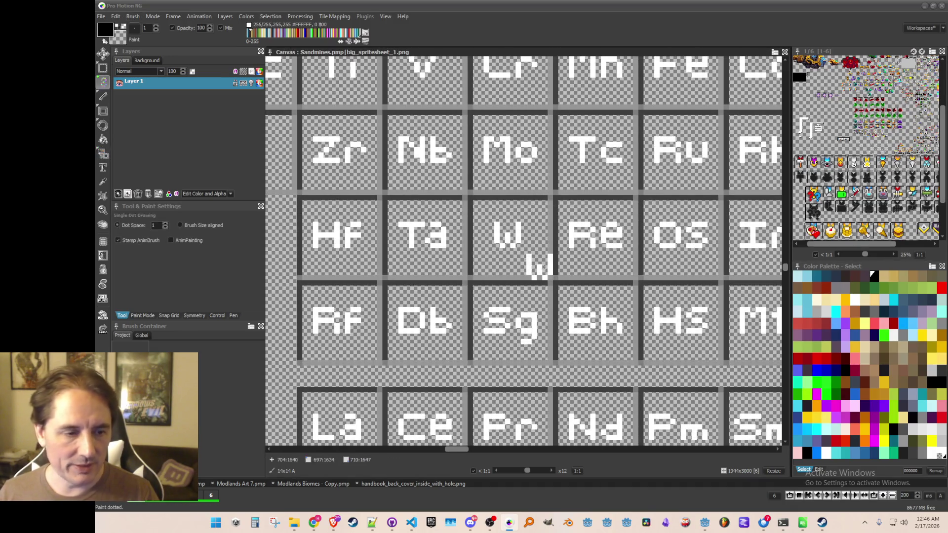
click(132, 16)
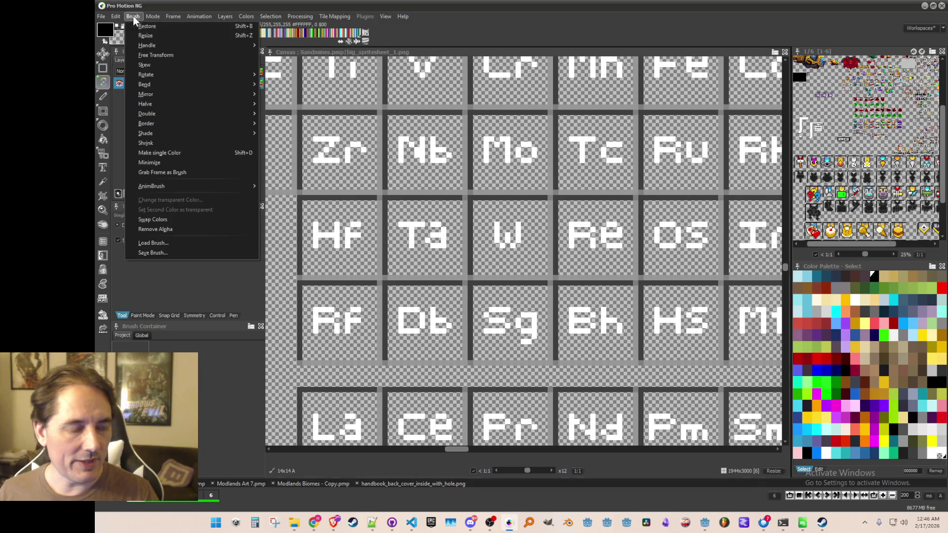
click(161, 250)
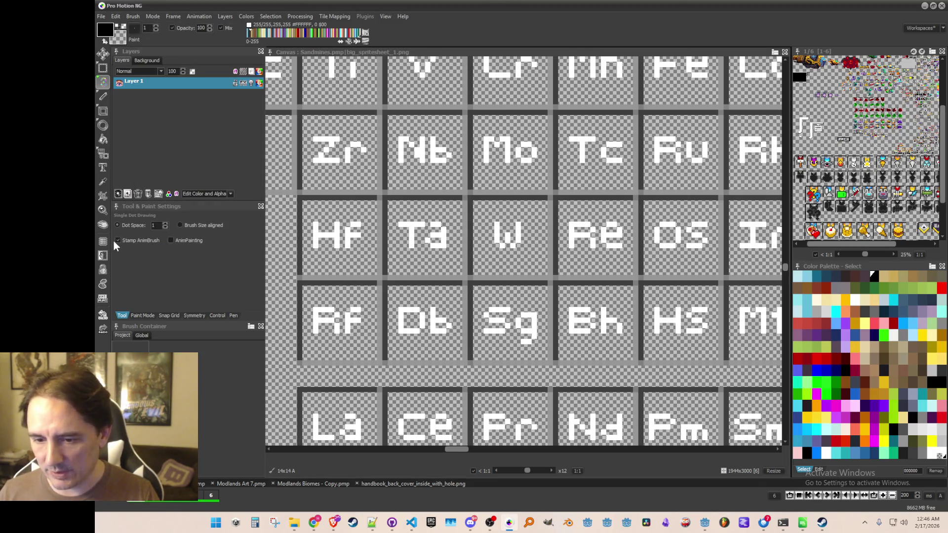
key(super+d)
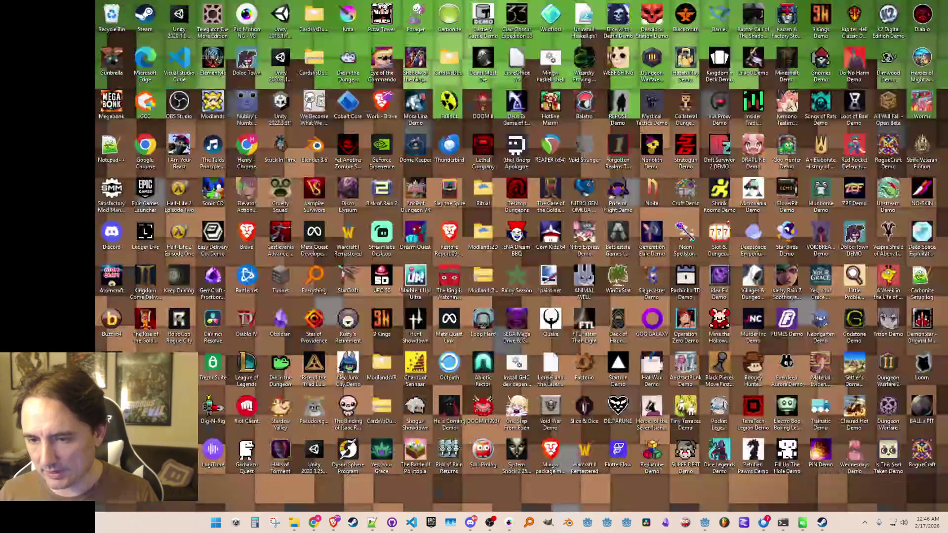
key(super+d)
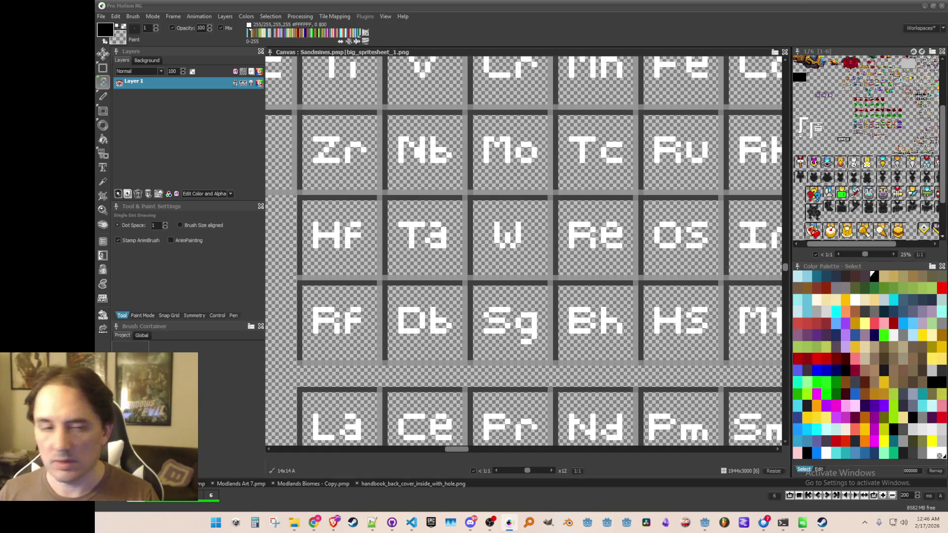
- Save the grabbed Re tile as a brush image
mouse_move(583, 252)
mouse_down()
mouse_move(530, 250)
mouse_move(532, 224)
mouse_move(595, 257)
mouse_up()
key(b)
scroll(529, 217, up, 1)
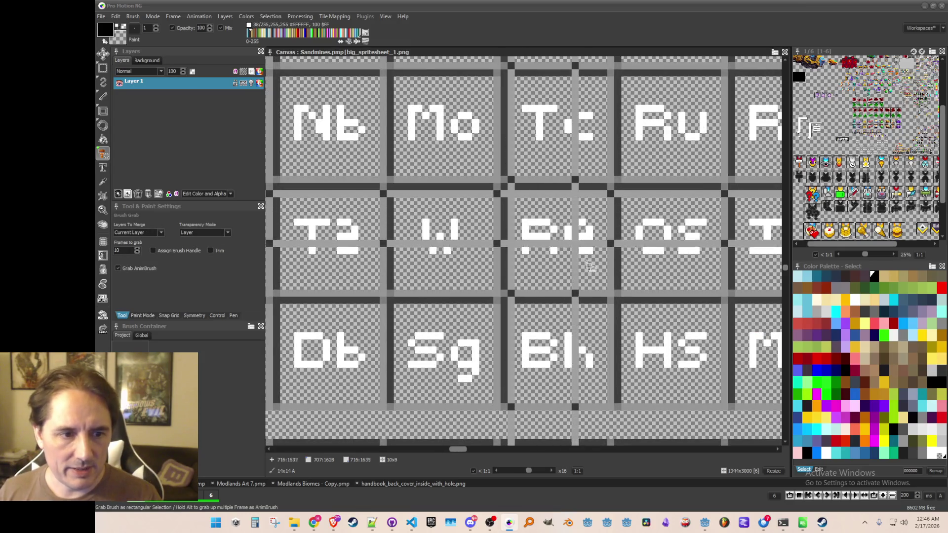
scroll(600, 280, down, 3)
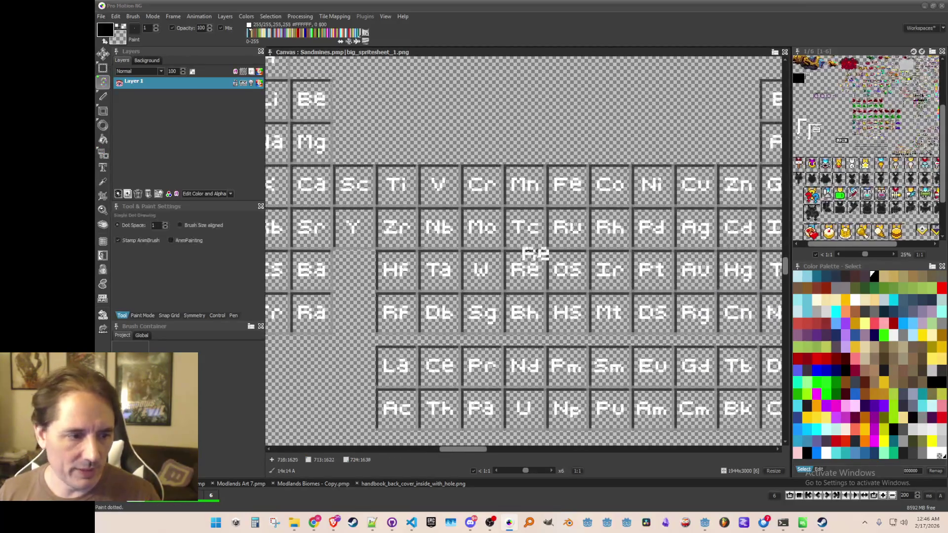
click(133, 17)
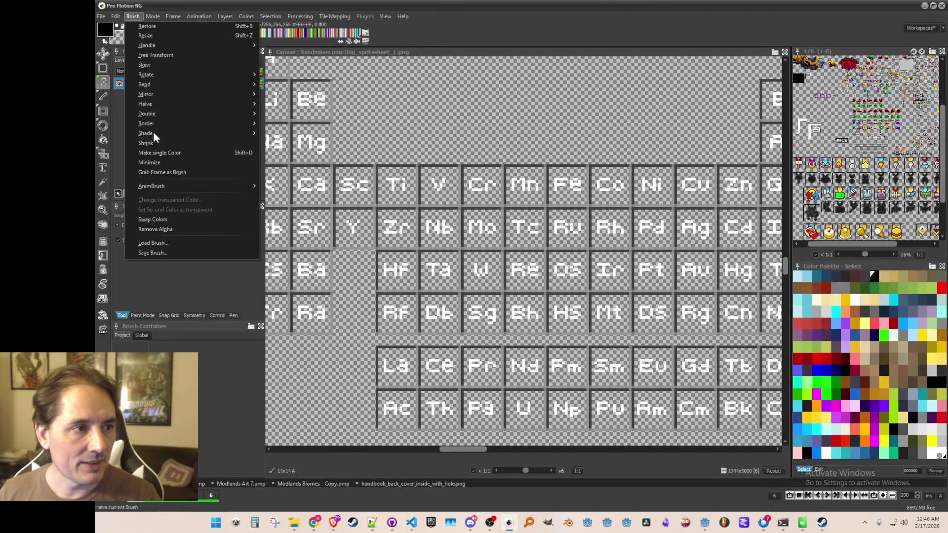
click(162, 254)
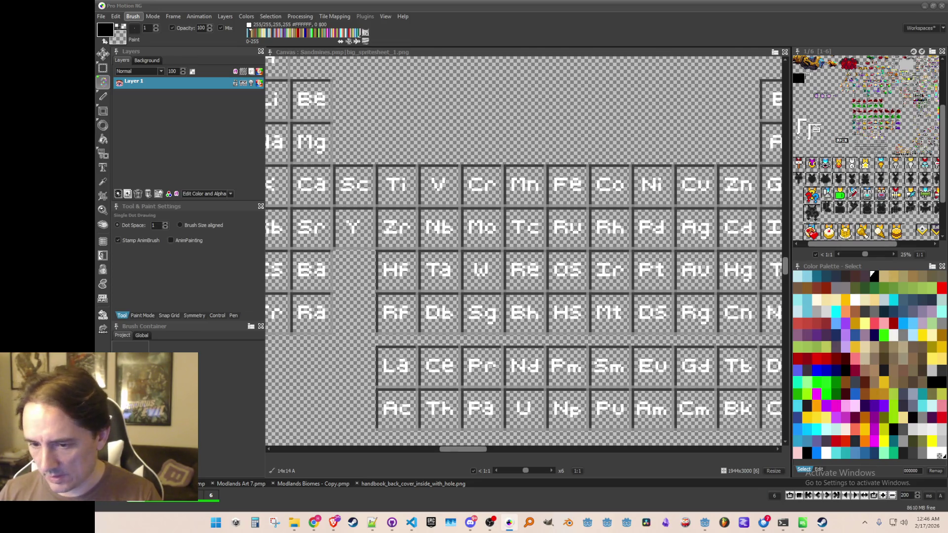
- Grab the Os tile and save it as a brush image
scroll(608, 270, up, 3)
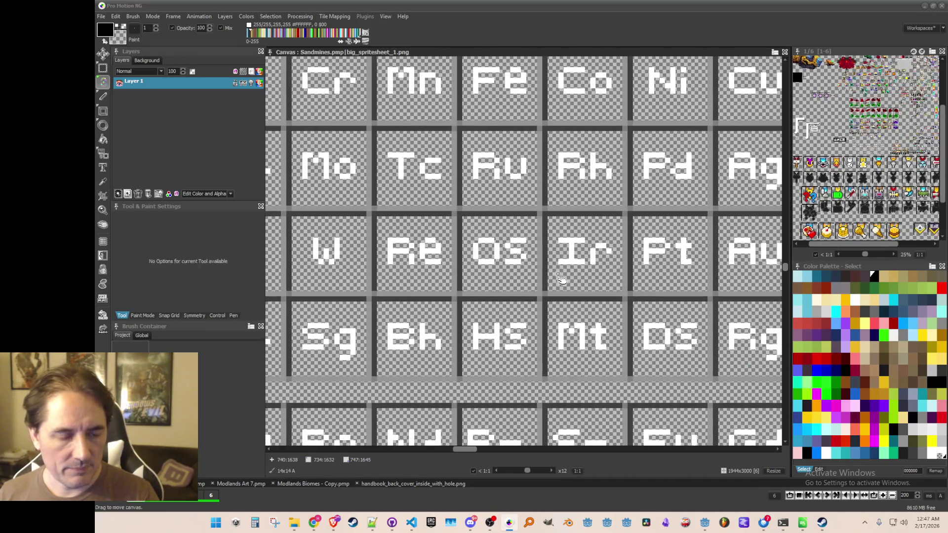
key(b)
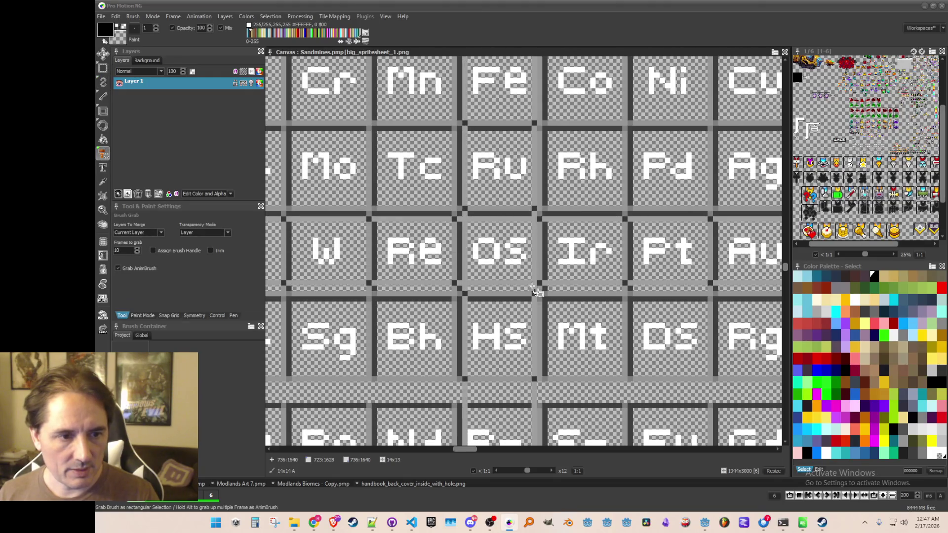
click(537, 293)
click(134, 18)
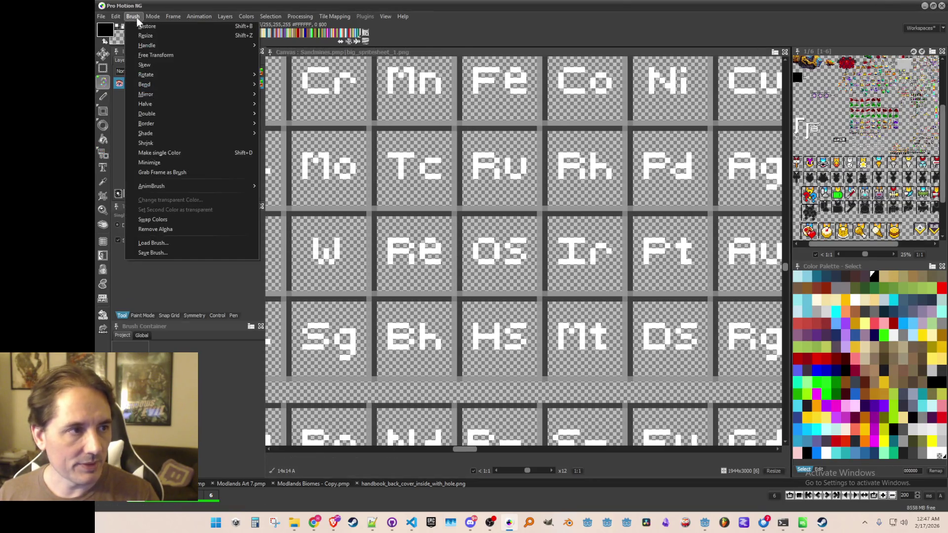
click(171, 253)
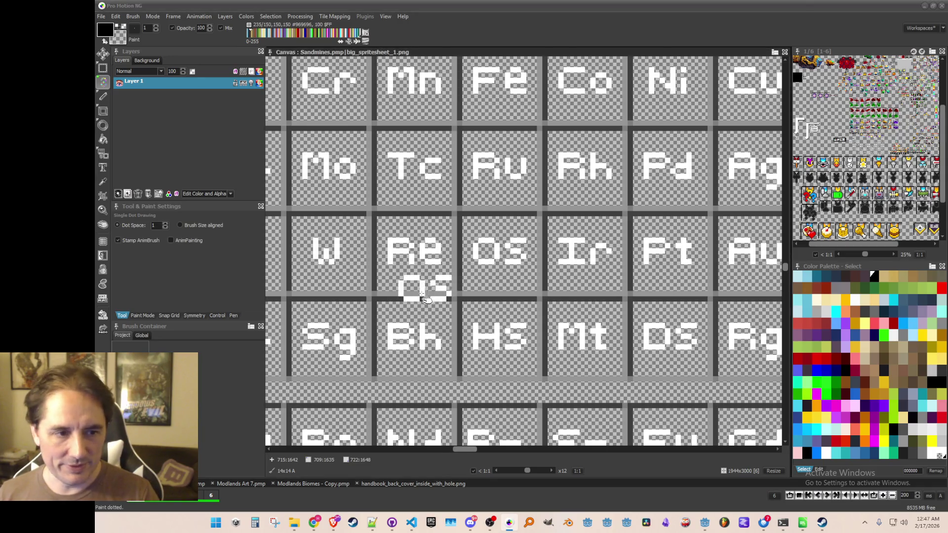
- Grab the Ir tile and save it as a brush image
scroll(455, 257, right, 2)
key(b)
drag(492, 223, 568, 298)
scroll(581, 255, down, 1)
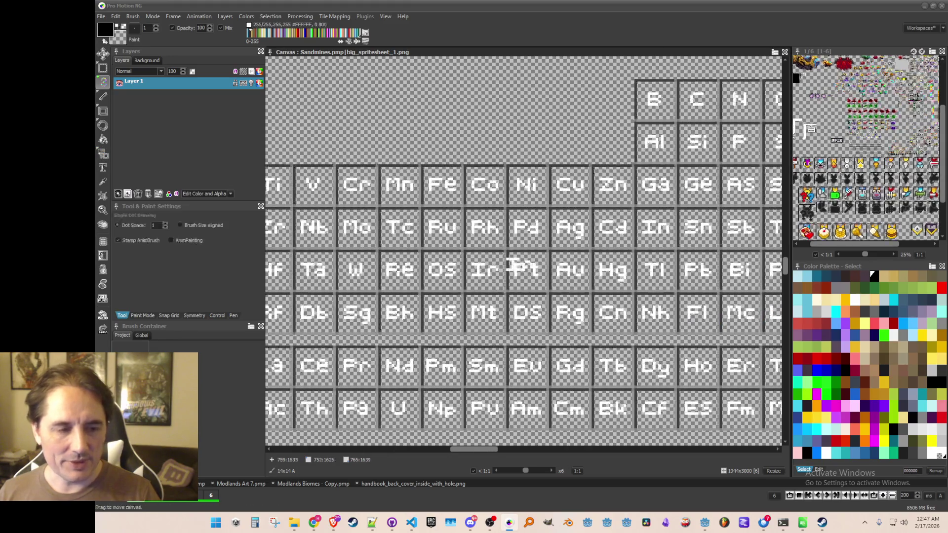
click(131, 17)
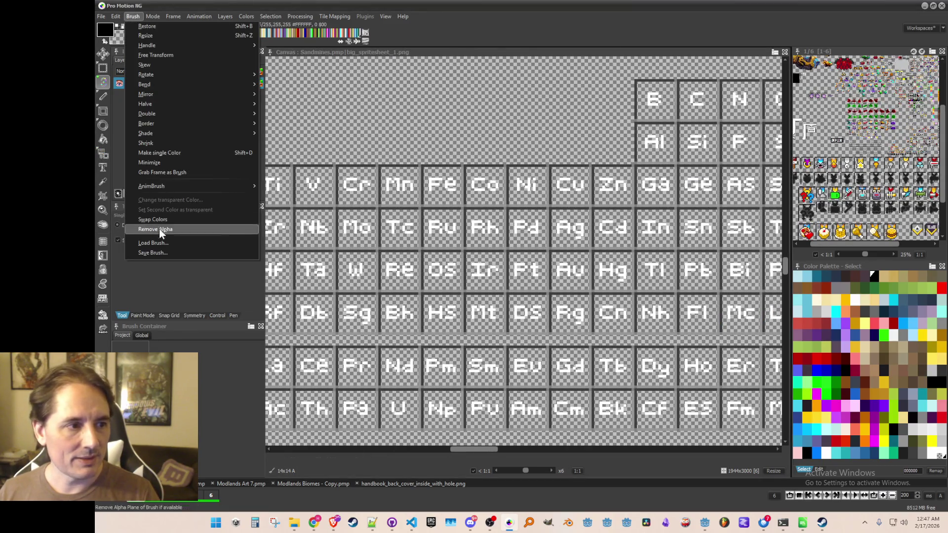
click(165, 251)
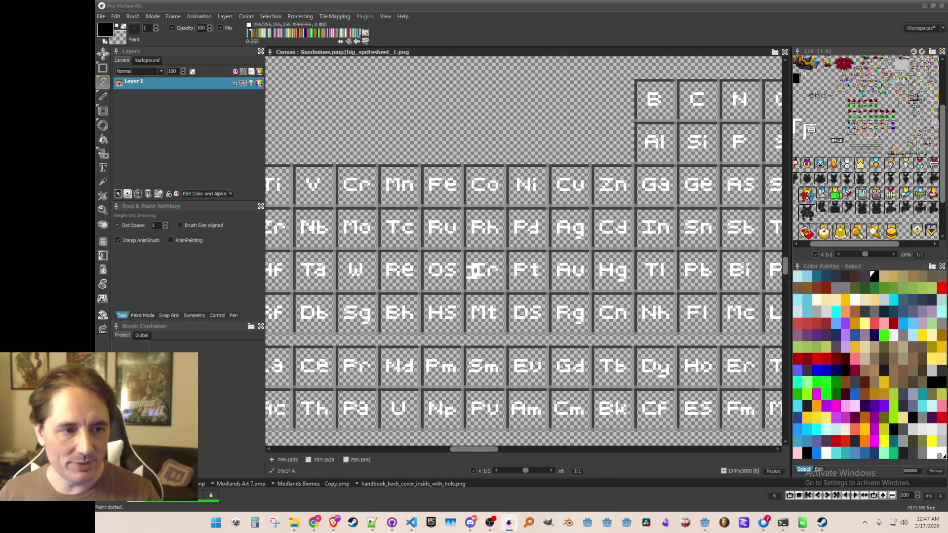
- Grab the Pt tile and save it as a brush image
scroll(548, 277, up, 2)
key(b)
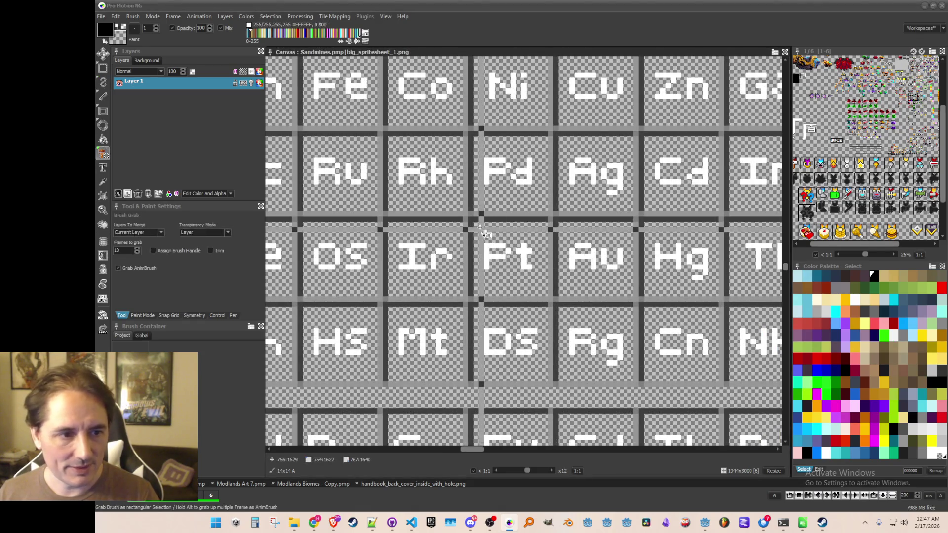
drag(482, 242, 546, 296)
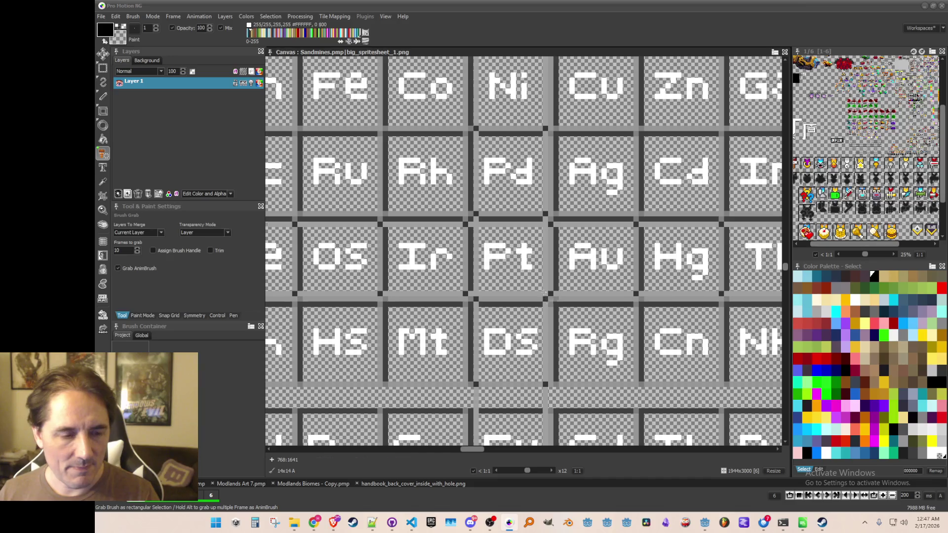
scroll(545, 295, down, 1)
scroll(516, 290, up, 1)
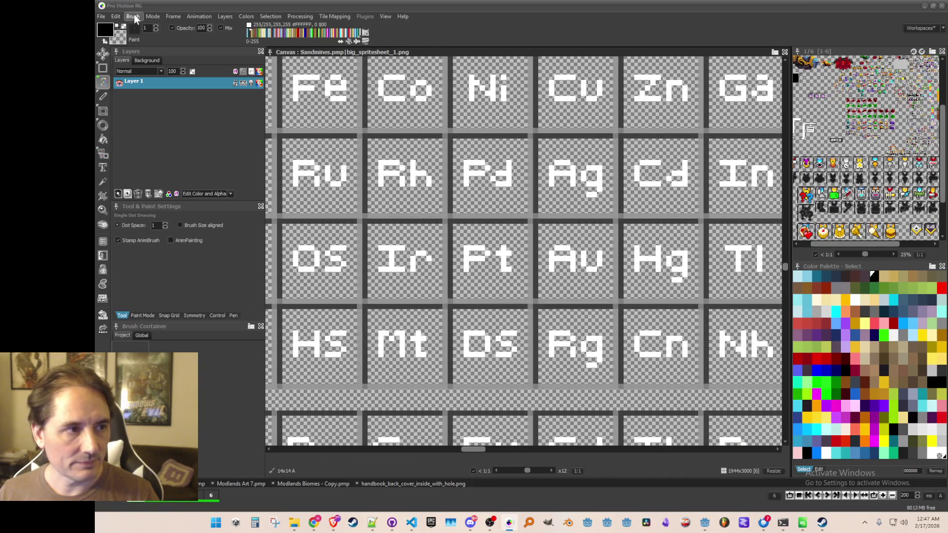
click(133, 16)
click(158, 253)
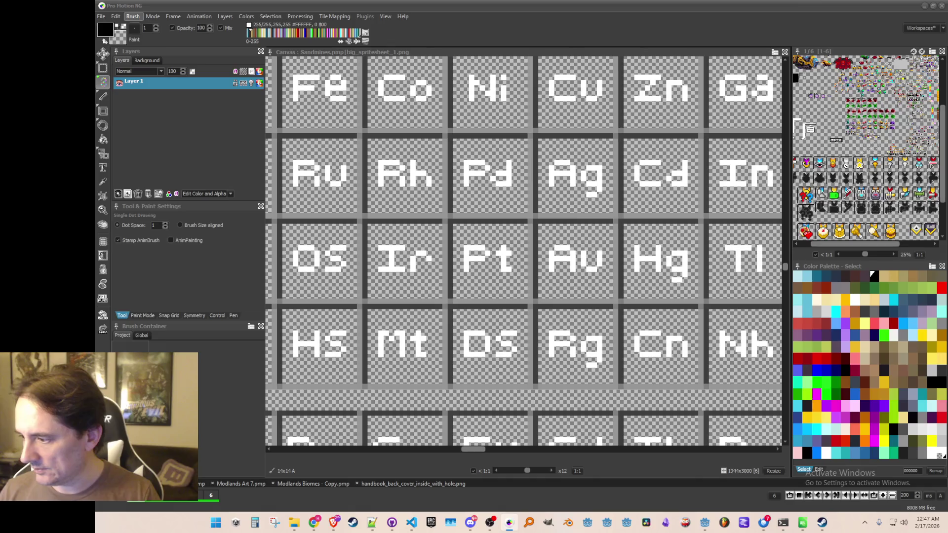
- Grab the Au tile and save it as a brush image
key(b)
mouse_move(535, 257)
mouse_down()
mouse_move(502, 252)
mouse_move(550, 289)
mouse_up()
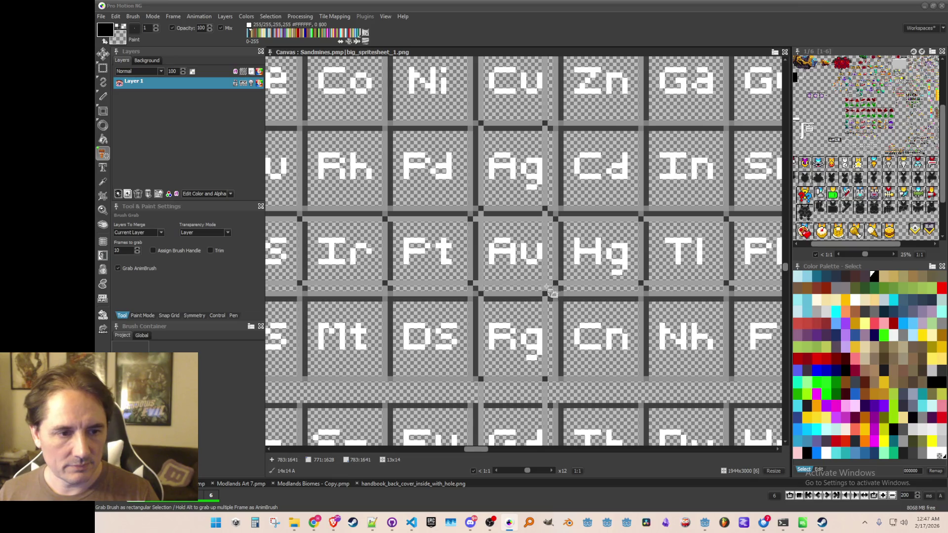
click(133, 17)
click(182, 252)
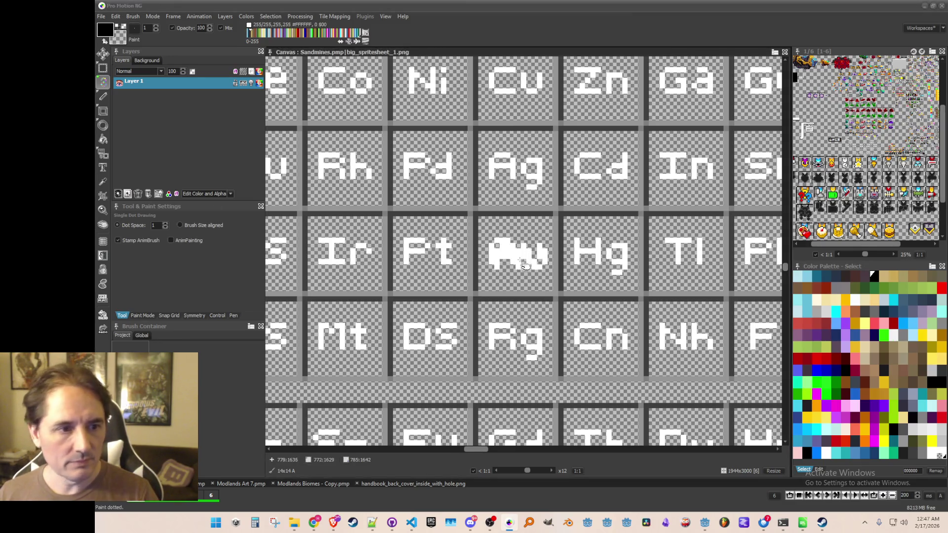
- Grab the Hg tile and save it as a confirmed brush image file
drag(508, 250, 441, 254)
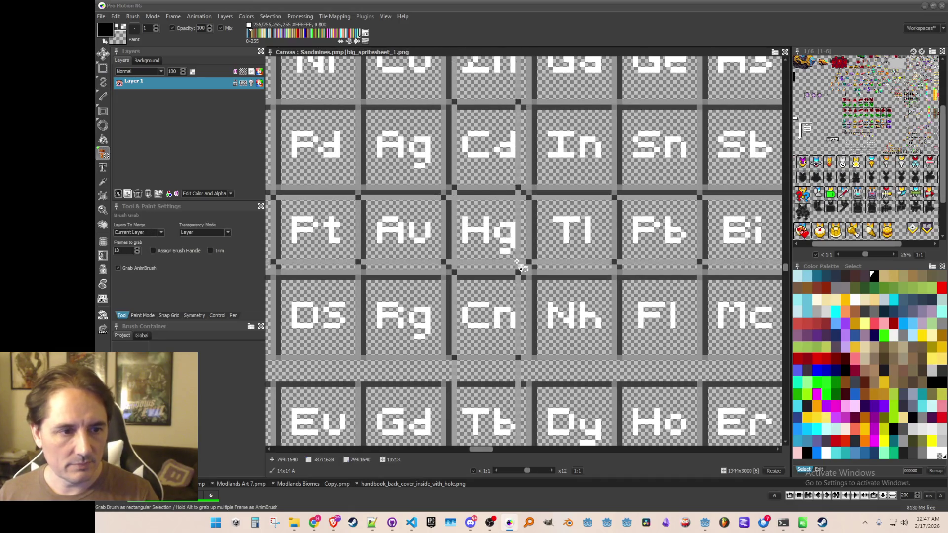
click(133, 16)
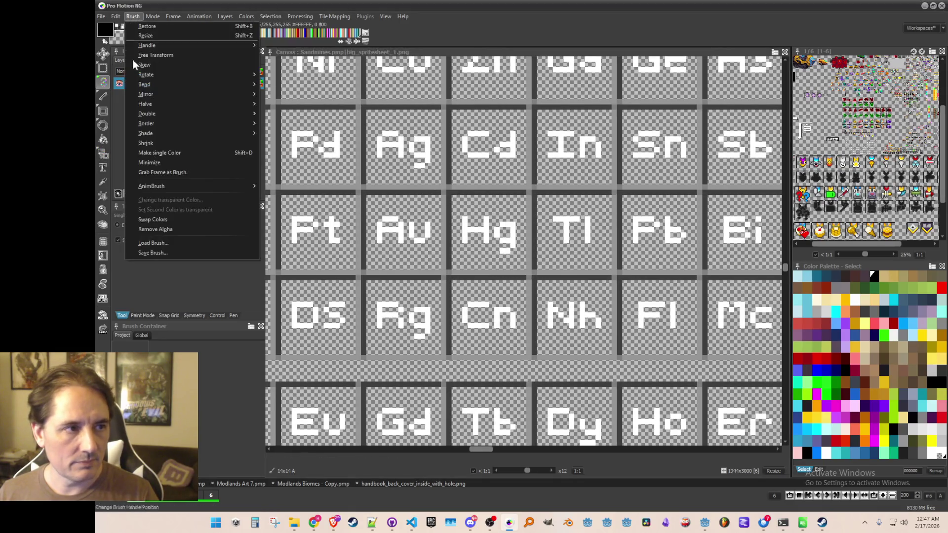
click(152, 255)
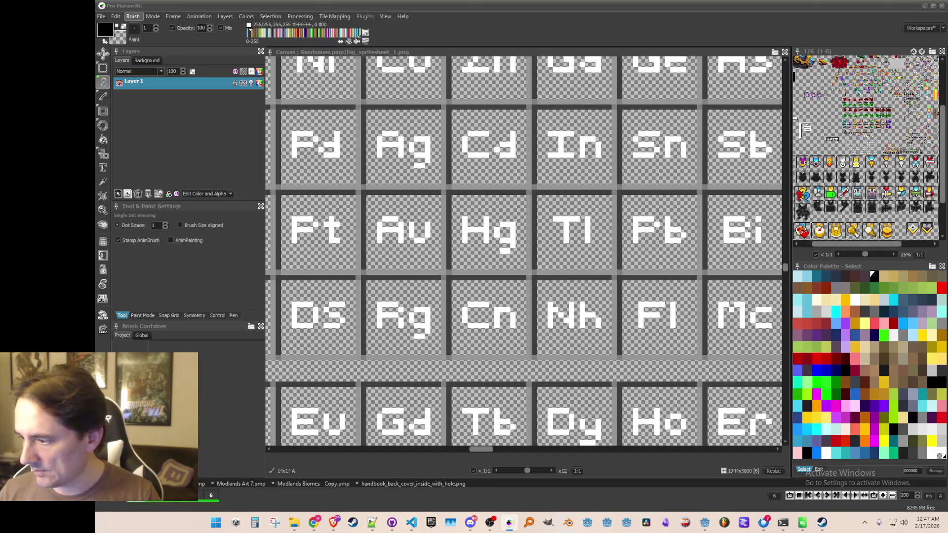
key(Return)
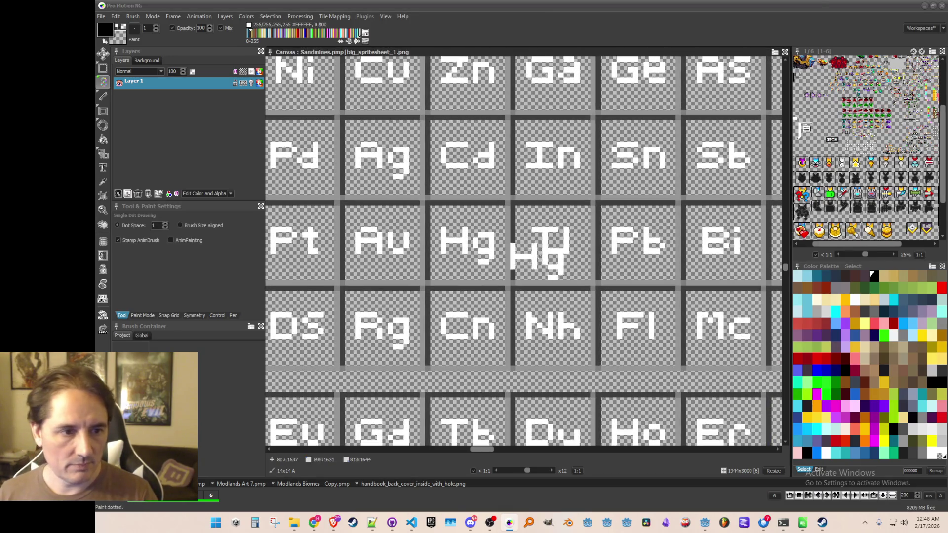
- Grab the Tl tile and save it as a brush image
key(b)
drag(530, 218, 577, 256)
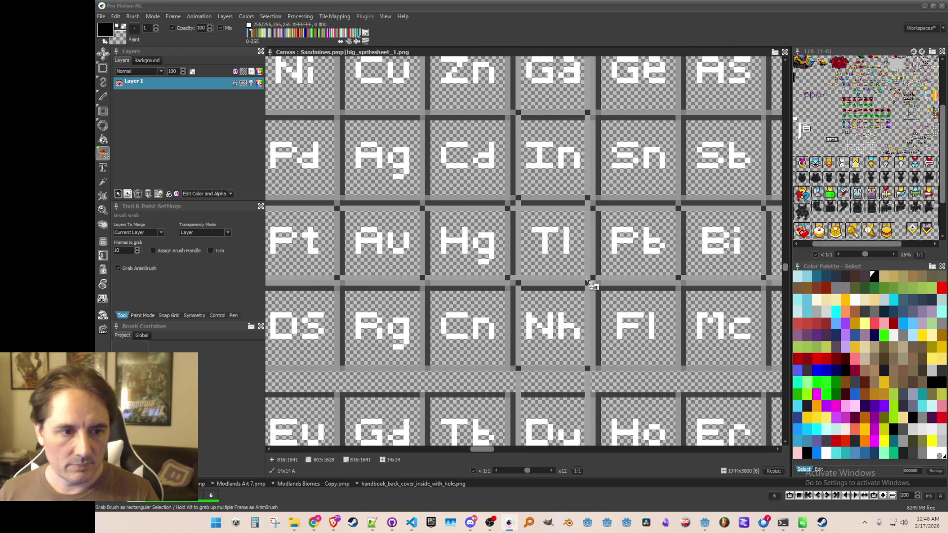
click(134, 16)
click(164, 250)
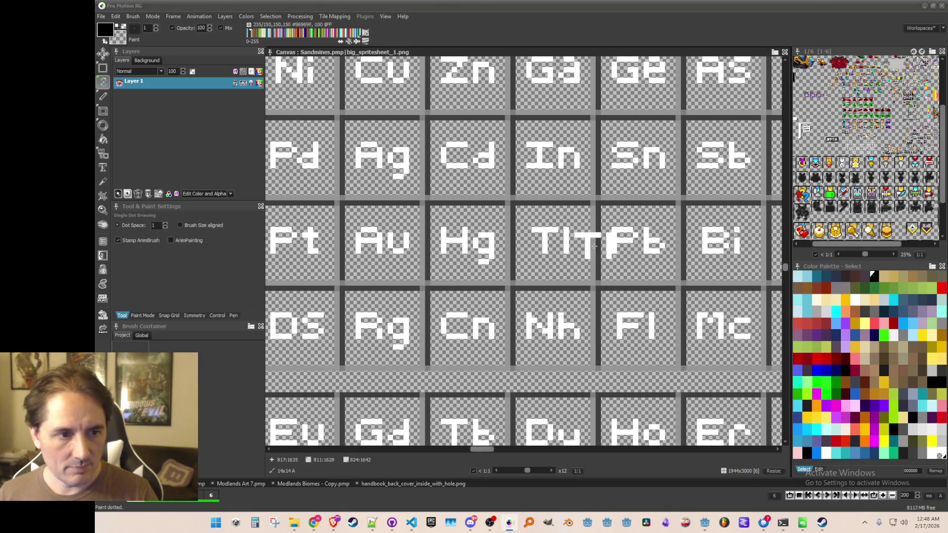
- Grab the Pb tile and save it as a brush image
scroll(505, 222, right, 3)
key(b)
drag(502, 217, 568, 256)
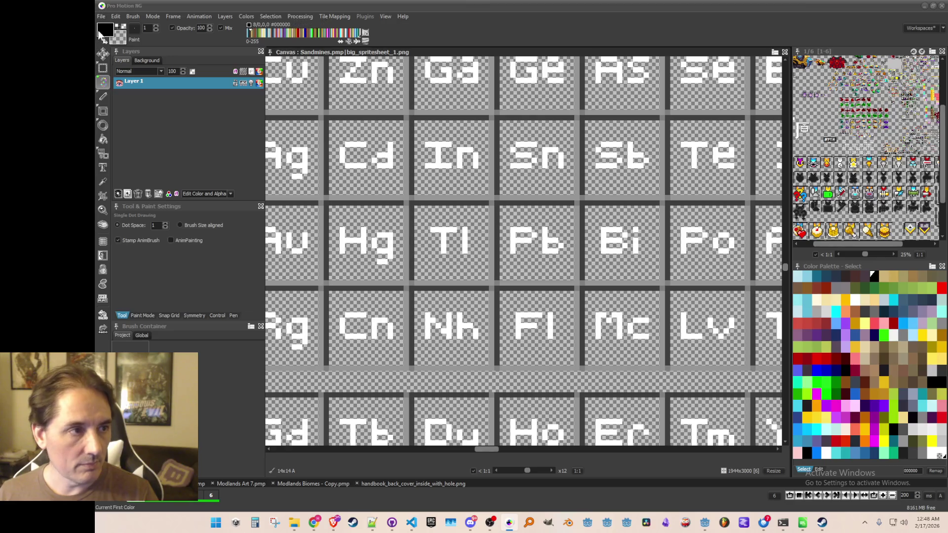
click(132, 16)
click(163, 252)
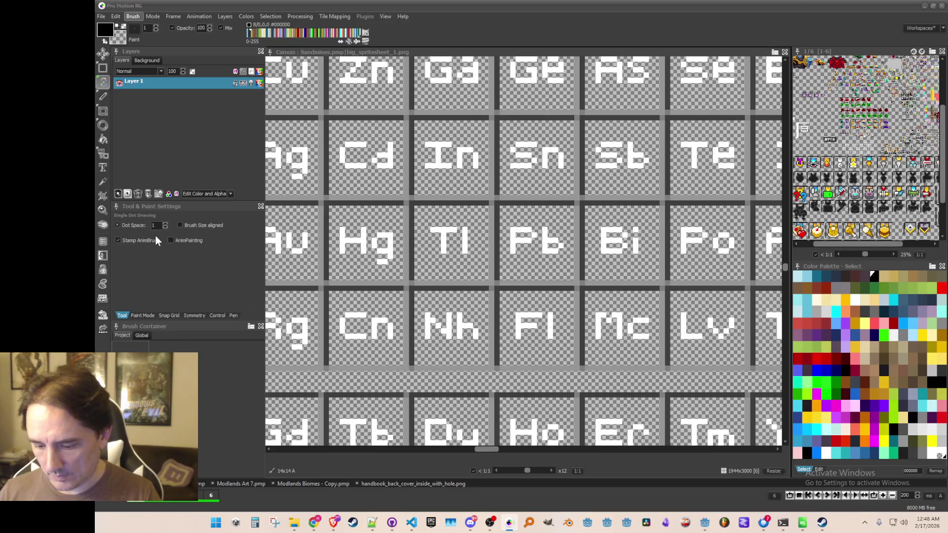
- Grab and save the Bi tile as a brush image, then grab the Po tile
mouse_move(636, 247)
mouse_down()
mouse_move(584, 247)
mouse_move(482, 224)
mouse_up()
drag(489, 256, 504, 264)
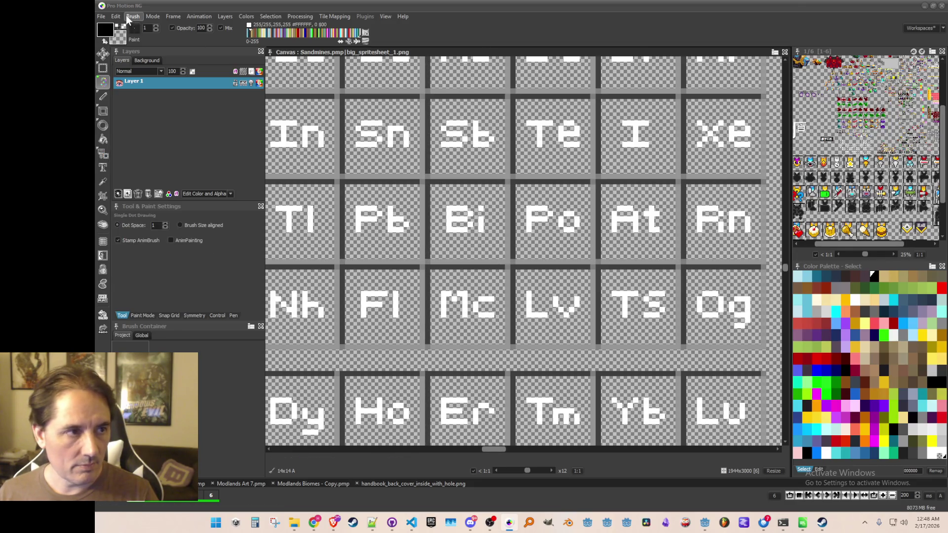
click(130, 16)
click(186, 253)
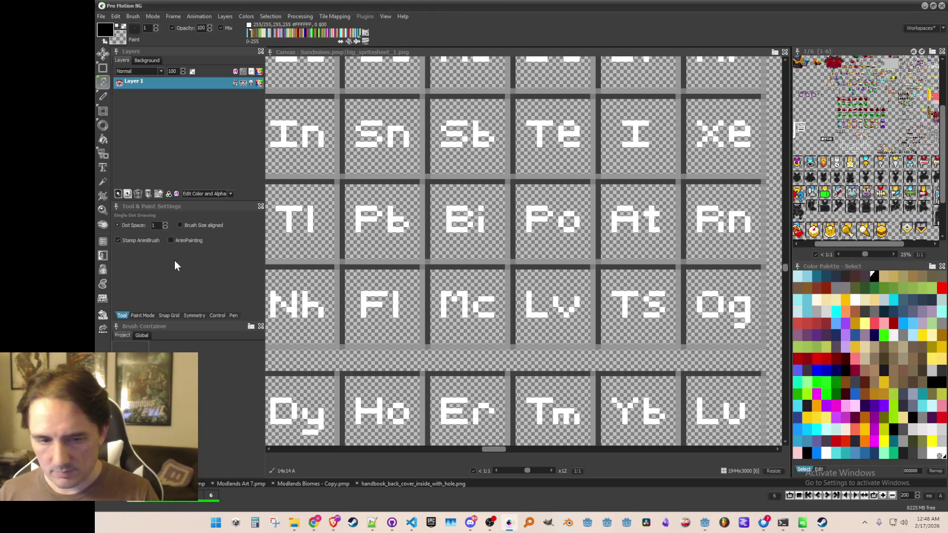
key(b)
drag(525, 196, 592, 262)
- Save the grabbed Po tile, then grab and save the At tile as brush images
click(131, 16)
click(171, 254)
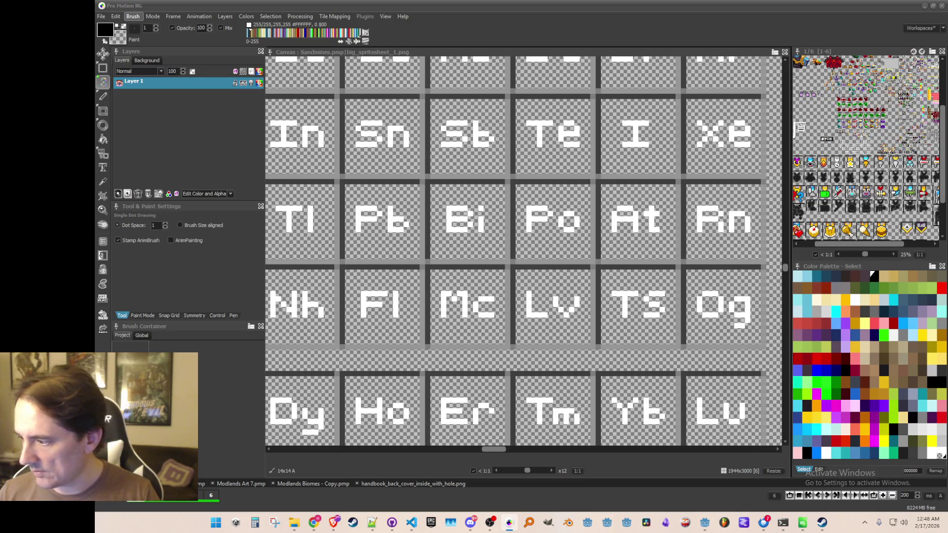
mouse_move(606, 237)
mouse_down()
mouse_move(547, 221)
mouse_move(531, 231)
mouse_up()
key(b)
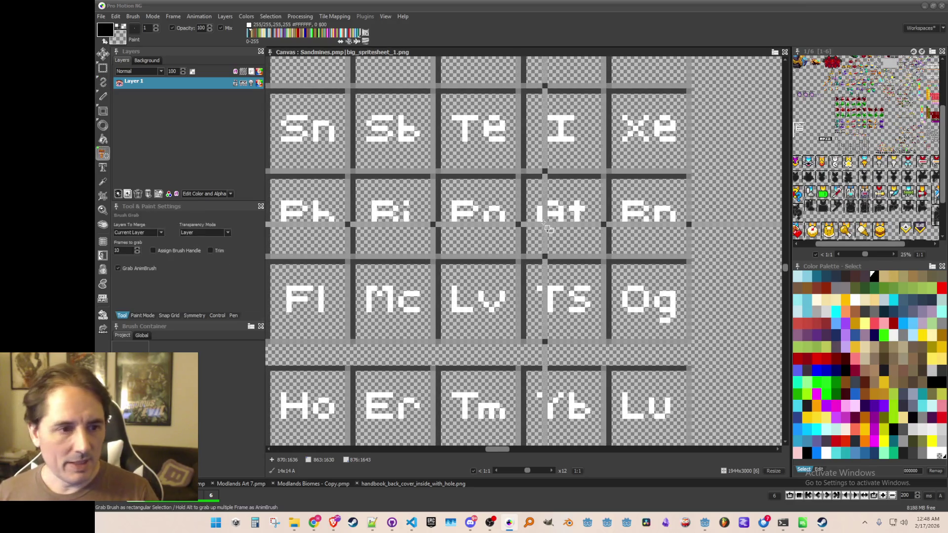
drag(531, 190, 601, 256)
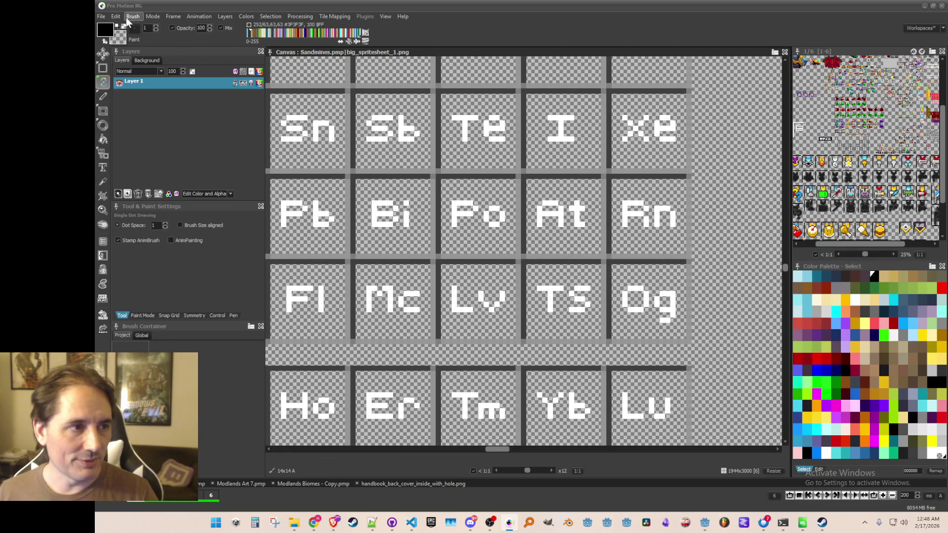
click(127, 17)
click(167, 251)
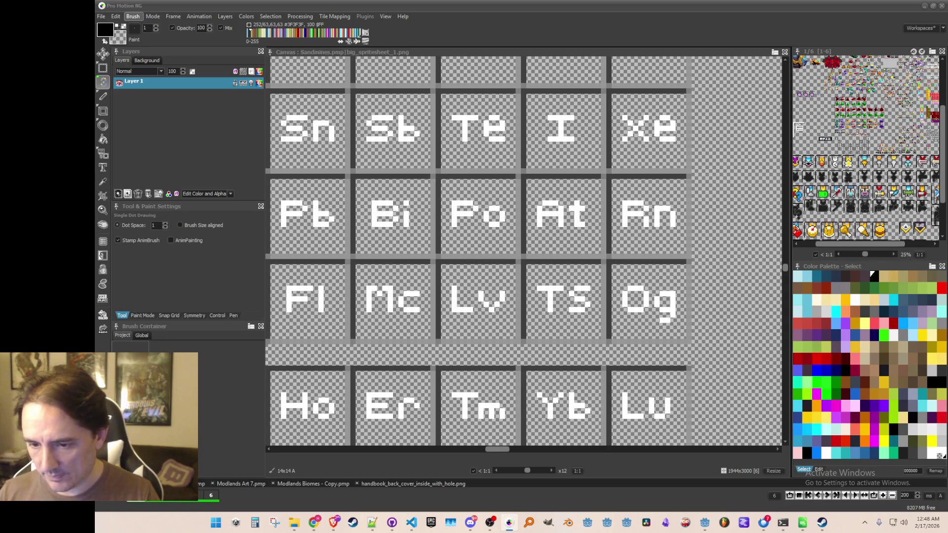
click(495, 272)
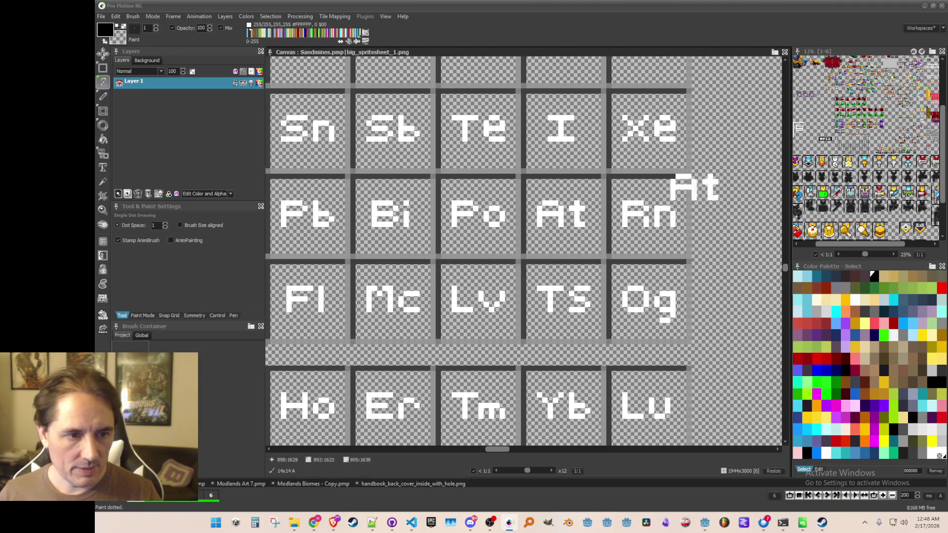
- Grab the Rn tile as a 14x14 brush and save it as an image file
key(b)
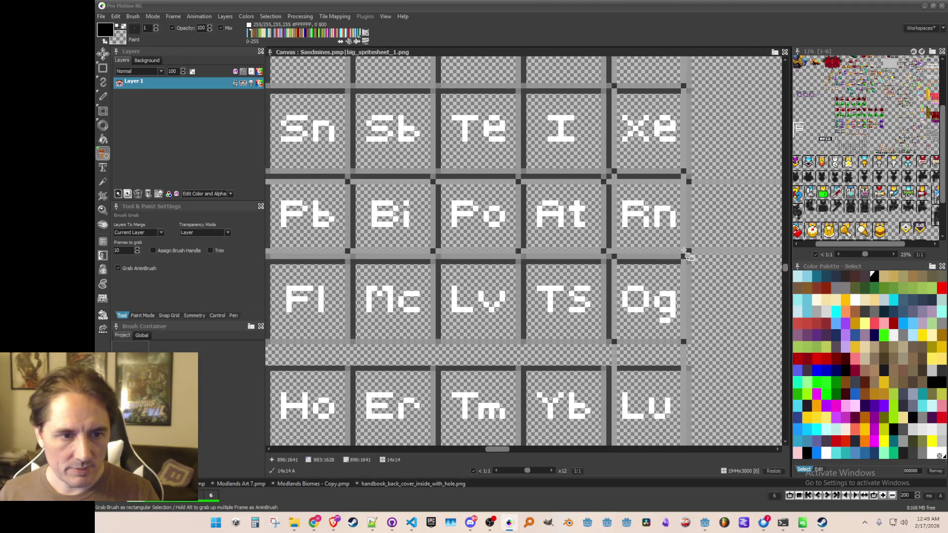
drag(613, 180, 686, 254)
click(133, 16)
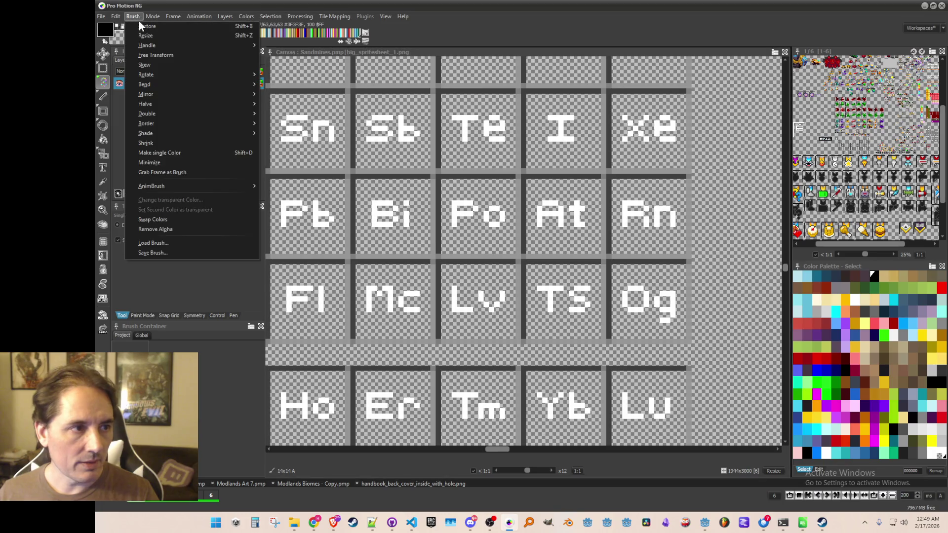
click(163, 252)
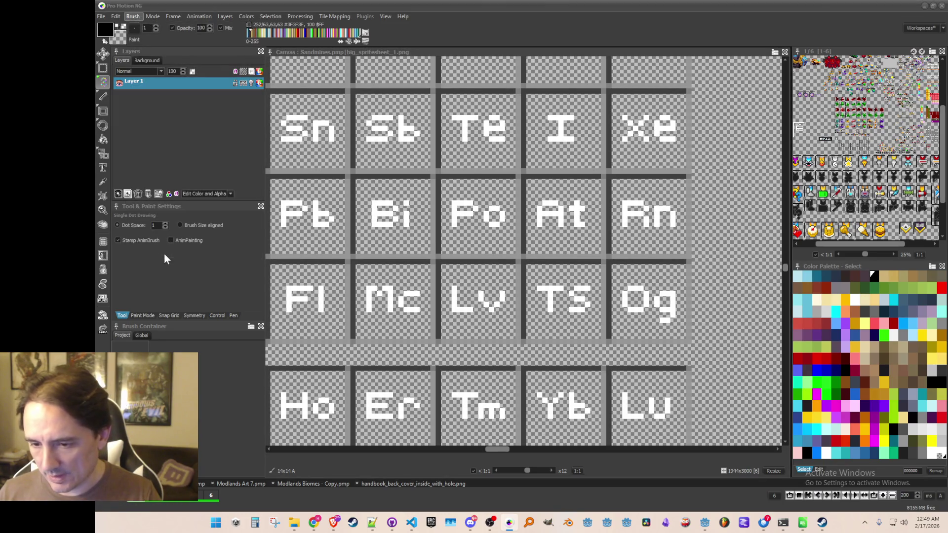
scroll(447, 240, down, 4)
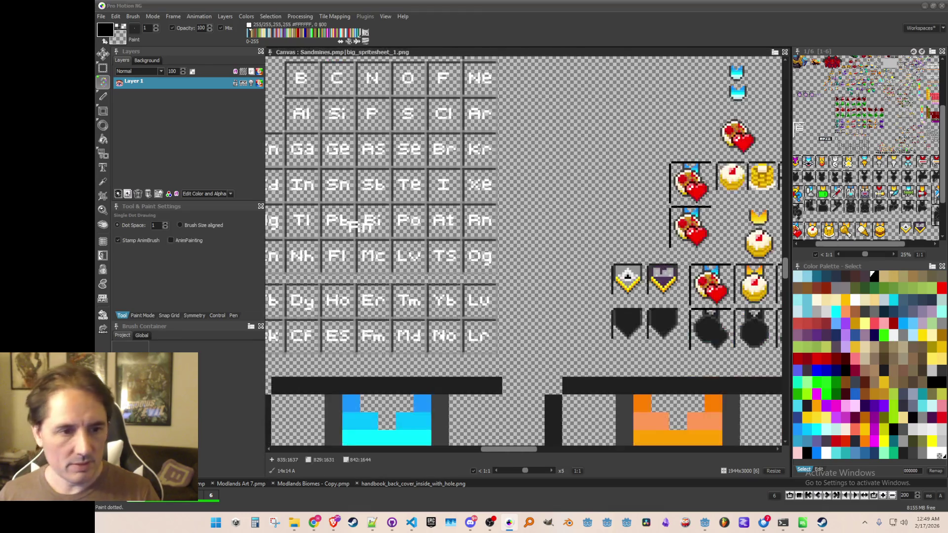
- Save the Fr tile brush as an image file
scroll(447, 239, left, 5)
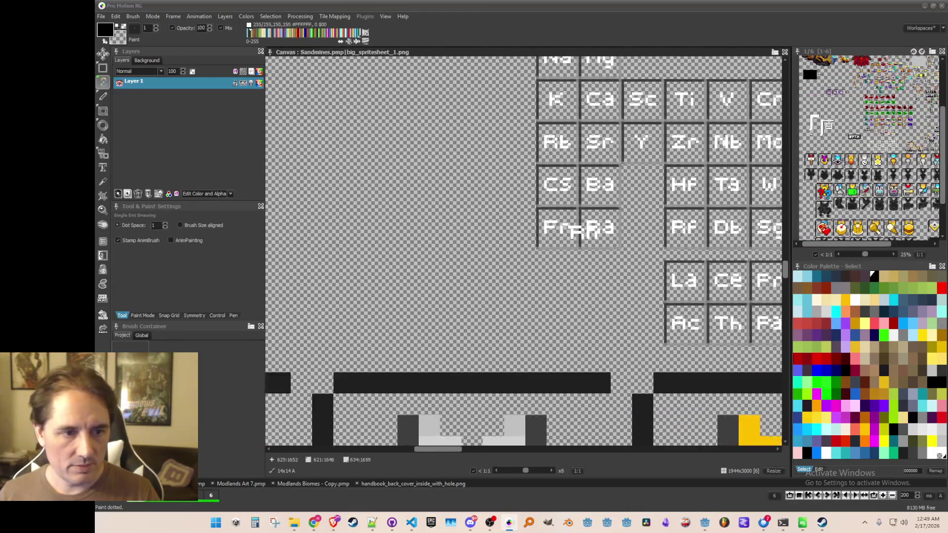
scroll(545, 222, up, 3)
scroll(546, 222, up, 1)
key(b)
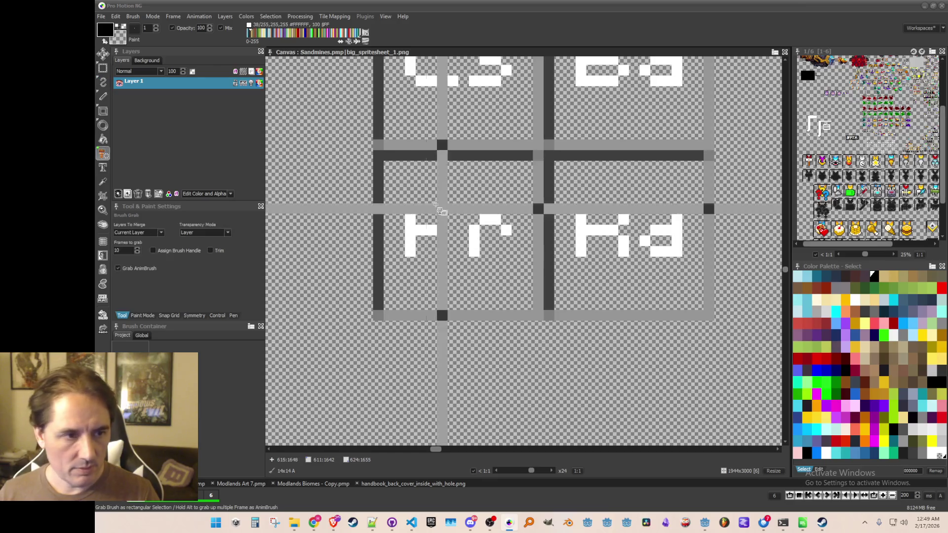
scroll(520, 300, down, 3)
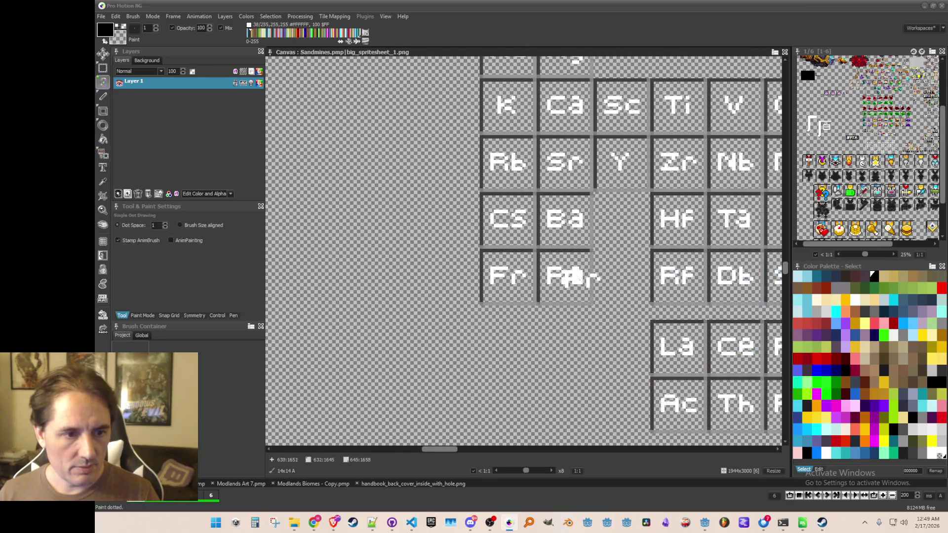
key(d)
click(141, 19)
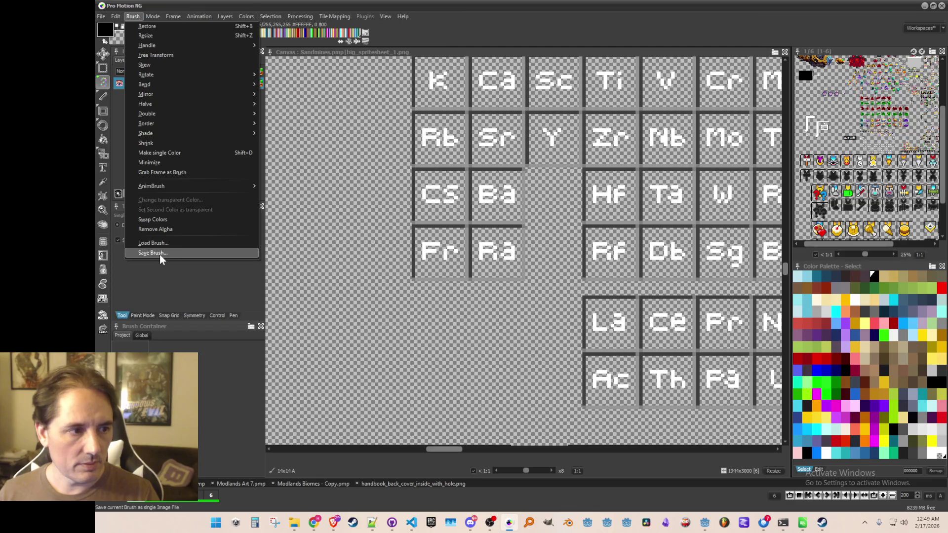
click(159, 254)
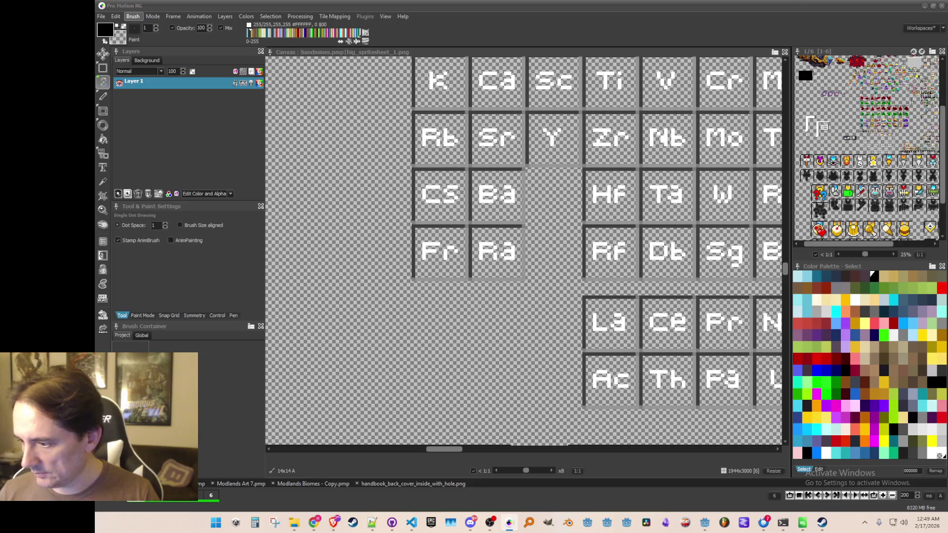
- Grab the Ra tile and save it as a brush image file
scroll(527, 286, up, 2)
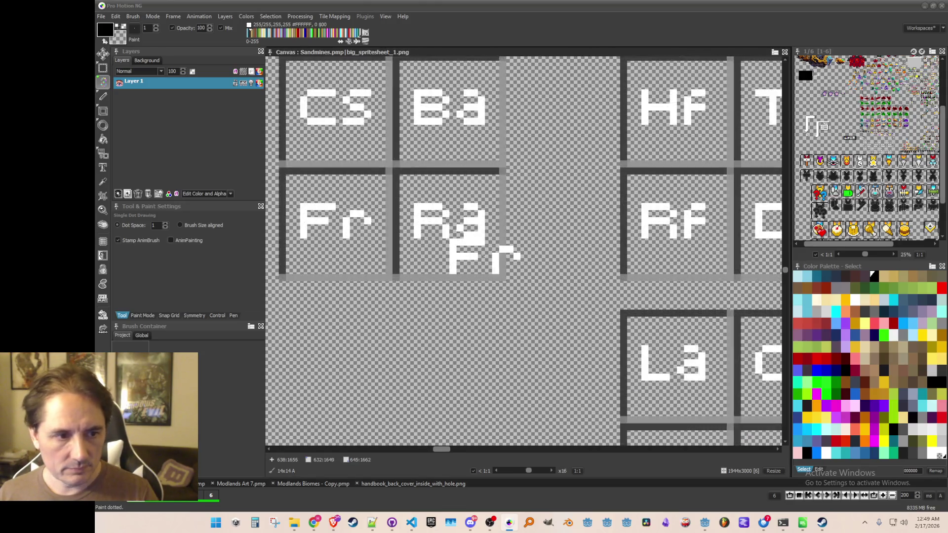
key(b)
drag(410, 187, 502, 277)
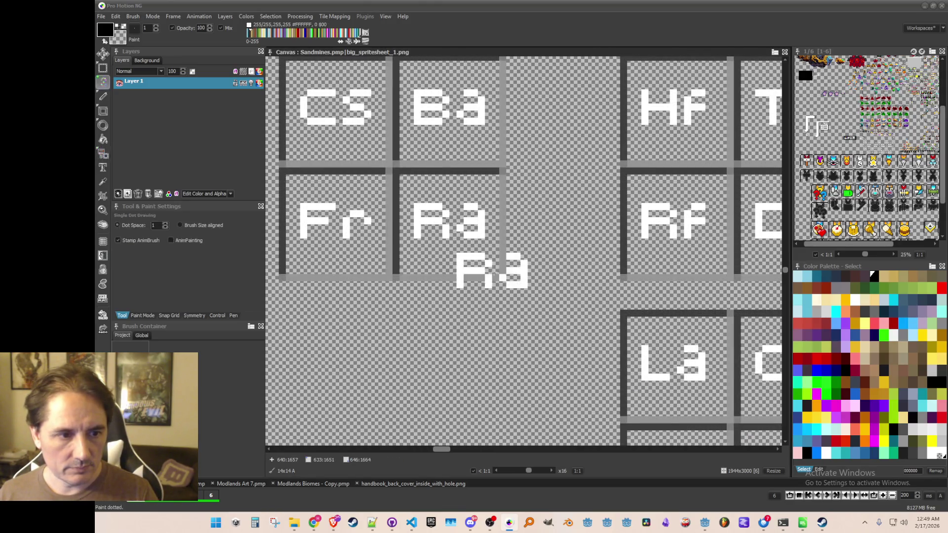
click(133, 16)
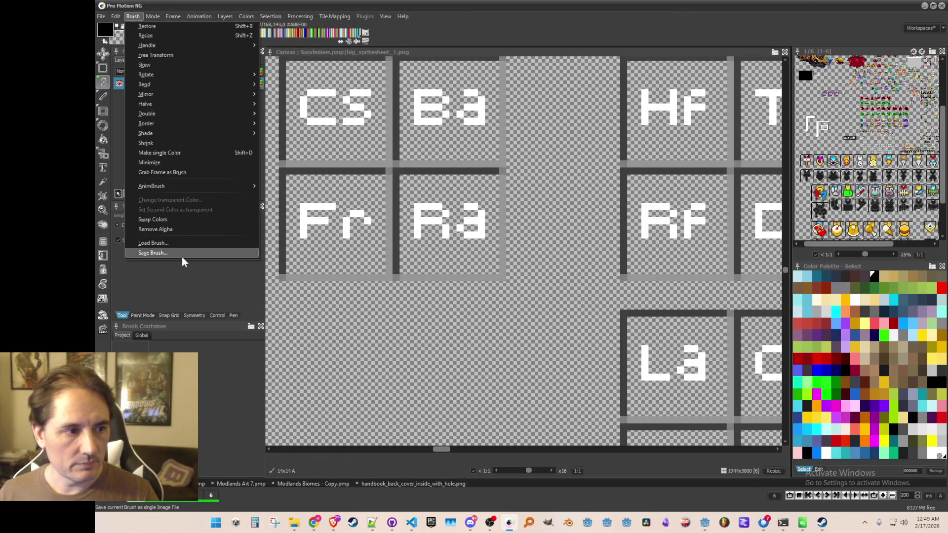
click(182, 257)
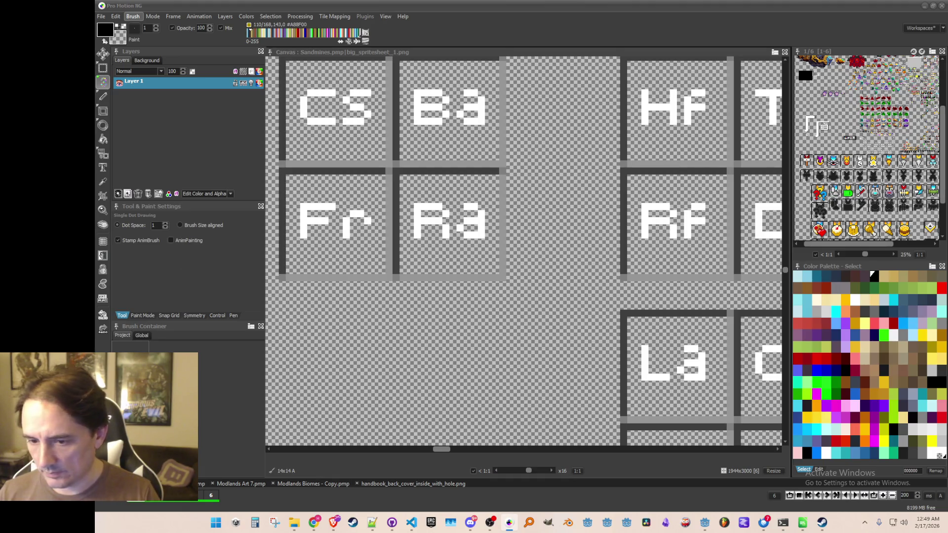
- Undo stray dots on the Rf tile, then grab and save it as a brush image
scroll(467, 210, down, 1)
click(467, 210)
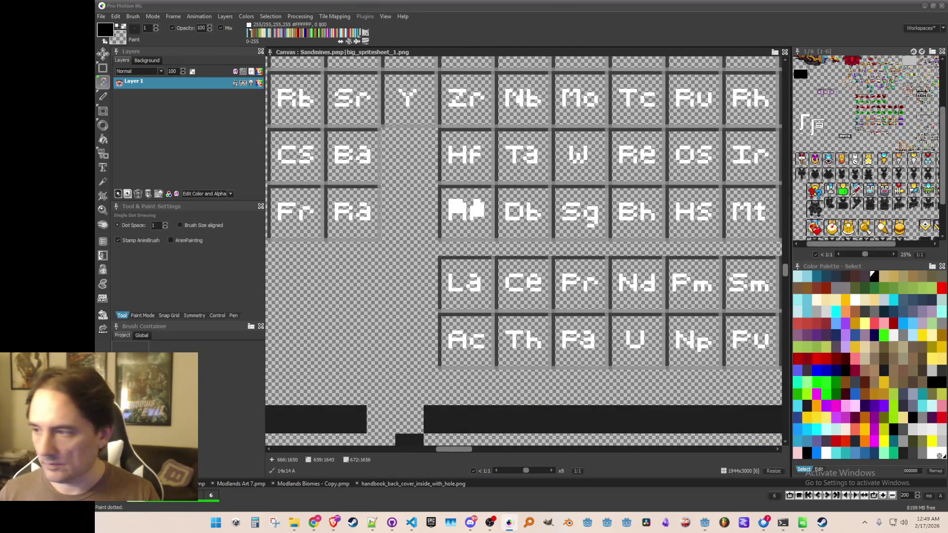
key(ctrl+z)
key(b)
scroll(464, 213, up, 2)
drag(438, 191, 506, 254)
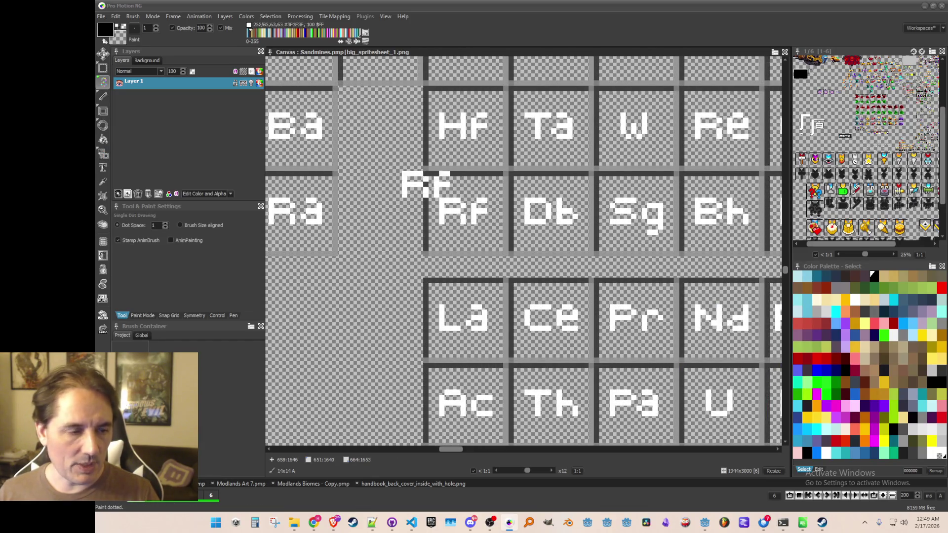
click(133, 17)
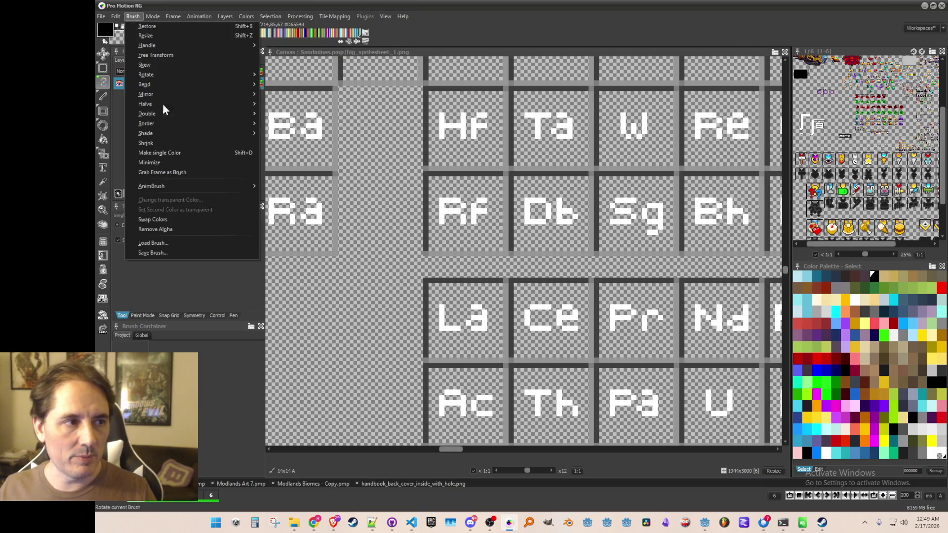
click(168, 253)
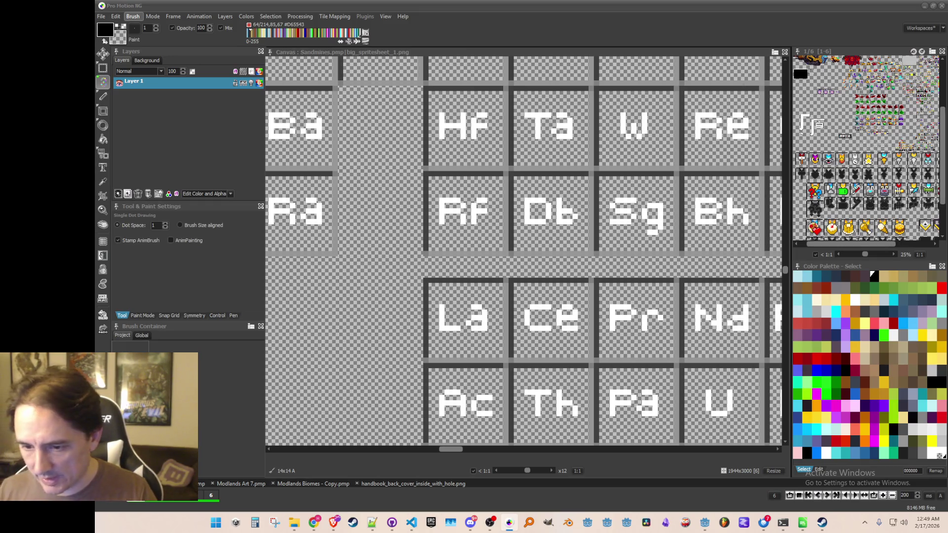
- Grab the Db tile and save it as a brush image file
drag(549, 210, 476, 203)
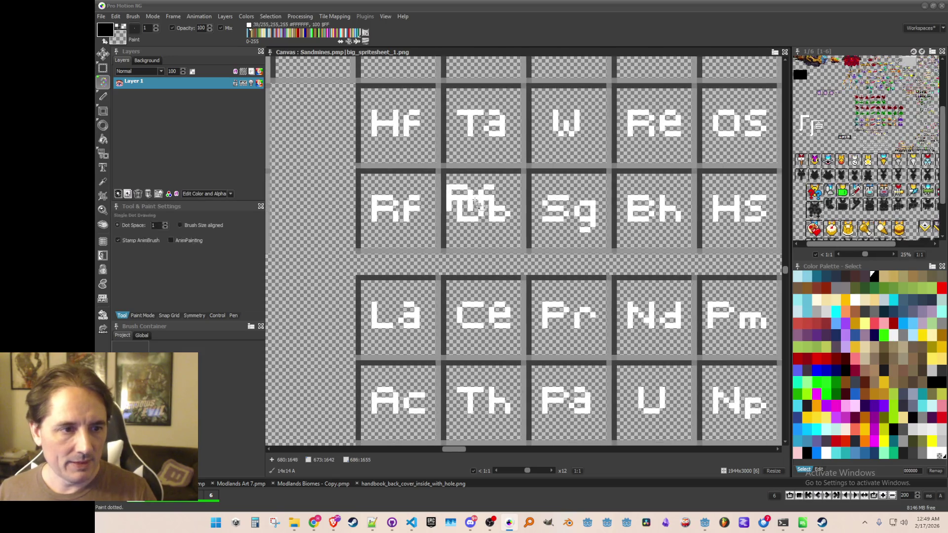
key(b)
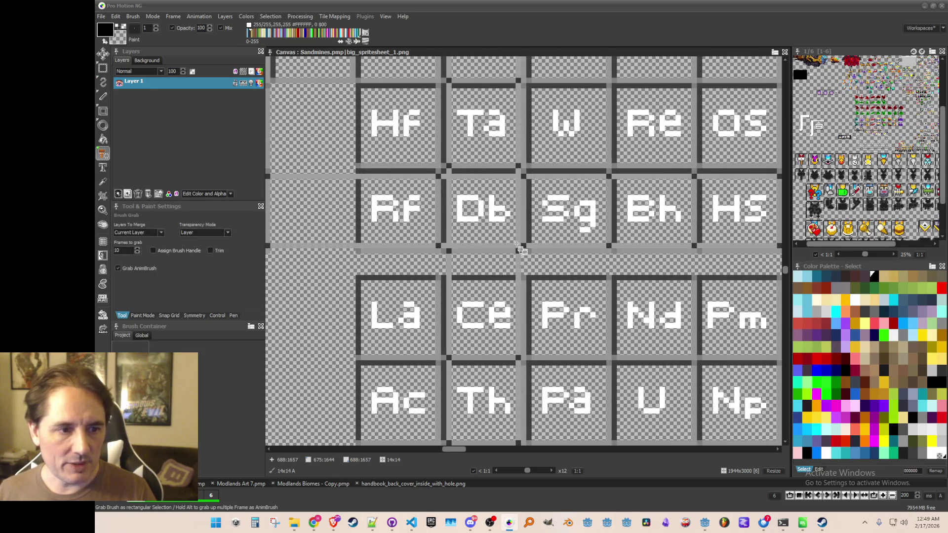
drag(518, 247, 447, 171)
click(126, 17)
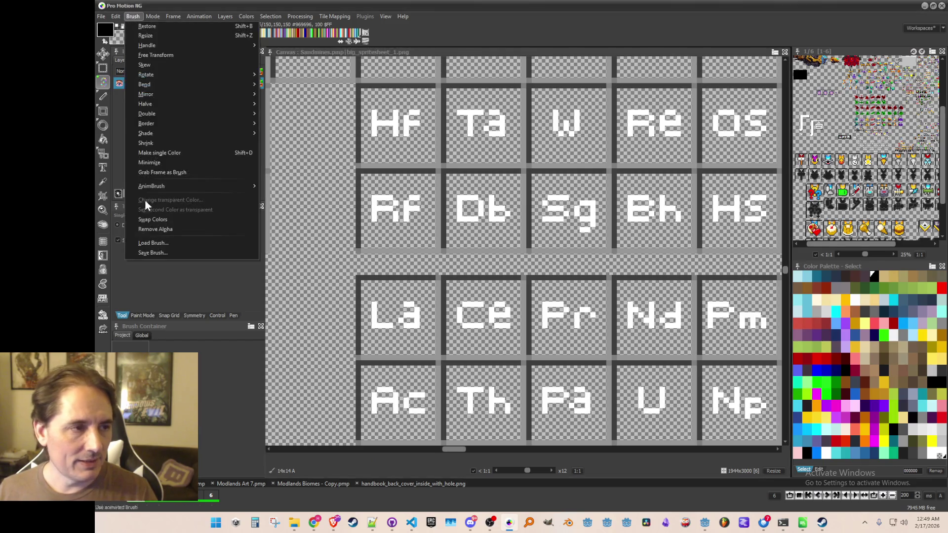
click(167, 254)
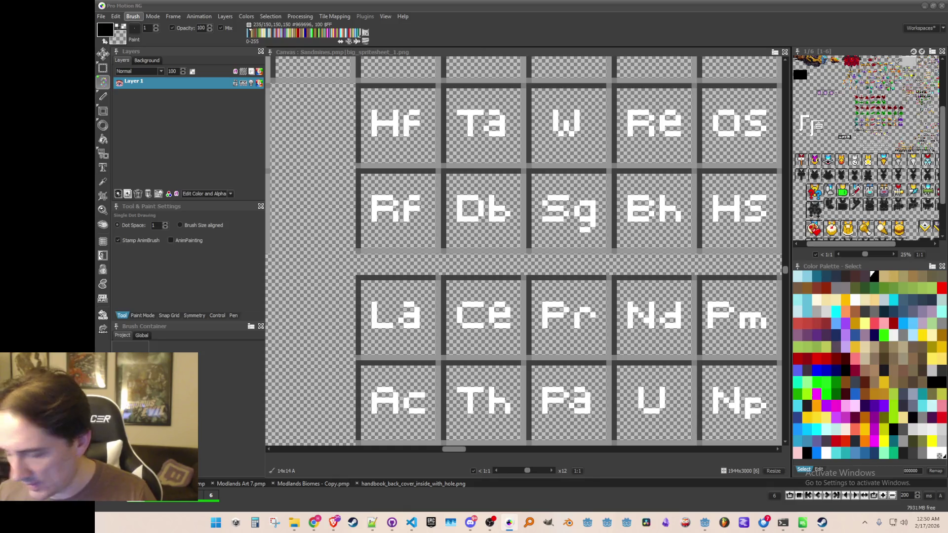
- Grab the Sg tile as the current 14x14 brush
key(b)
drag(535, 181, 614, 233)
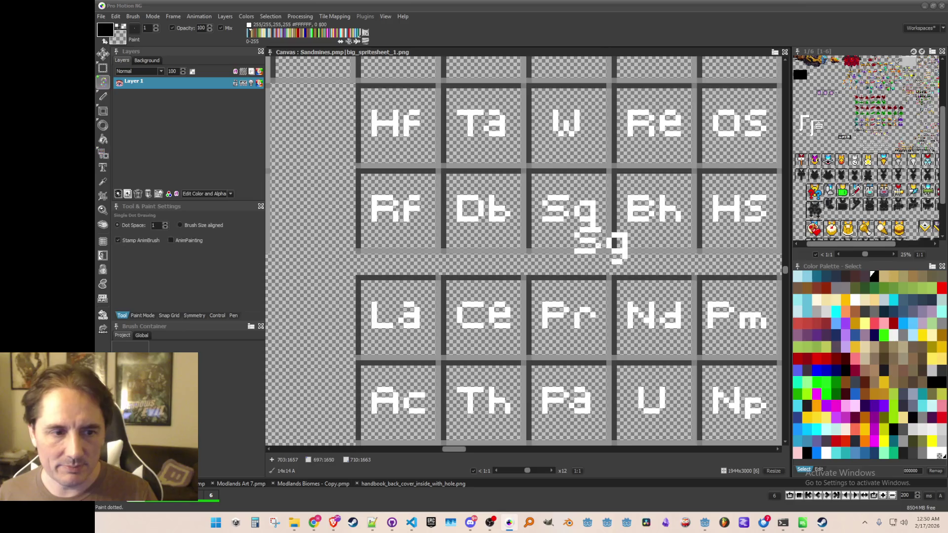
scroll(599, 247, down, 3)
scroll(476, 242, up, 1)
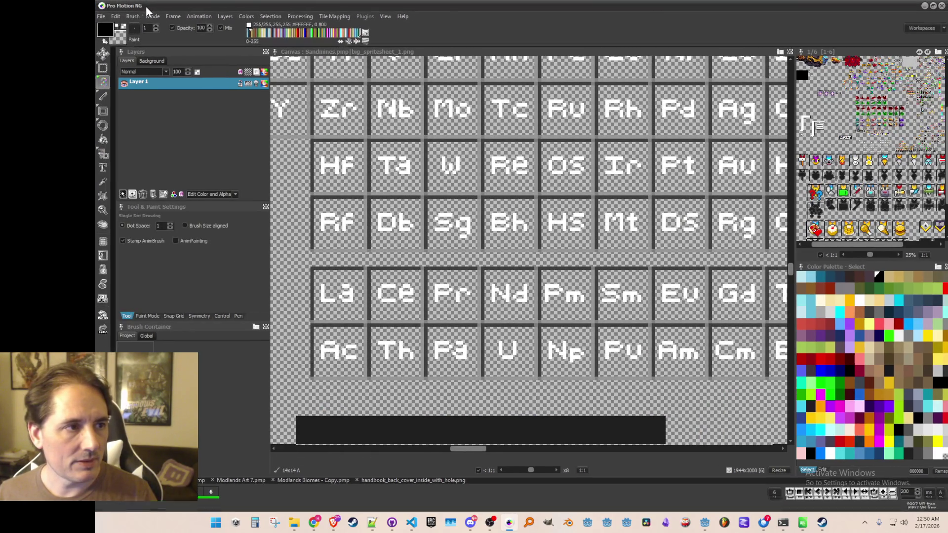
- Save the Sg brush image, then grab and save the Bh tile as a brush image
click(133, 16)
click(153, 250)
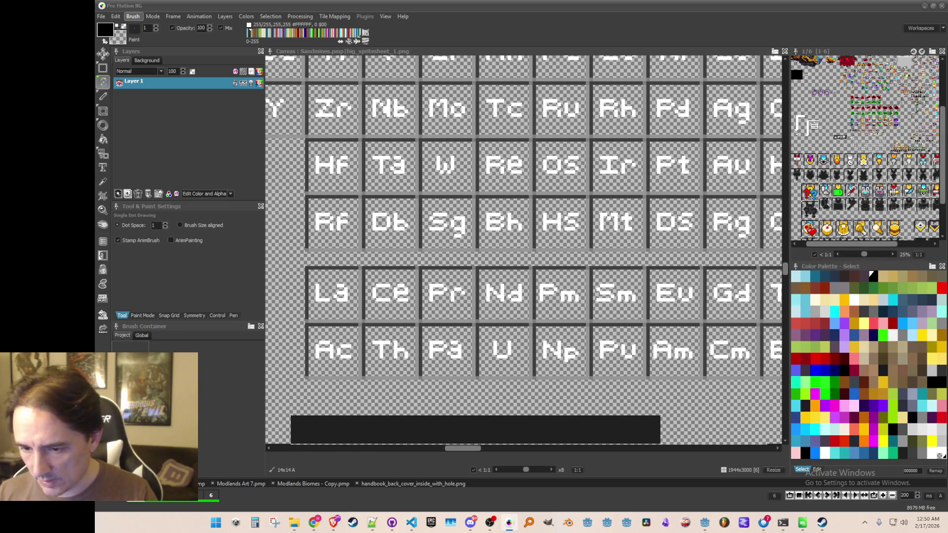
scroll(535, 269, up, 1)
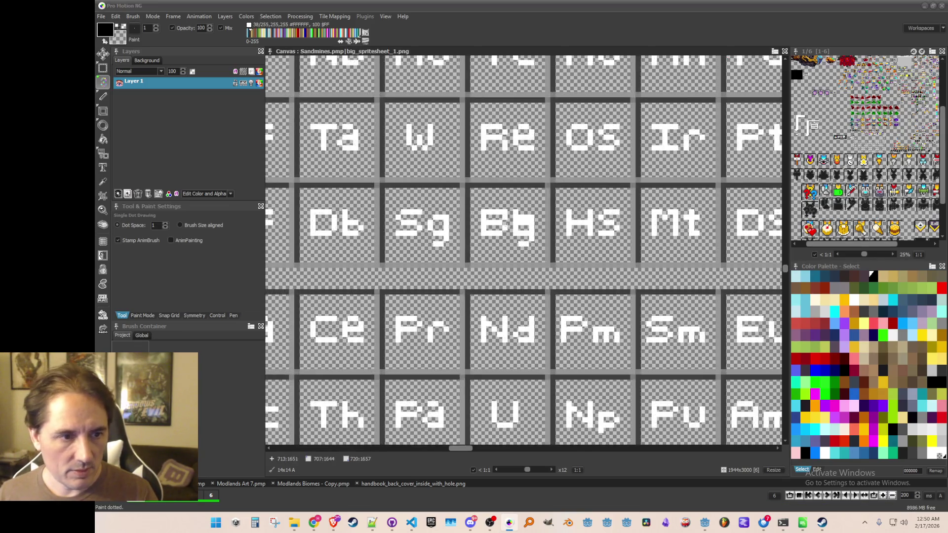
key(b)
drag(476, 230, 550, 281)
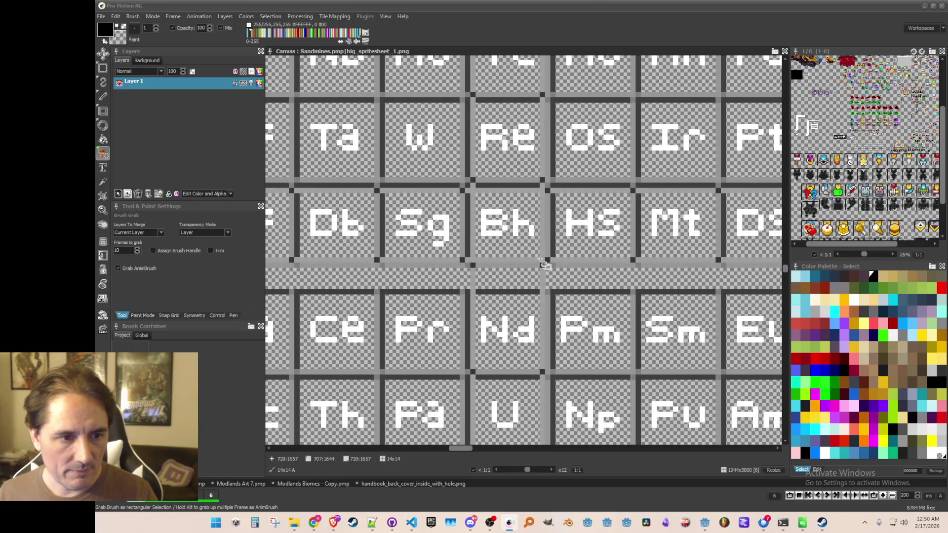
click(133, 16)
click(160, 252)
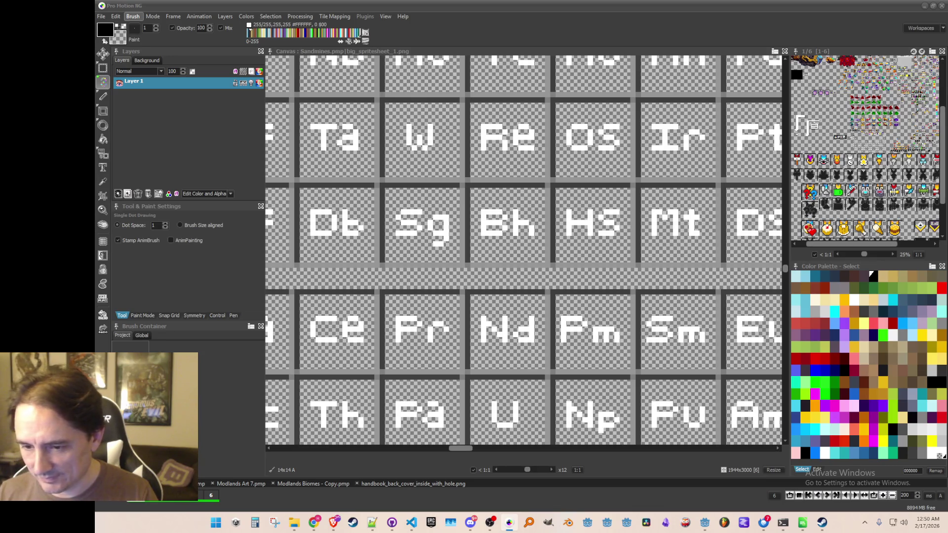
- Grab the Hs tile and save it as a brush image file
drag(548, 234, 453, 218)
key(b)
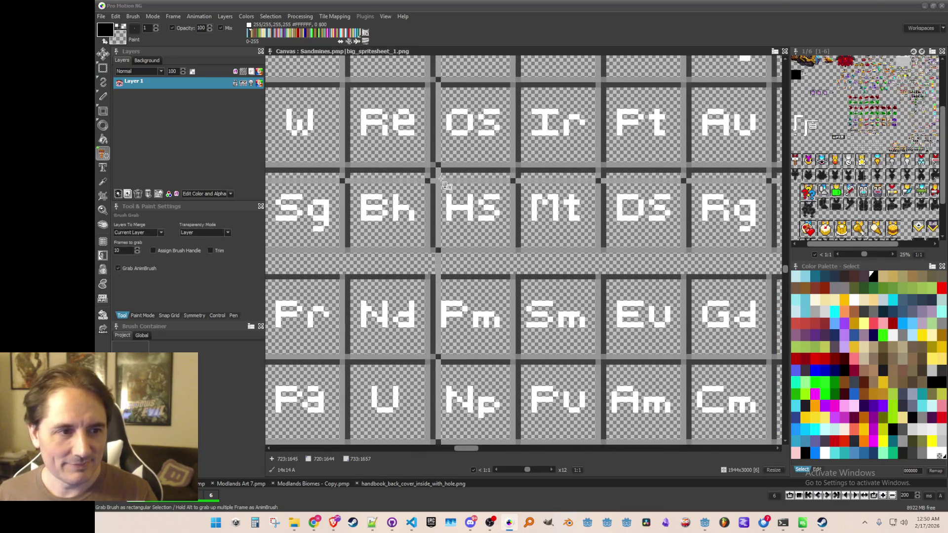
drag(441, 179, 509, 244)
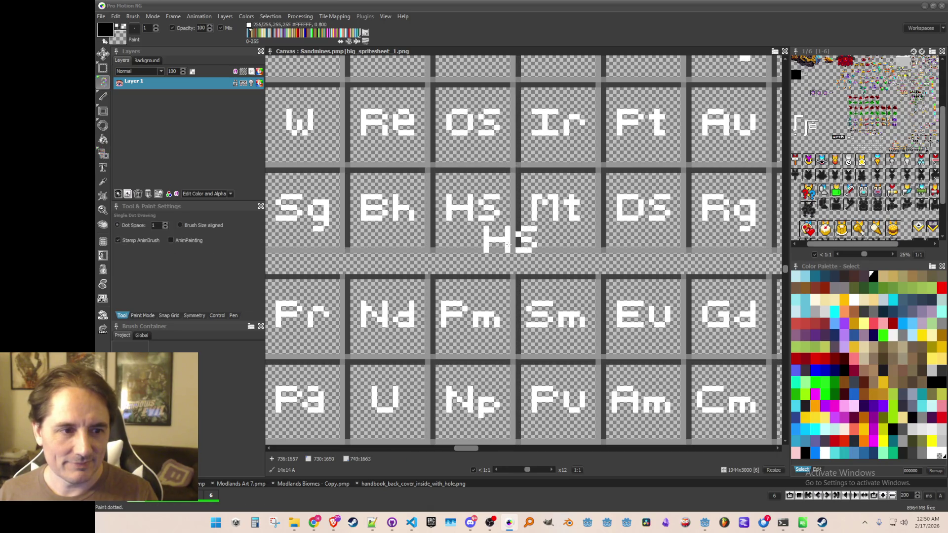
click(133, 16)
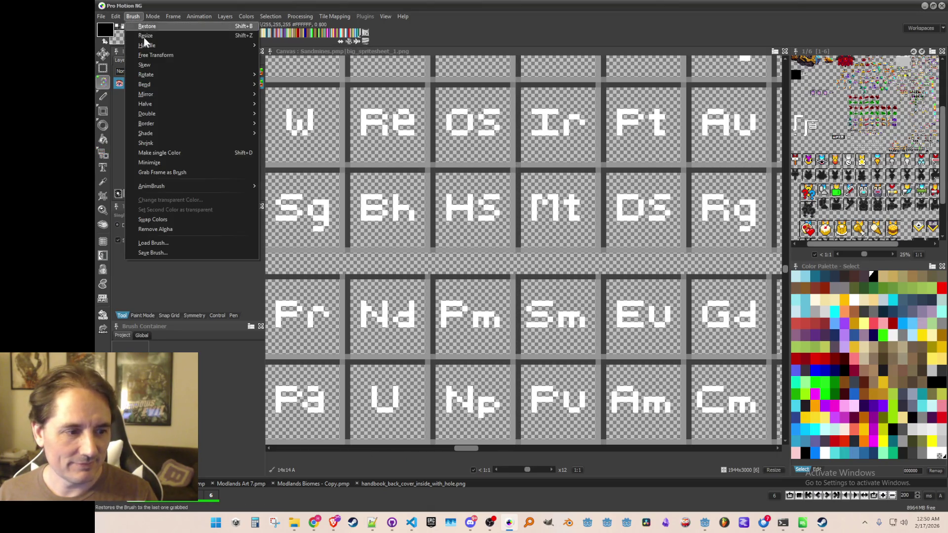
click(149, 243)
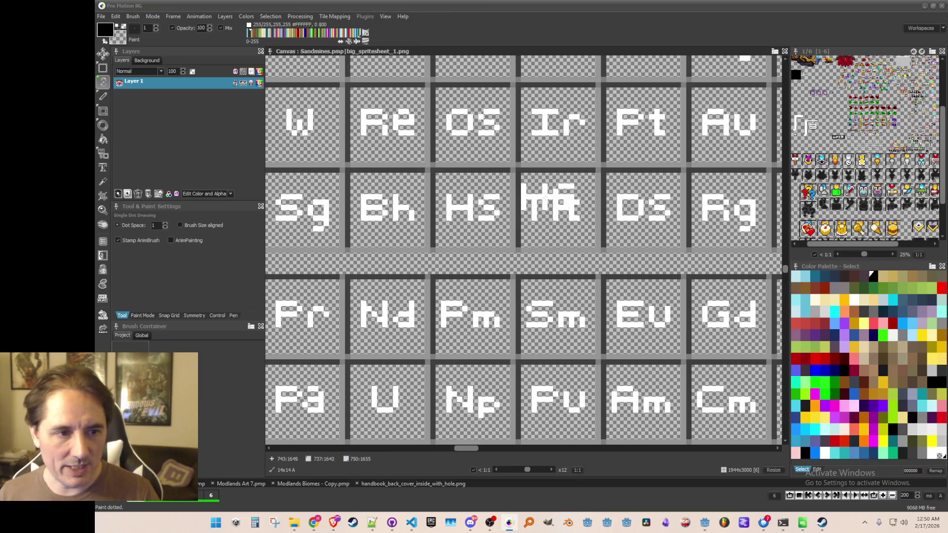
- Grab and save the Mt tile, then pan the view to the Ds and Rg tiles
key(b)
drag(527, 180, 595, 247)
click(133, 16)
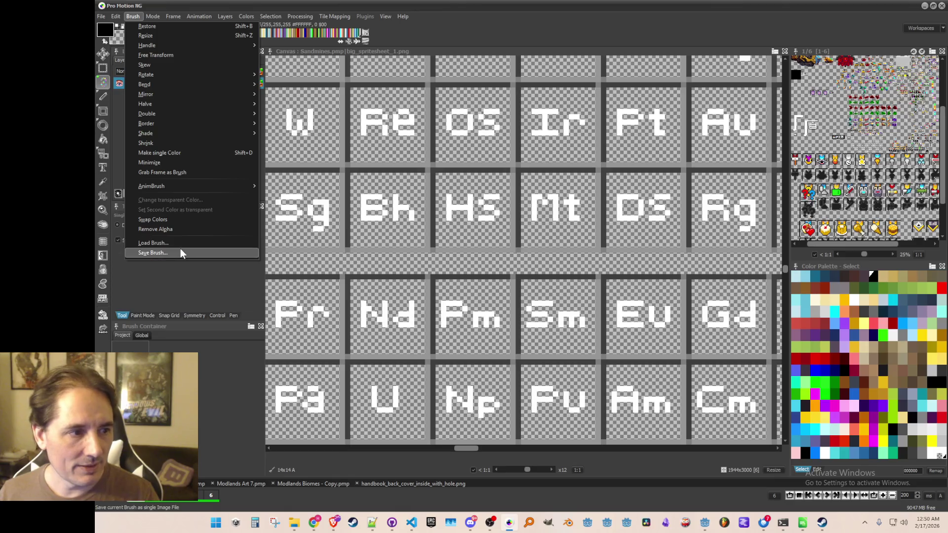
click(180, 249)
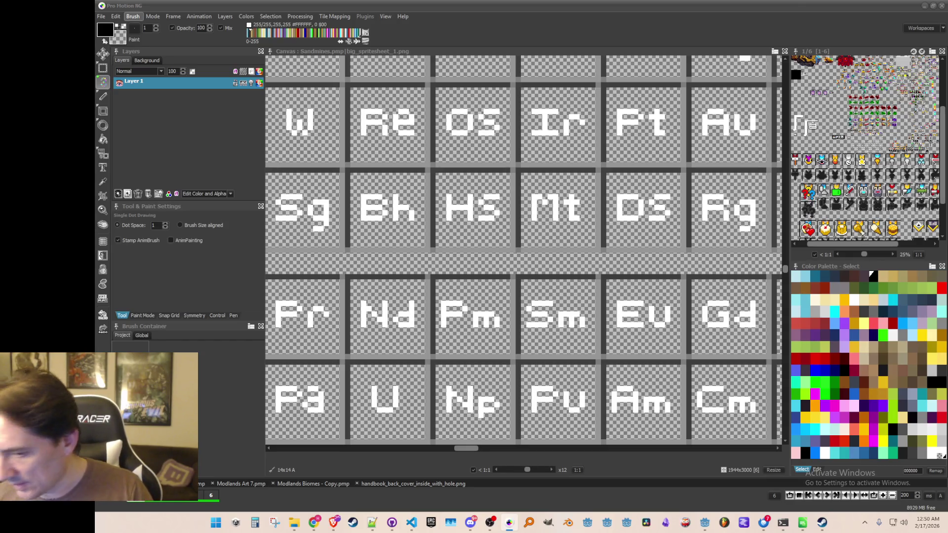
drag(642, 206, 462, 227)
- Grab the Ds tile as a brush and save it as a brush image file
key(b)
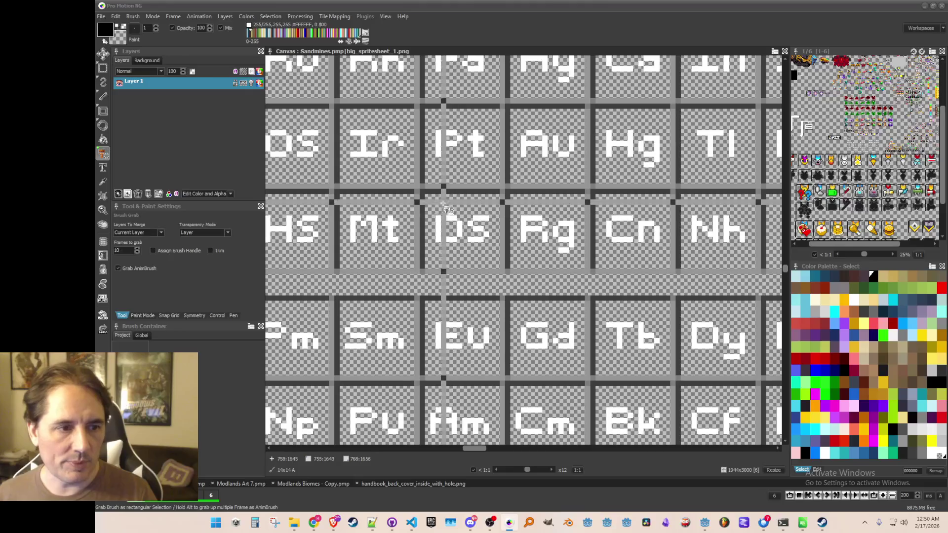
mouse_move(427, 197)
mouse_down()
mouse_move(481, 232)
mouse_move(502, 270)
mouse_up()
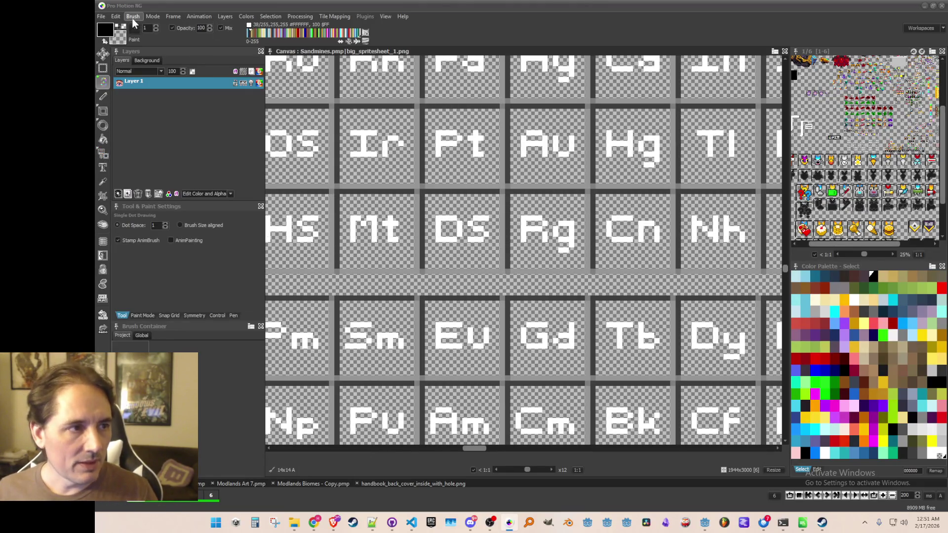
click(133, 19)
click(160, 253)
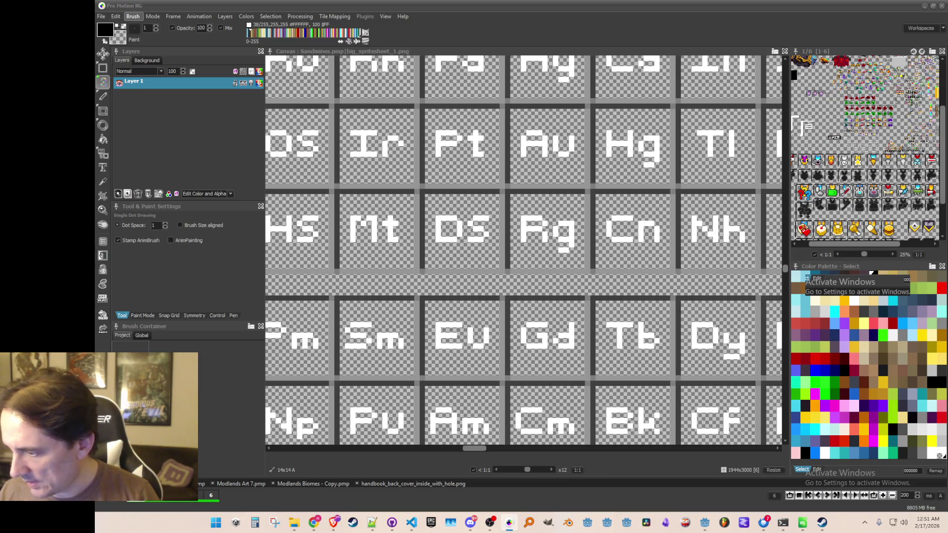
- Grab the Rg tile as a brush and save it as an image file
drag(499, 214, 393, 187)
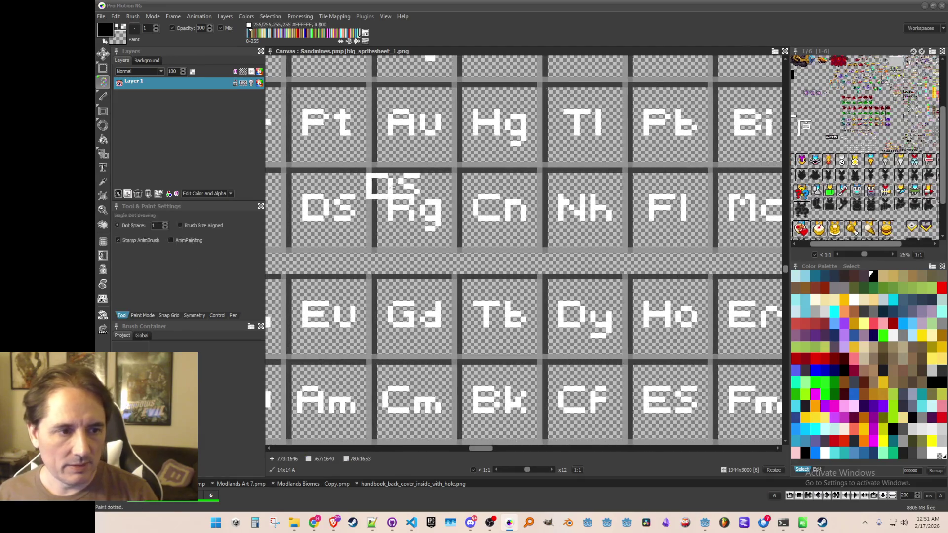
key(b)
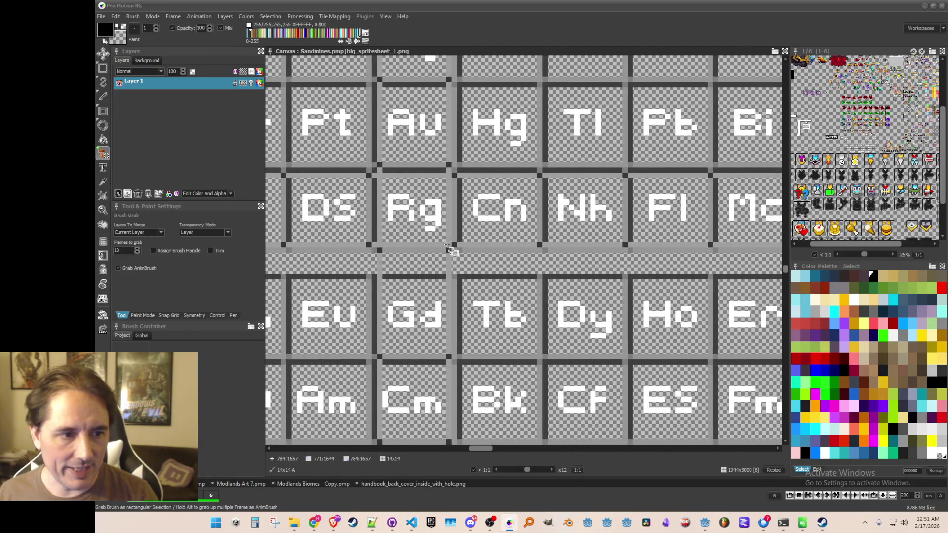
click(328, 132)
click(132, 16)
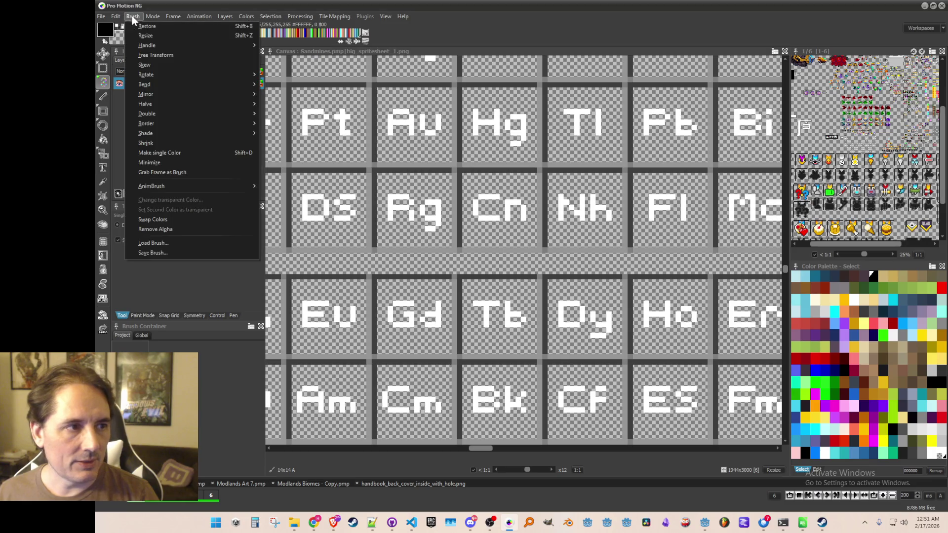
click(217, 254)
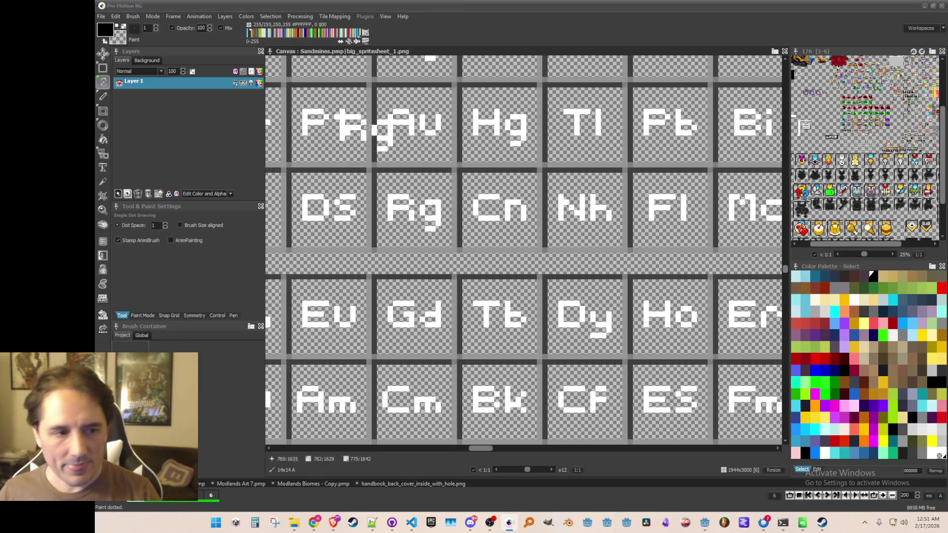
- Grab the Cn tile as a brush and save it from the brush menu
key(b)
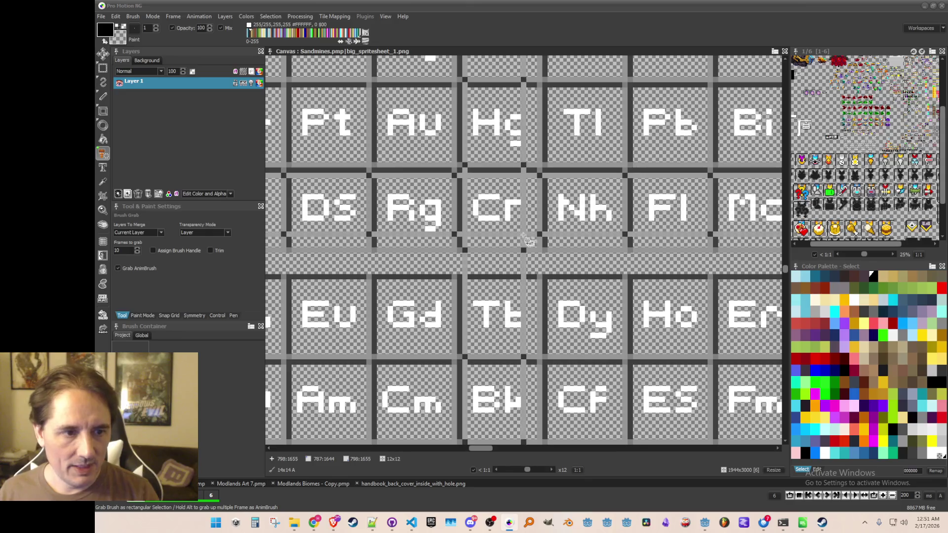
click(132, 16)
click(187, 256)
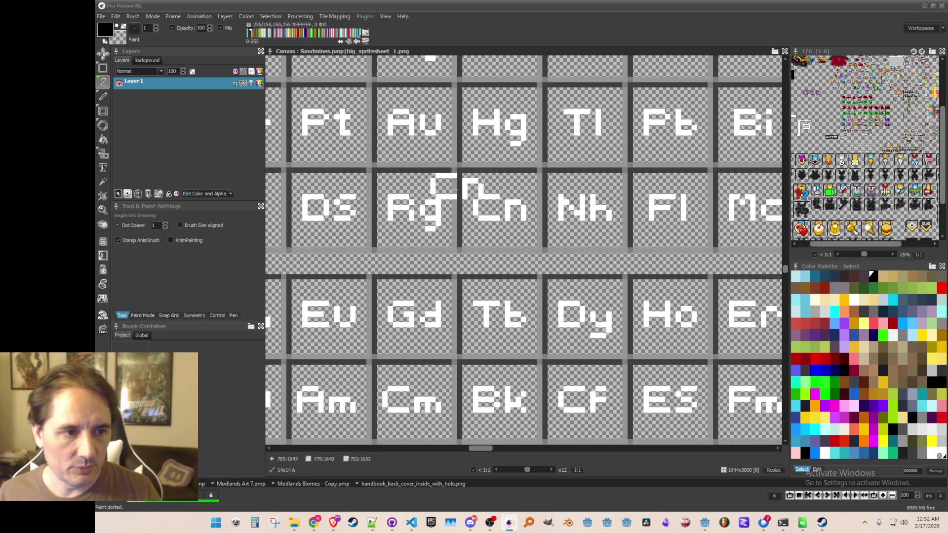
scroll(425, 202, right, 3)
scroll(425, 203, up, 1)
- Grab and save the Nh tile and the next tile (Fl) as brush image files
key(b)
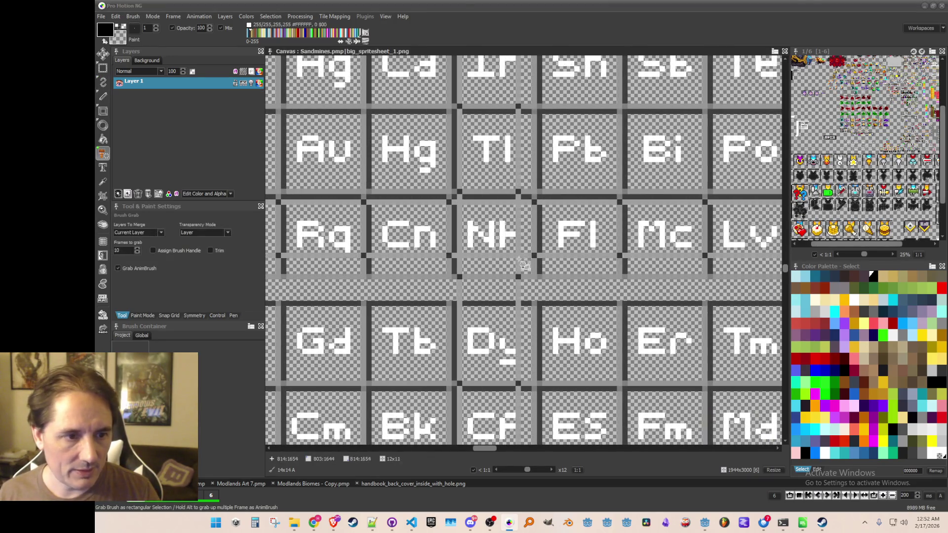
drag(533, 276, 458, 197)
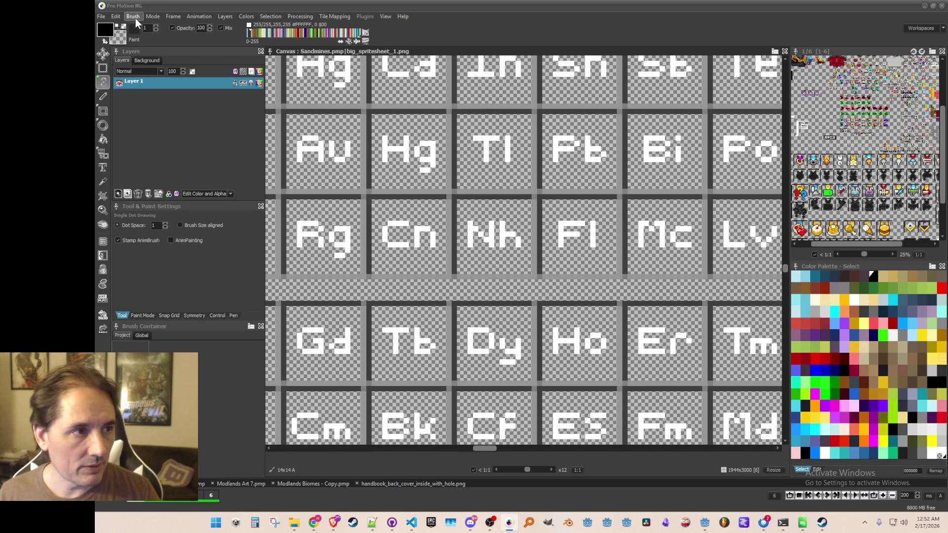
click(133, 16)
click(180, 244)
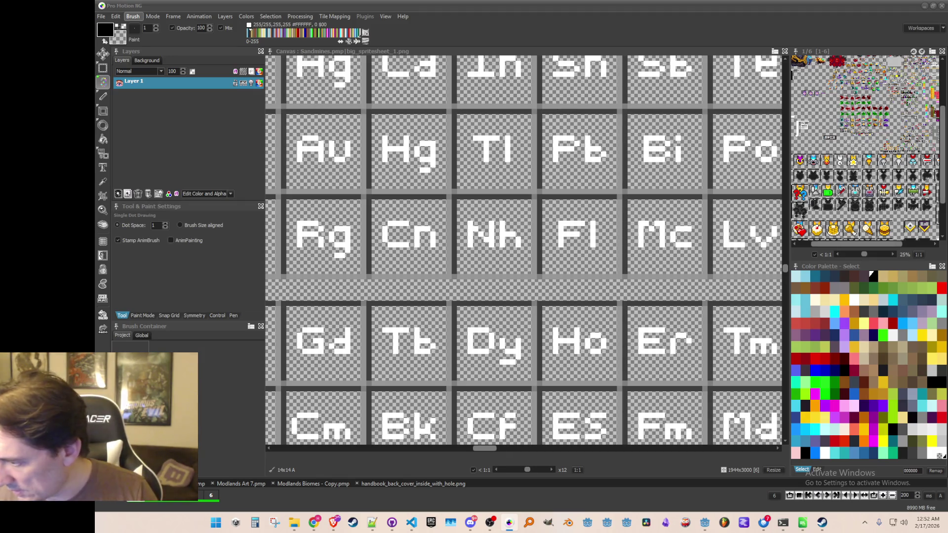
key(Return)
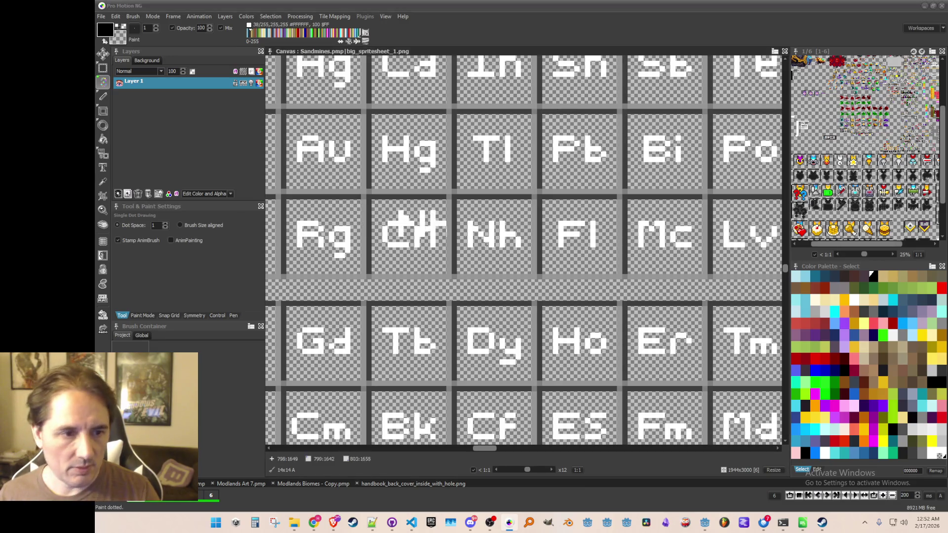
scroll(503, 190, down, 2)
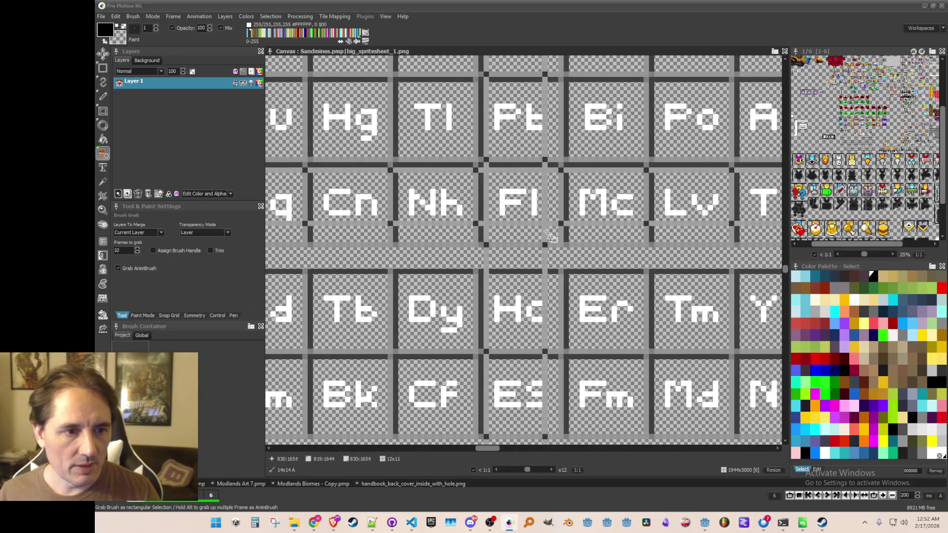
click(133, 16)
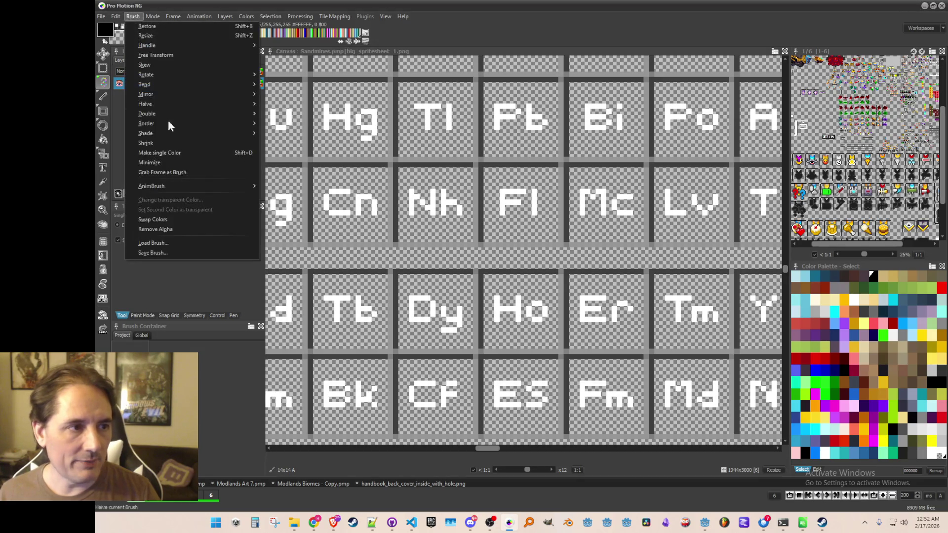
click(186, 252)
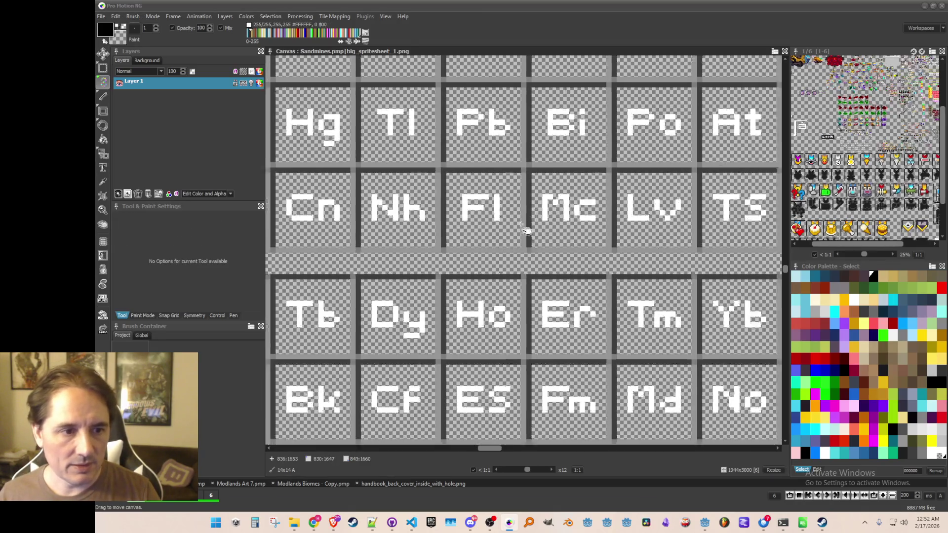
- Grab and save the Mc and Lv tiles as brush image files
scroll(425, 198, right, 3)
key(b)
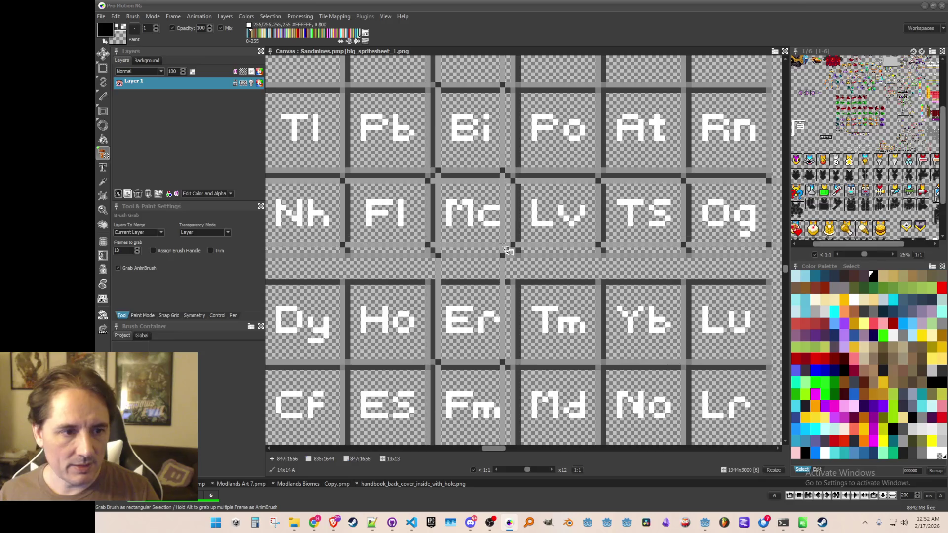
drag(505, 250, 506, 251)
click(133, 17)
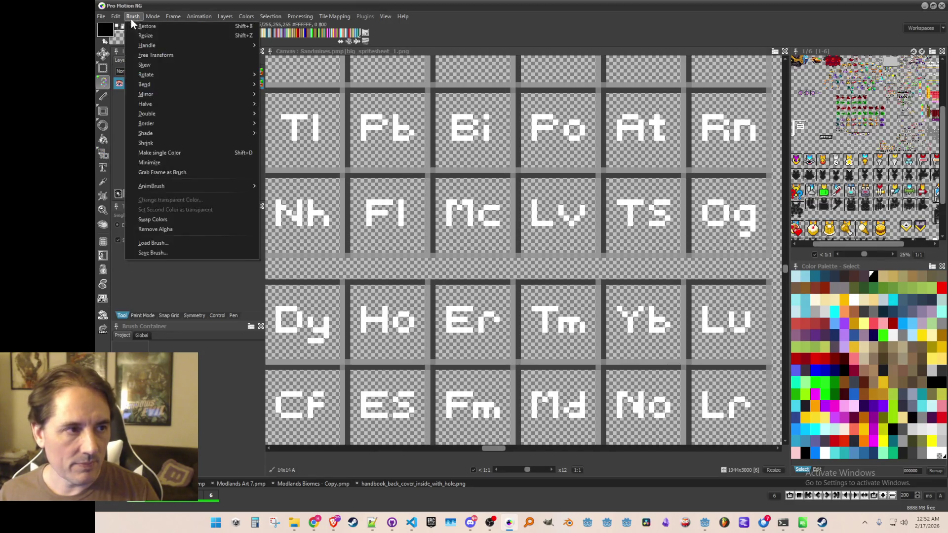
click(173, 256)
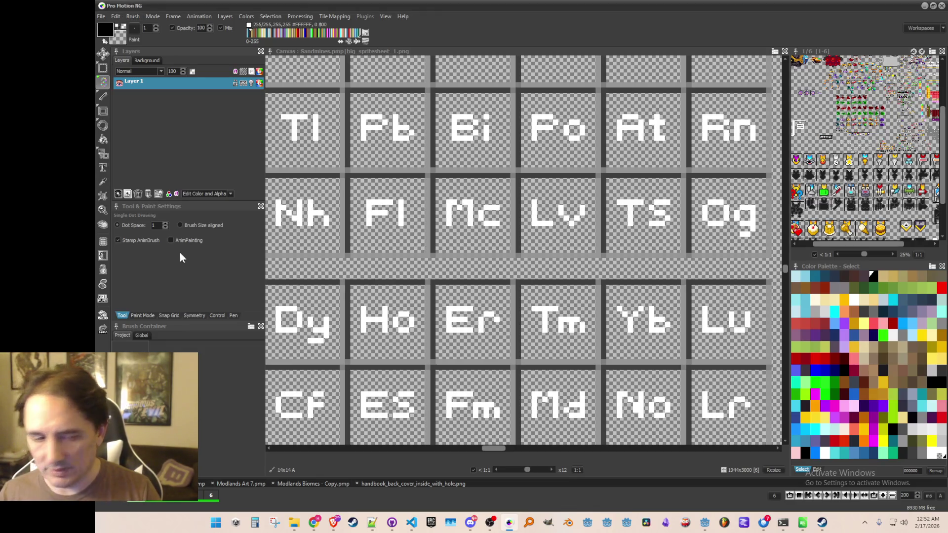
click(526, 195)
key(b)
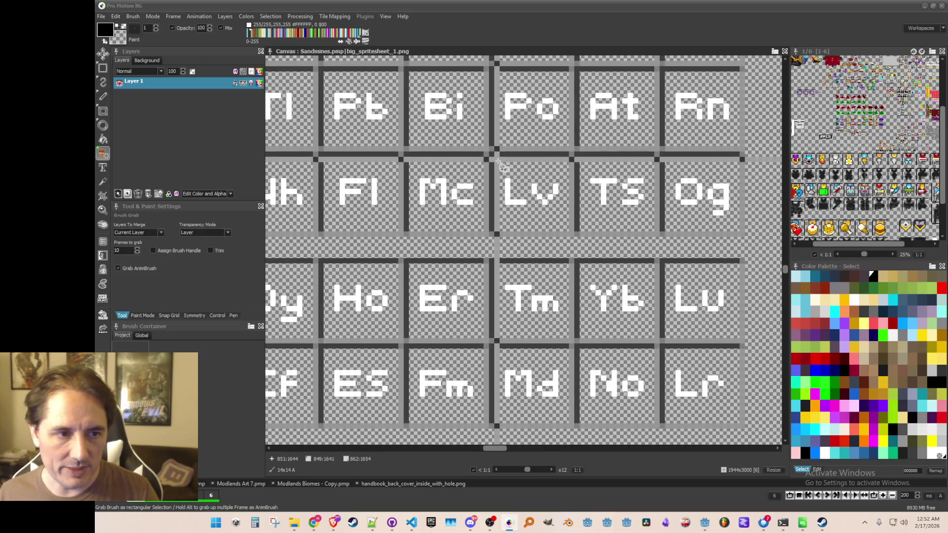
drag(569, 232, 497, 148)
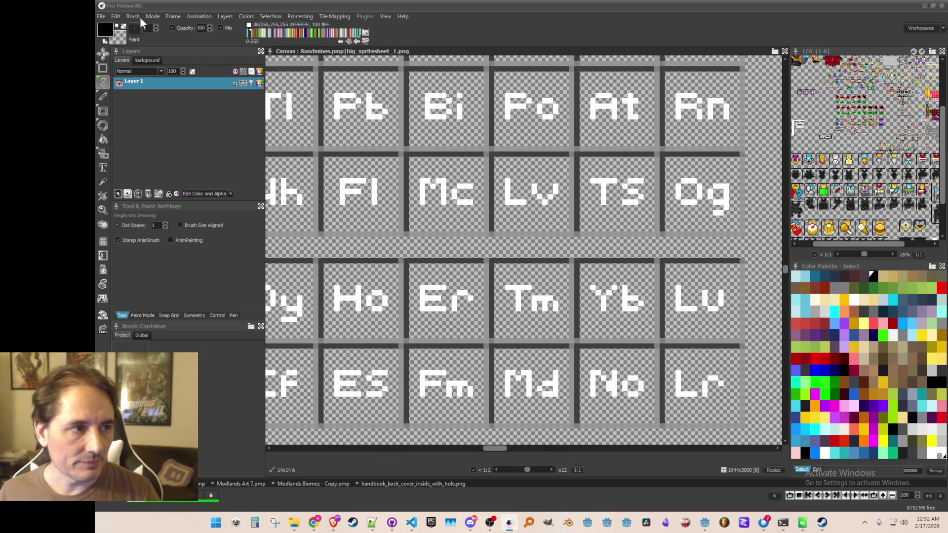
click(133, 17)
click(175, 256)
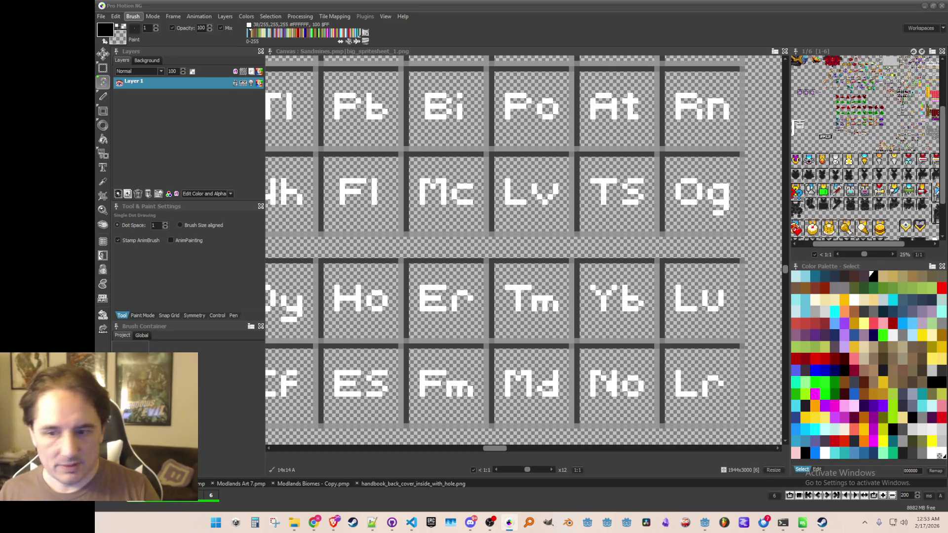
- Grab and save the Ts and Og tiles as brush image files
key(b)
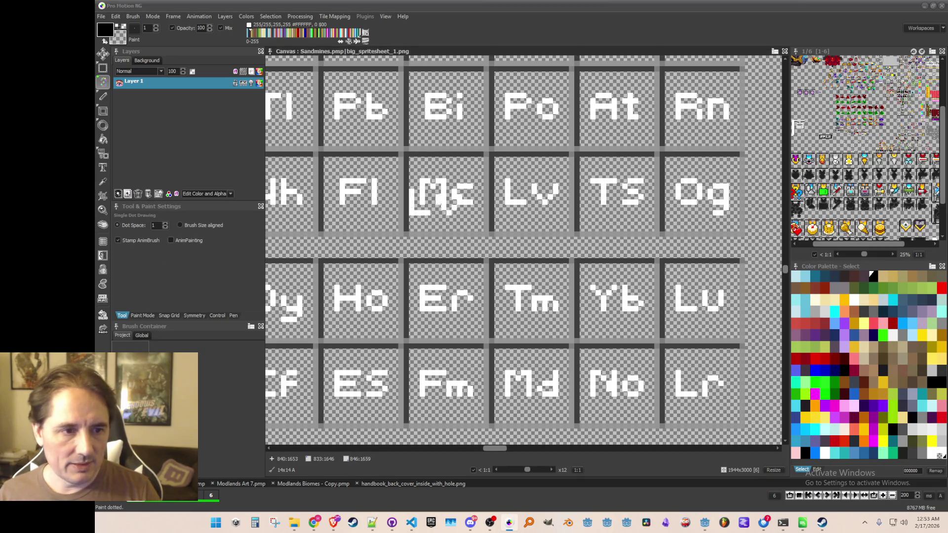
scroll(532, 201, right, 1)
drag(532, 201, 574, 236)
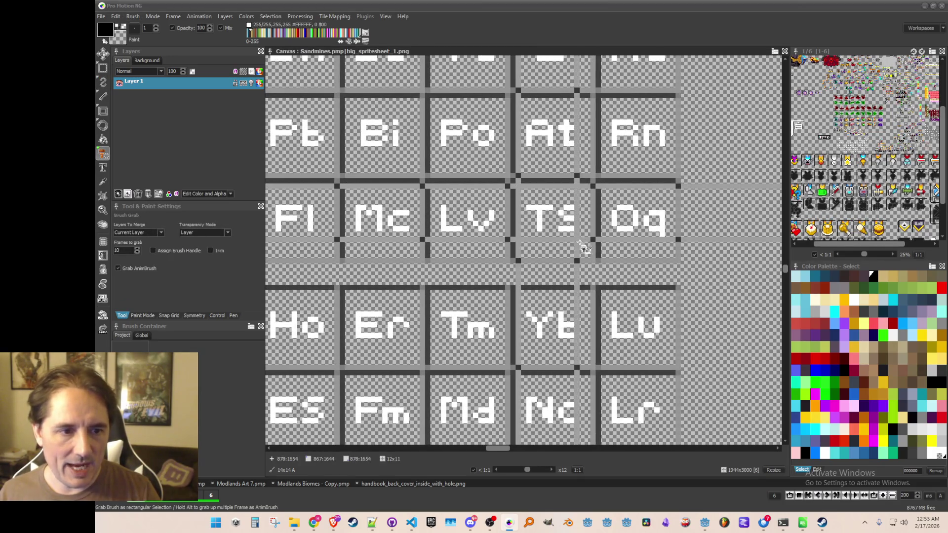
click(133, 16)
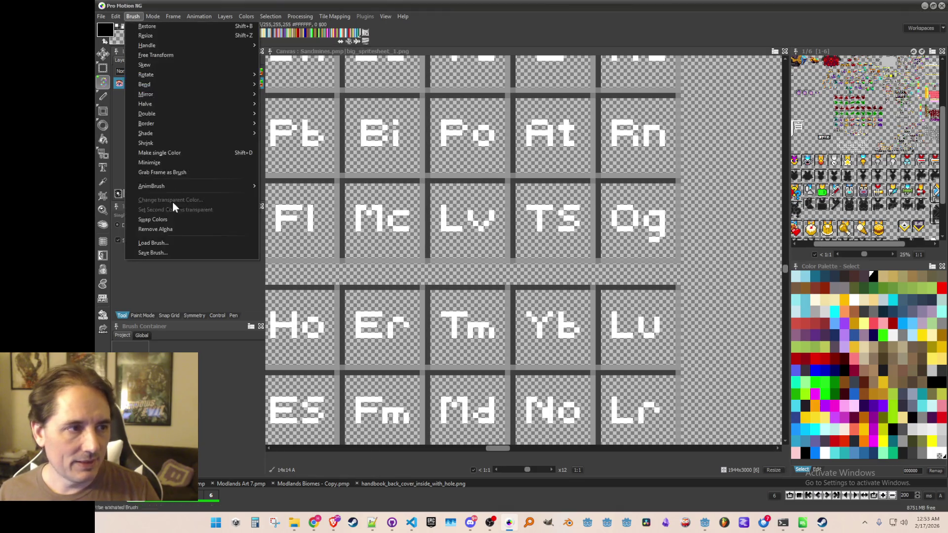
click(188, 253)
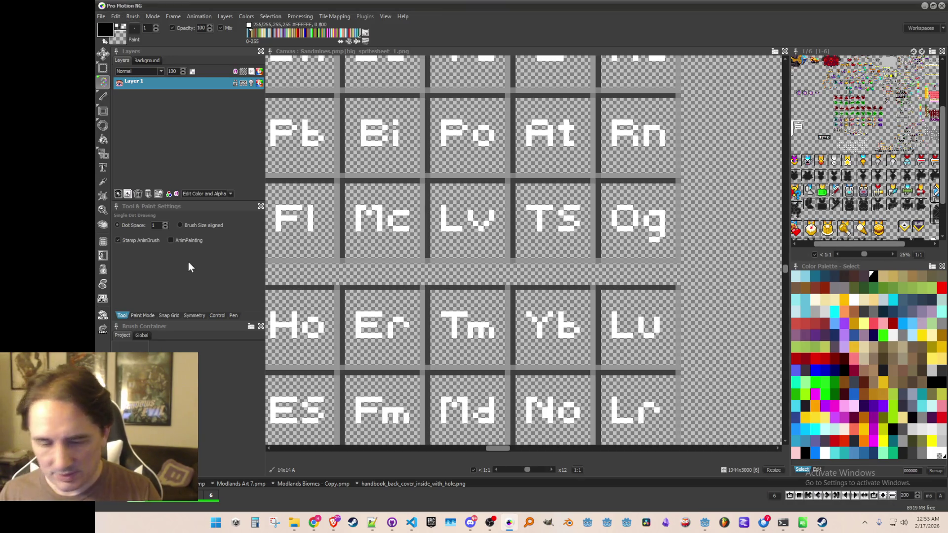
key(b)
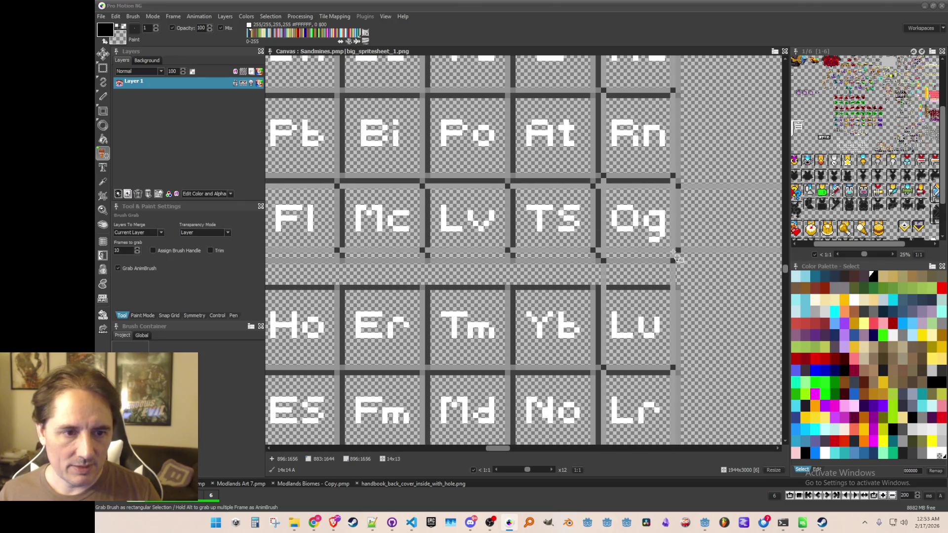
key(d)
click(134, 19)
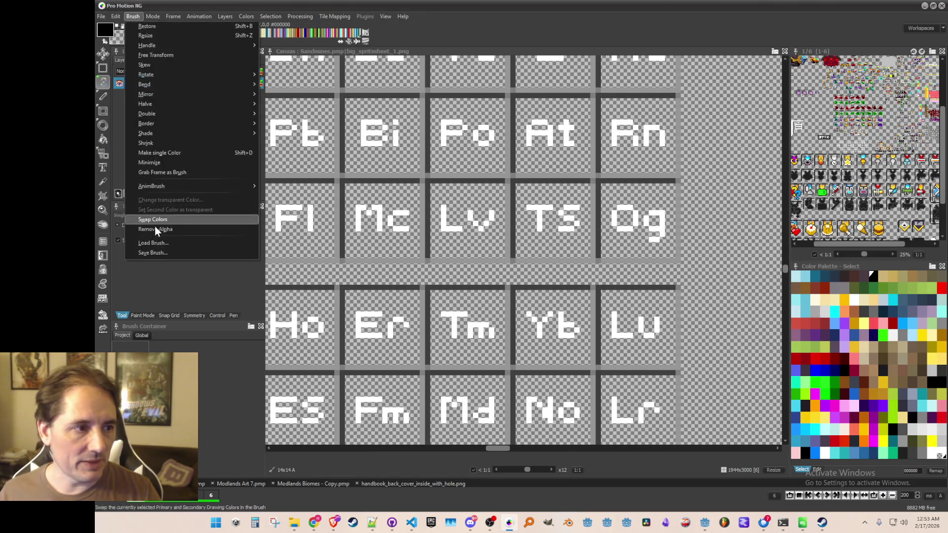
click(164, 253)
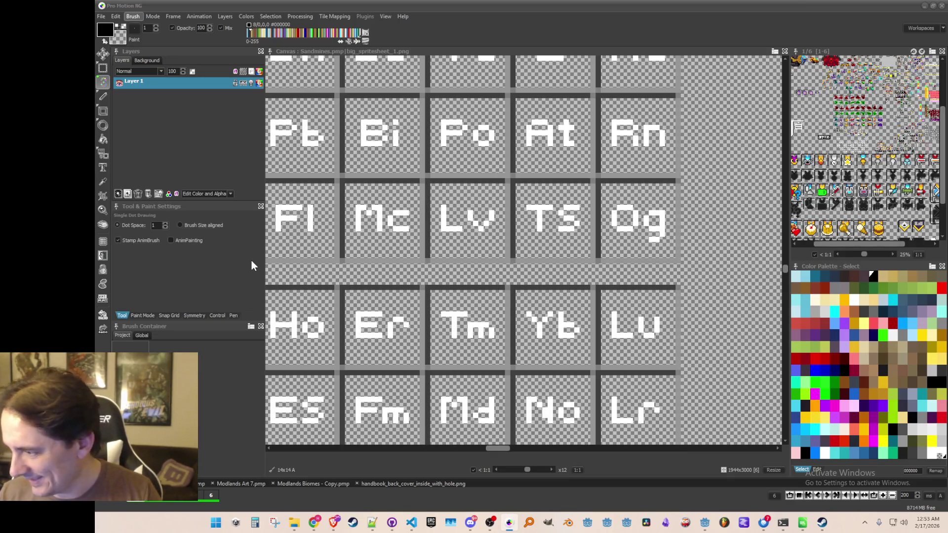
- Zoom in and line the view up on the La and Ce tiles
scroll(557, 242, down, 4)
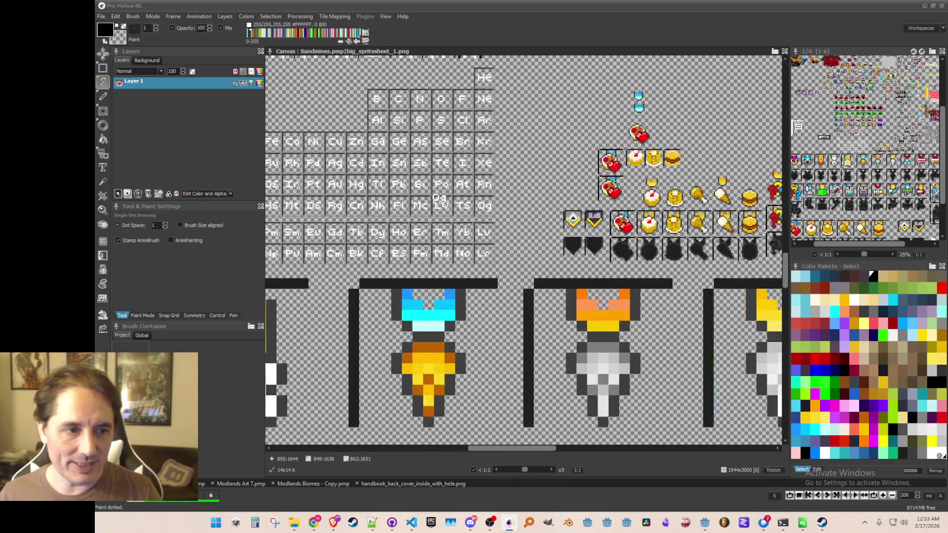
key(space)
scroll(437, 264, up, 6)
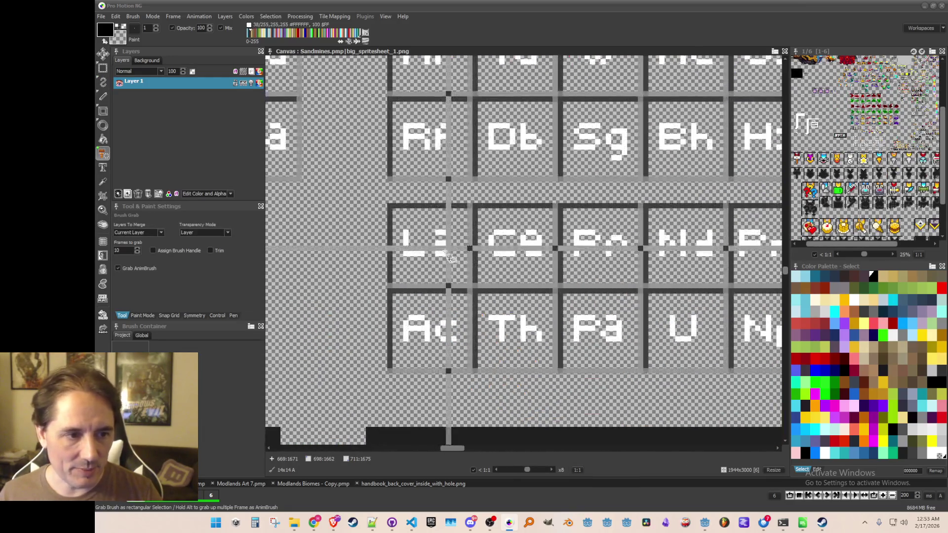
drag(437, 265, 424, 243)
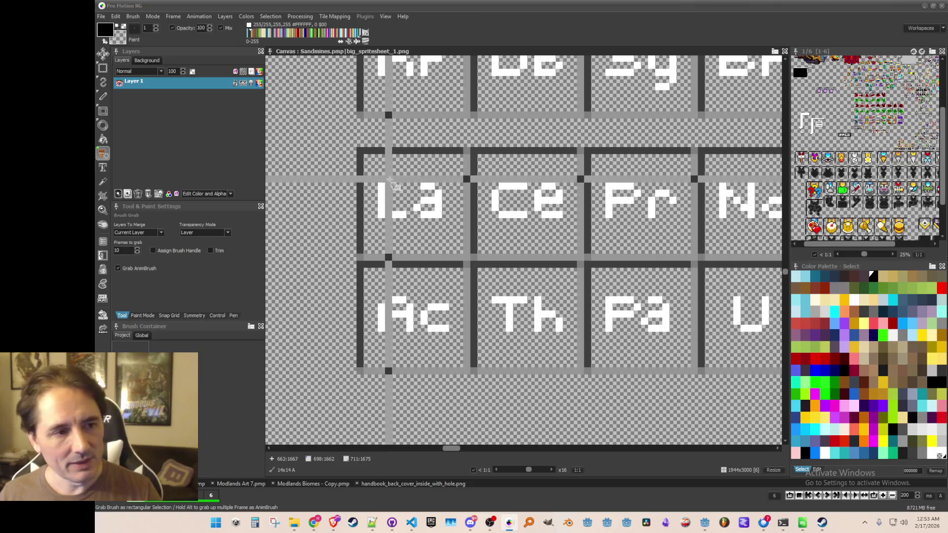
- Grab and save the La and Ce tiles as brush image files
click(444, 245)
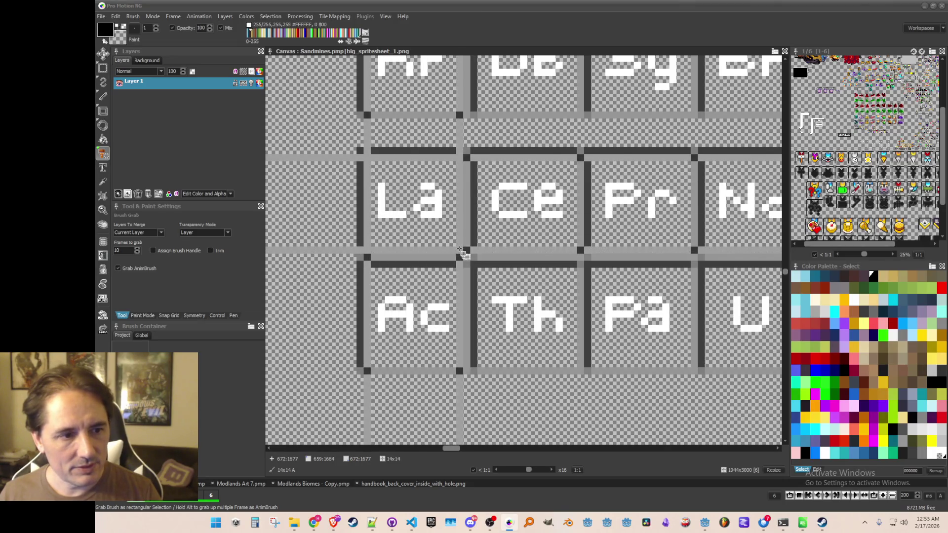
click(138, 16)
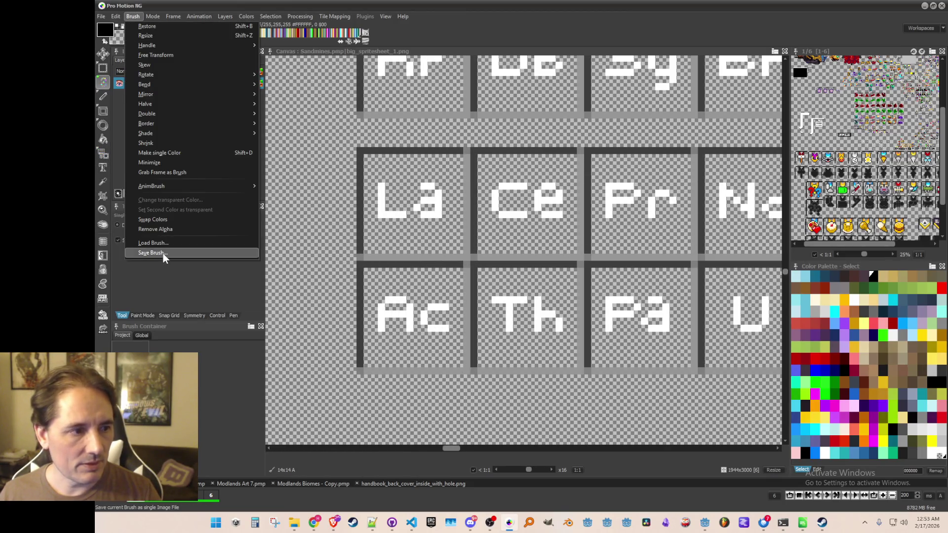
click(163, 254)
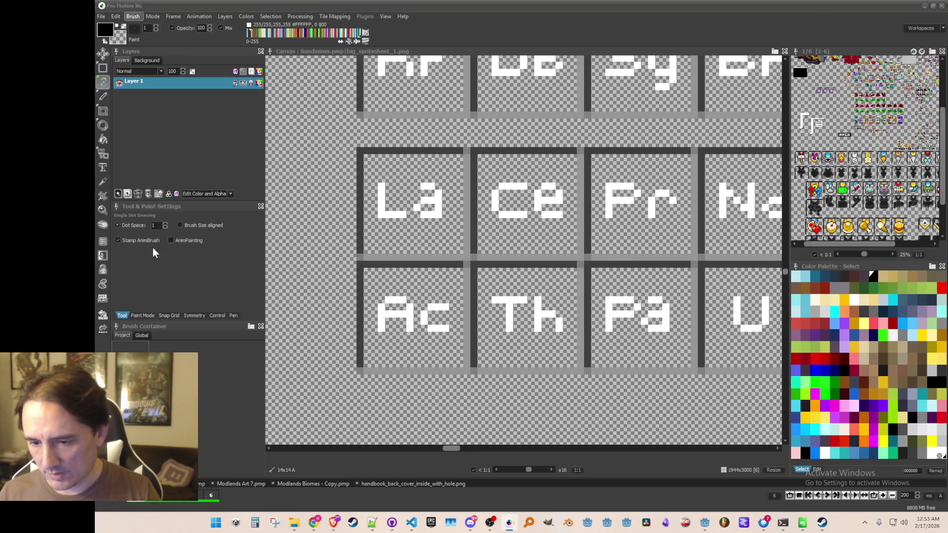
key(Return)
drag(454, 204, 419, 200)
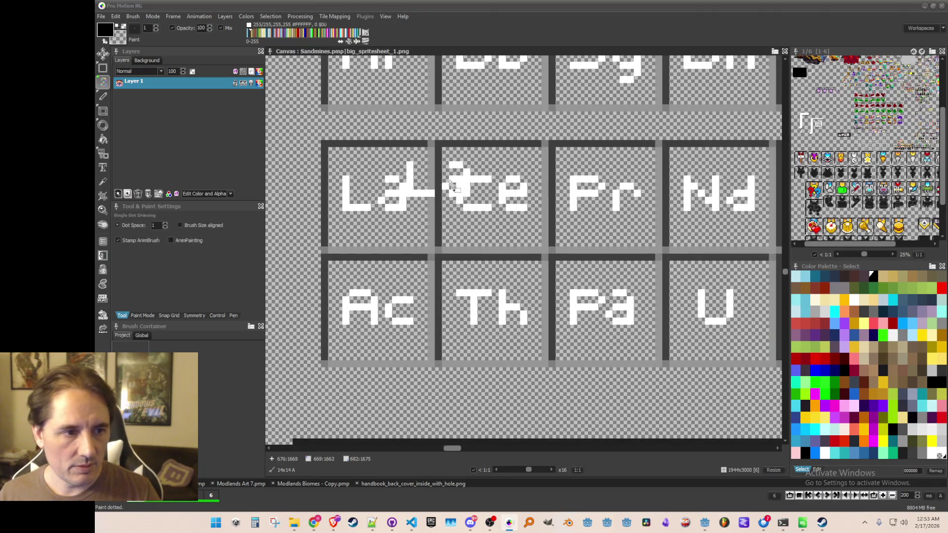
key(b)
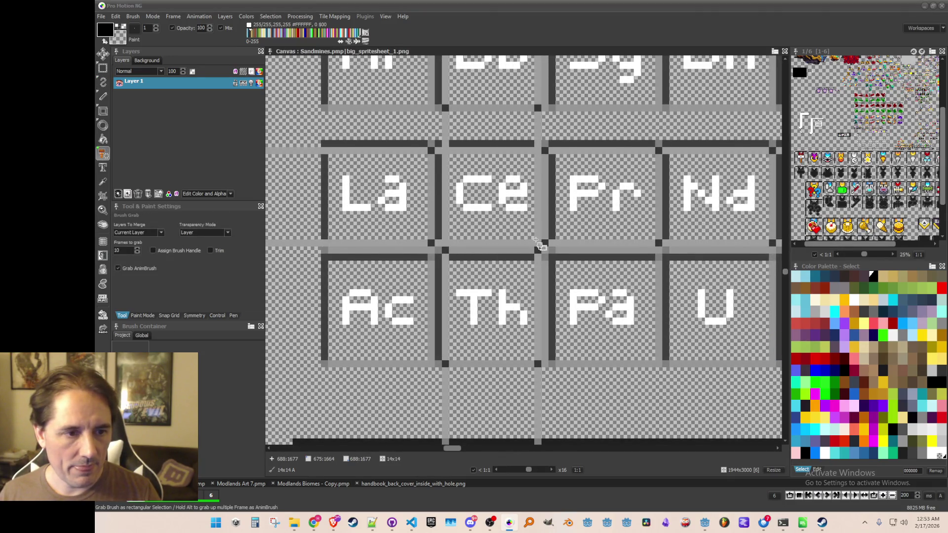
key(s)
click(142, 17)
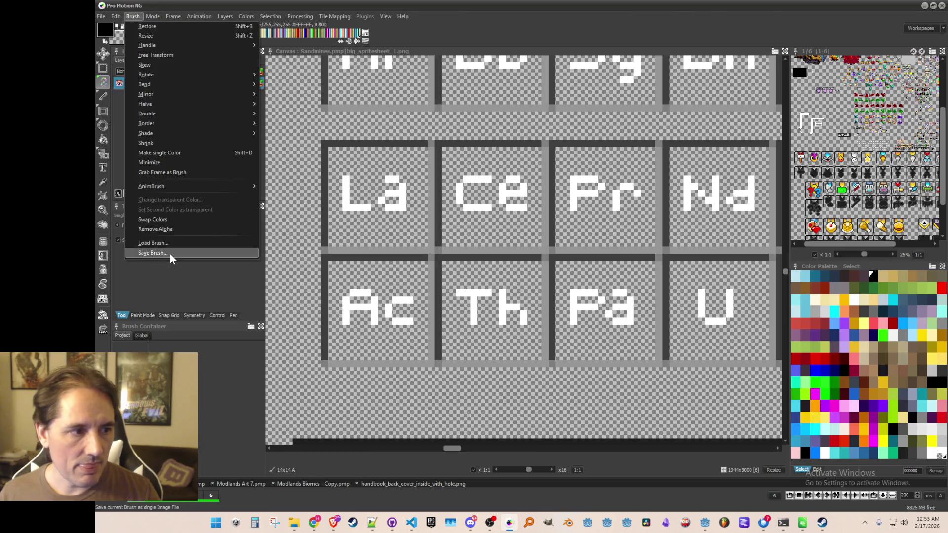
click(170, 254)
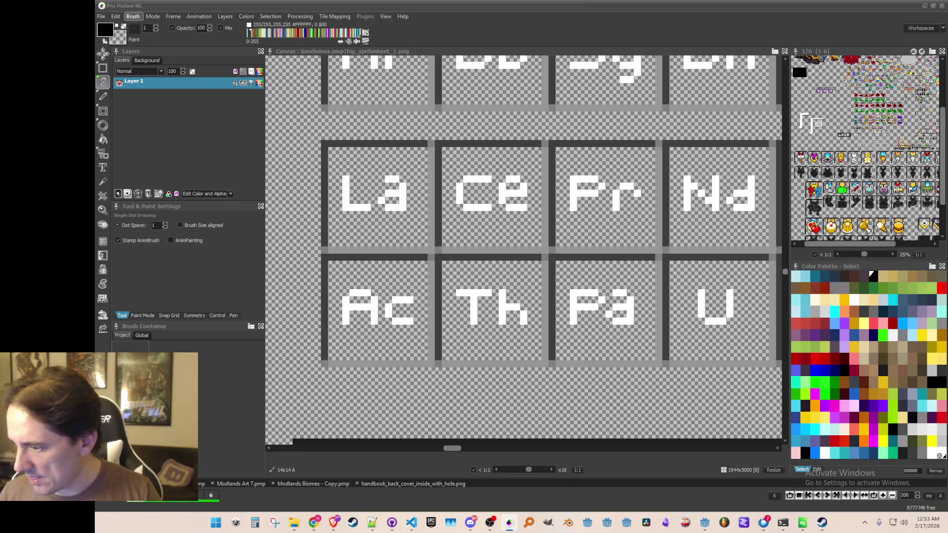
- Grab and save the Pr and Nd tiles as brush image files
drag(578, 165, 527, 164)
key(b)
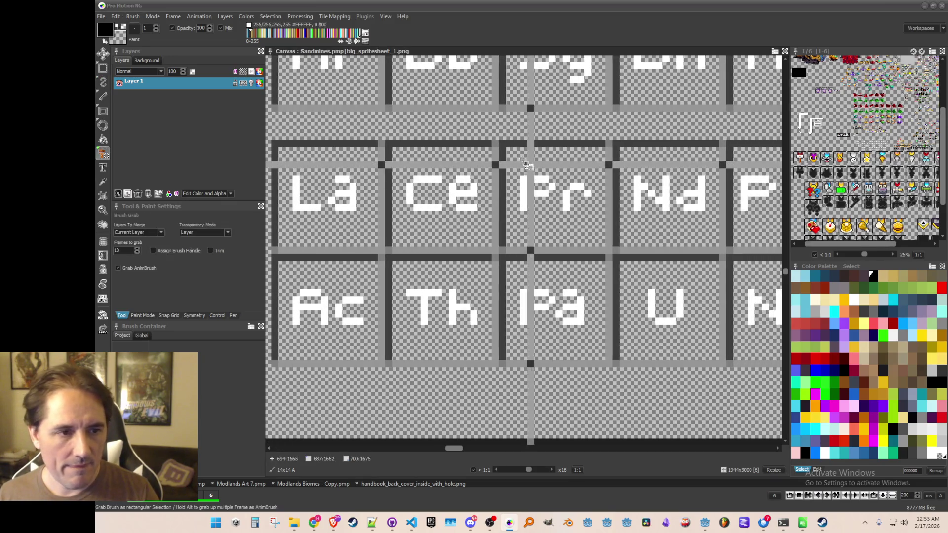
key(s)
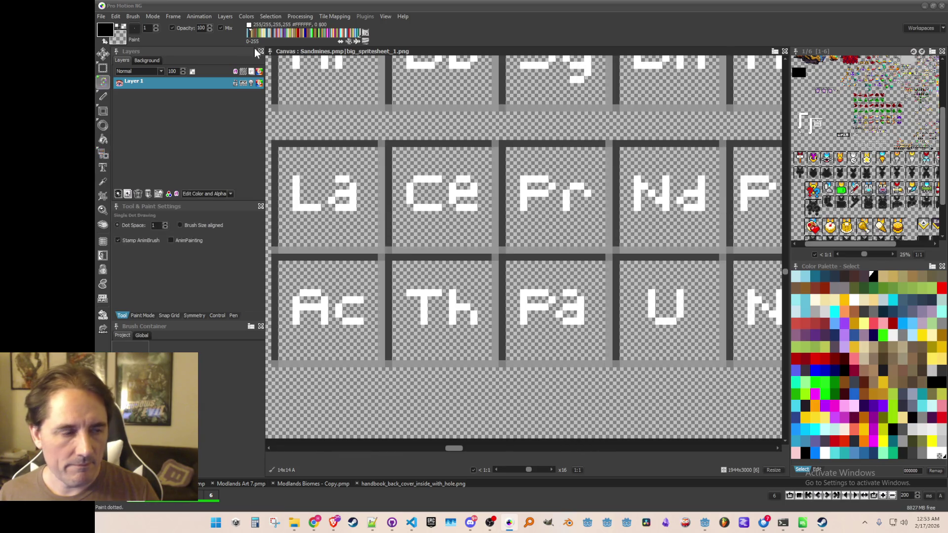
click(133, 16)
click(161, 253)
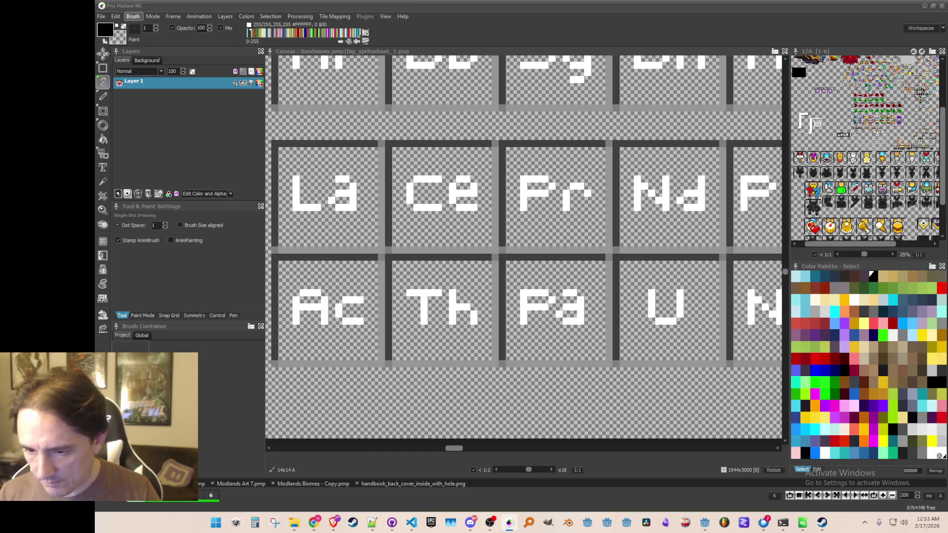
mouse_move(578, 228)
mouse_down()
mouse_move(499, 257)
mouse_move(442, 257)
mouse_up()
key(b)
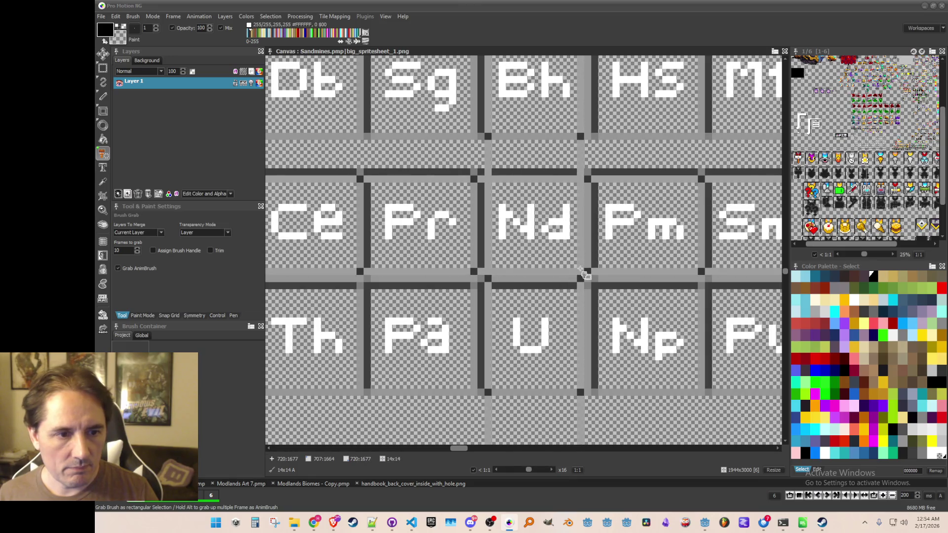
drag(585, 275, 585, 275)
click(133, 16)
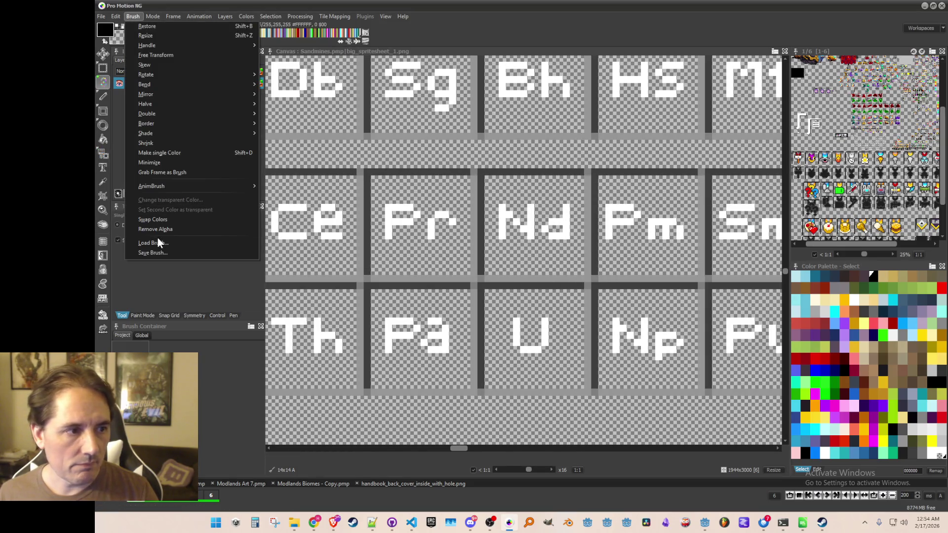
click(164, 248)
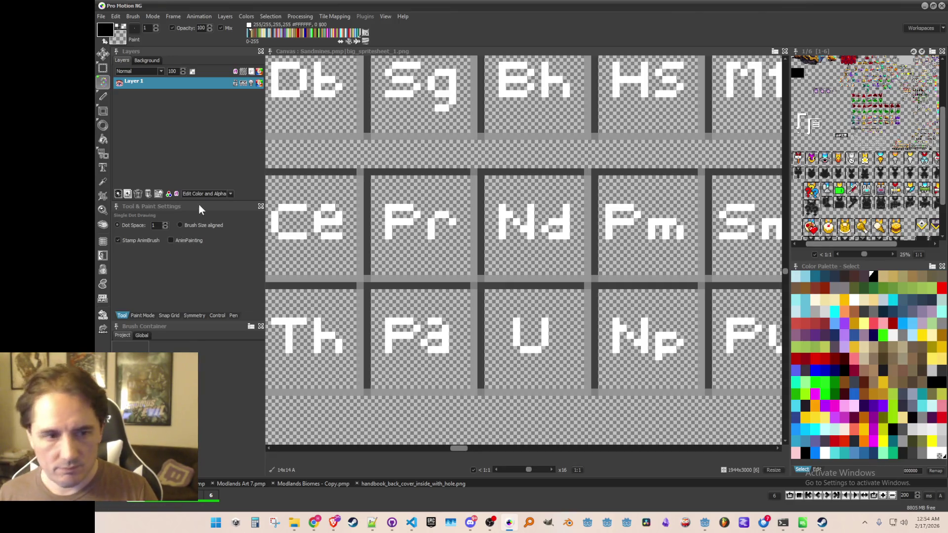
key(space)
scroll(433, 247, down, 2)
- Save the Pm and Sm tiles as brush image files
drag(664, 274, 517, 250)
scroll(532, 259, up, 1)
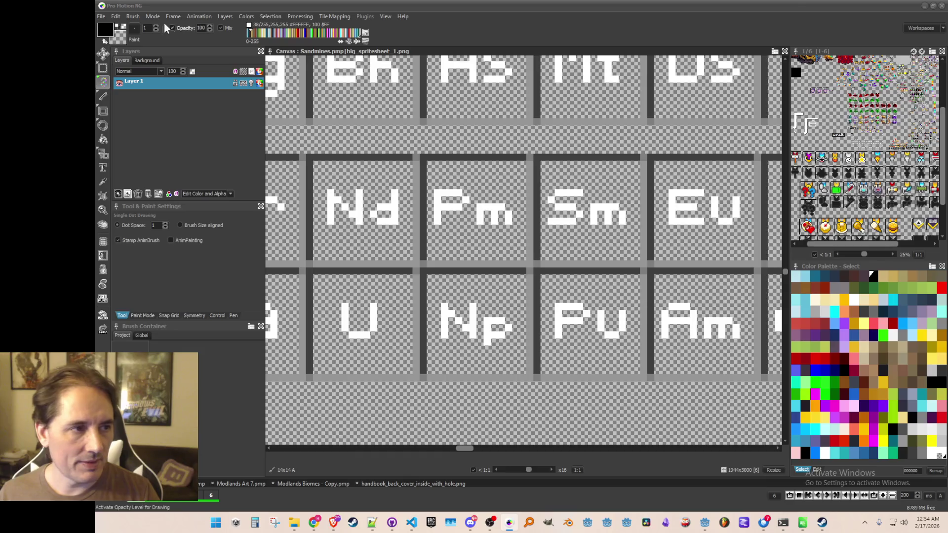
click(133, 16)
click(157, 251)
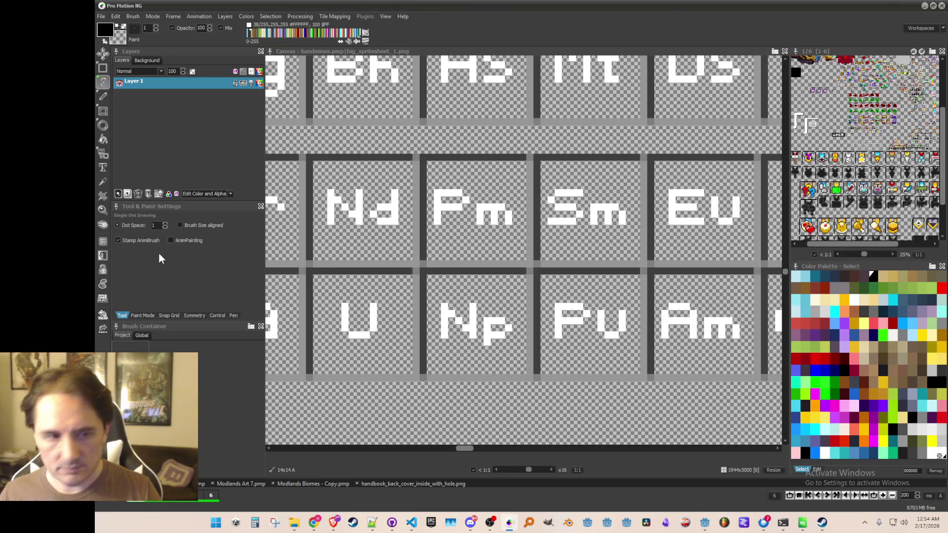
key(b)
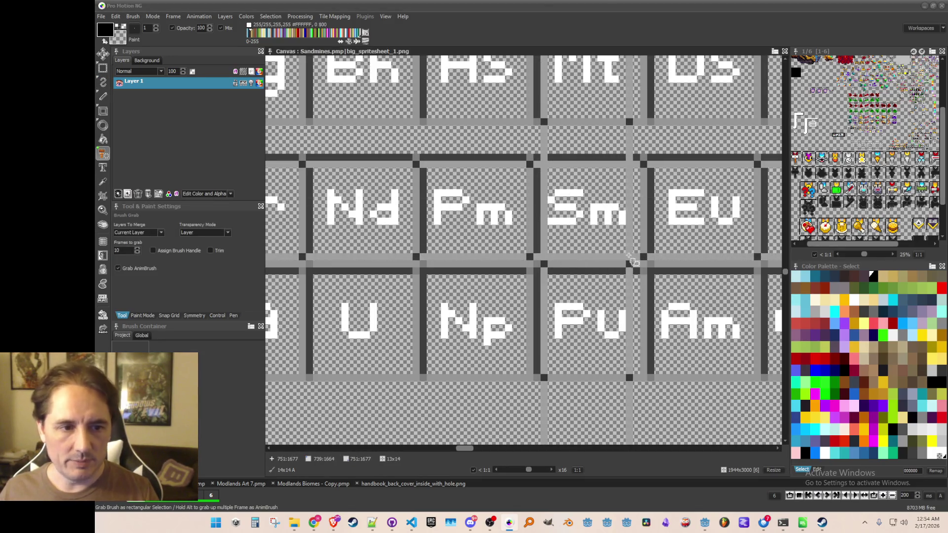
key(Escape)
click(133, 18)
key(Escape)
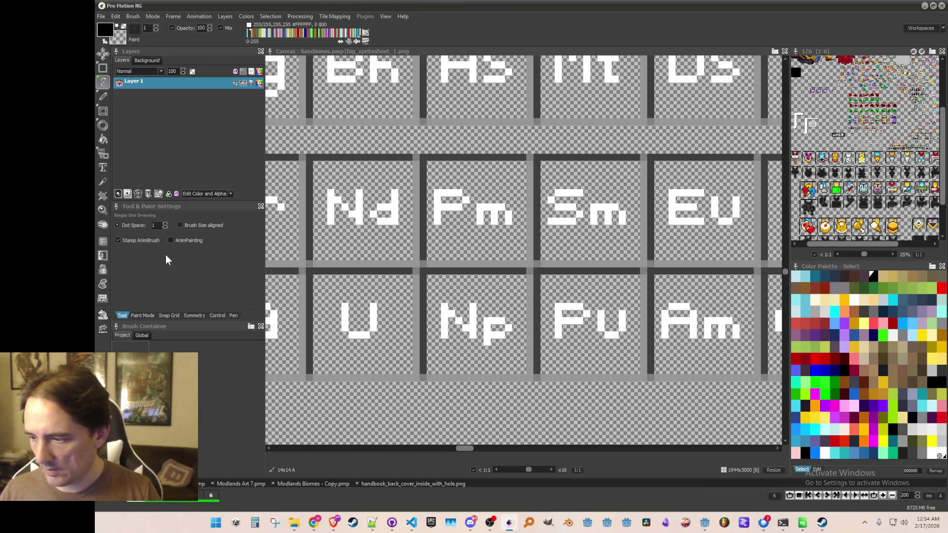
- Grab and save the Eu and Gd tiles as brush image files
key(b)
key(Right)
key(Right)
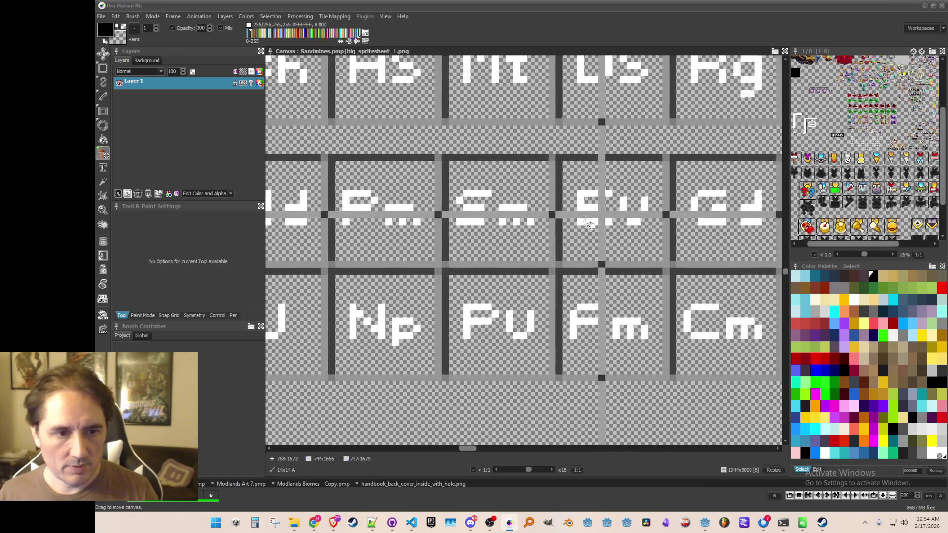
drag(501, 207, 528, 247)
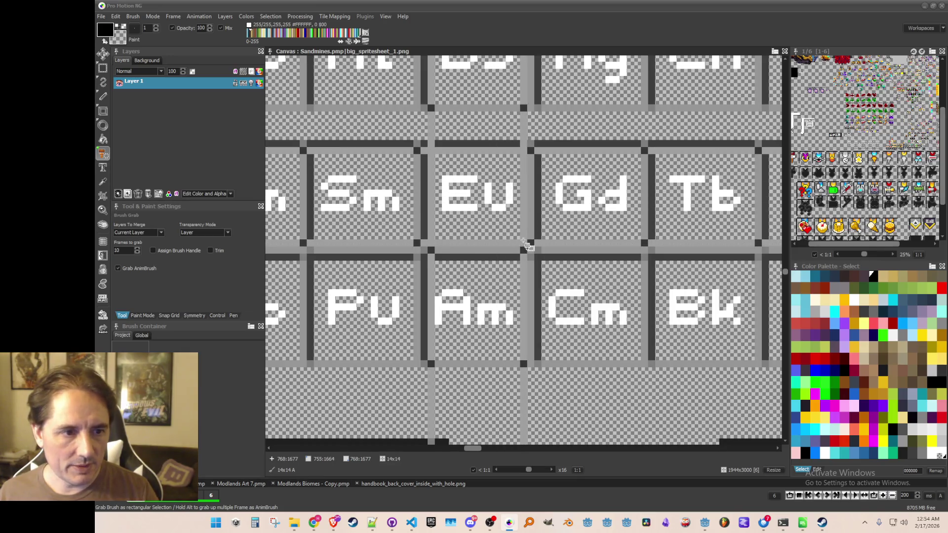
click(132, 16)
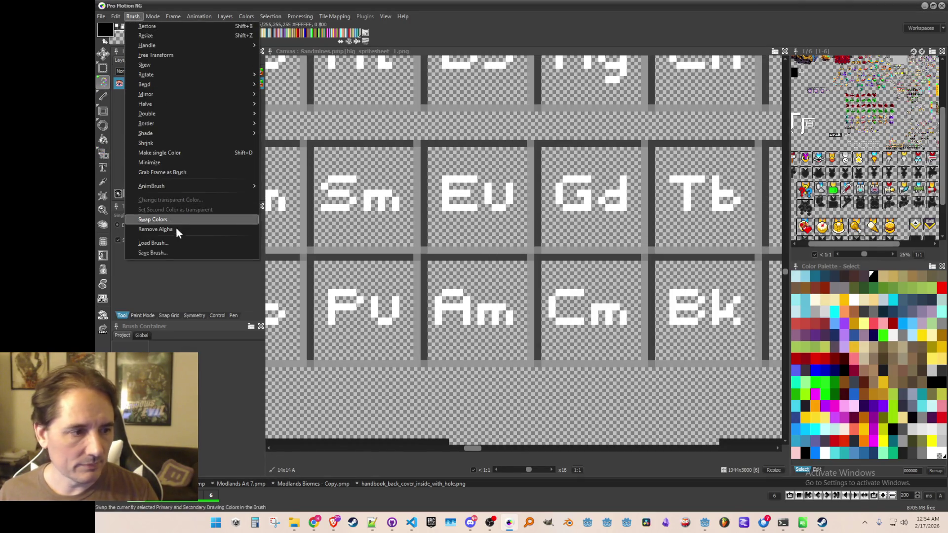
click(169, 251)
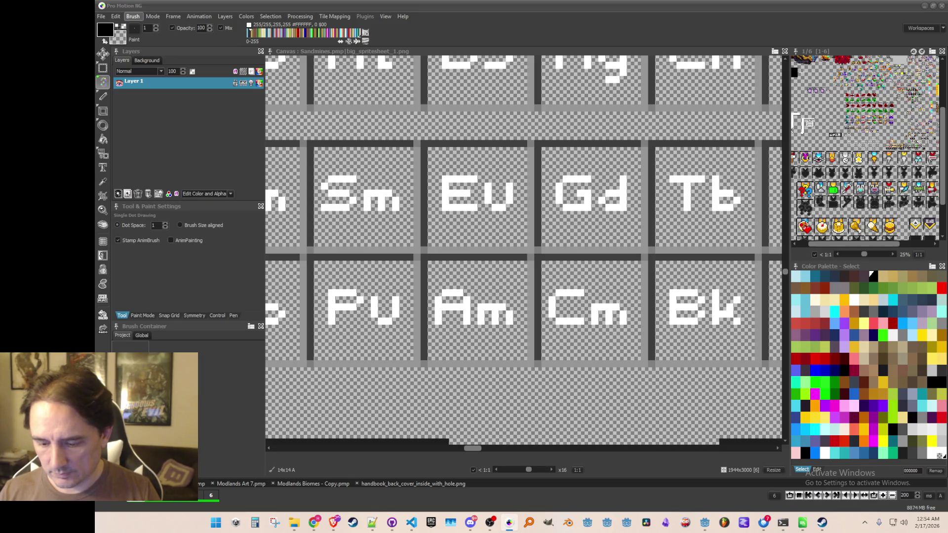
key(b)
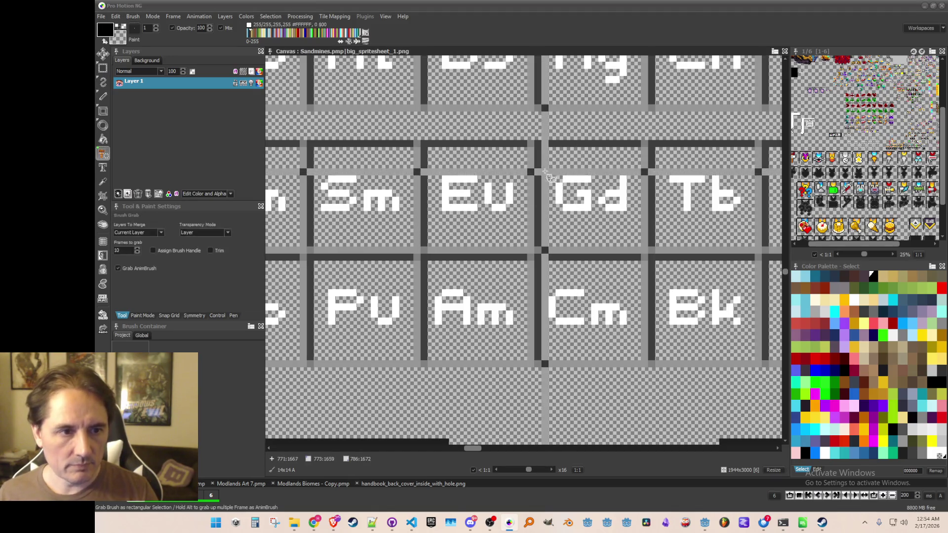
drag(547, 159, 645, 252)
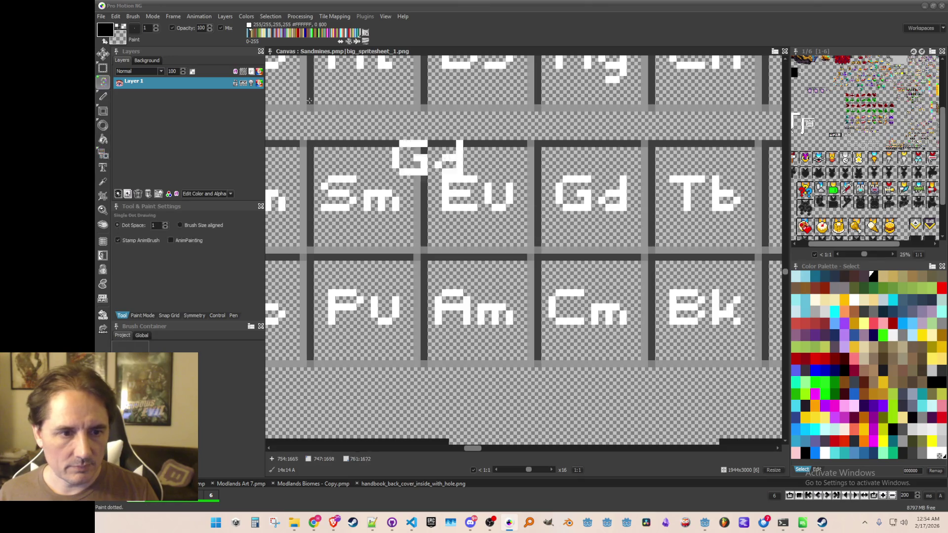
click(127, 15)
click(186, 252)
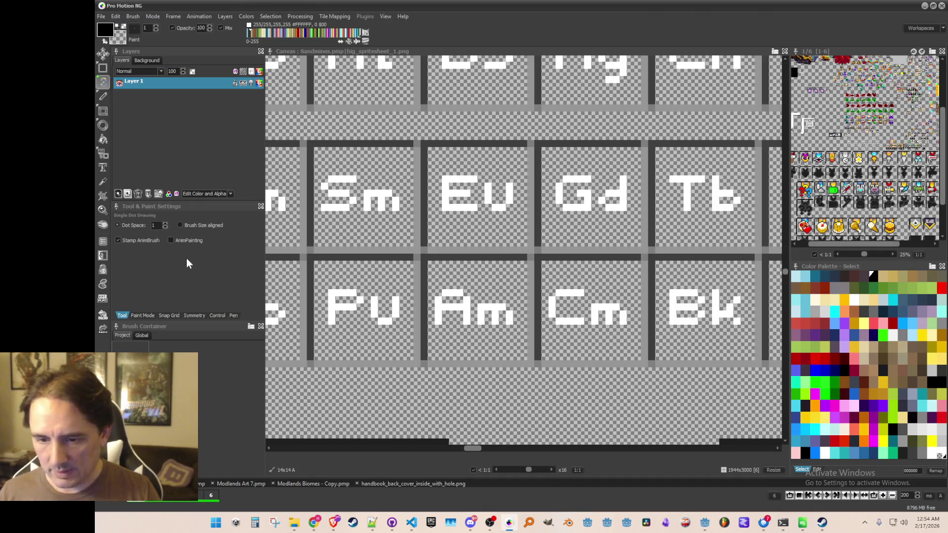
- Grab the Tb tile as a brush and save it as an image file
drag(695, 188, 509, 187)
key(b)
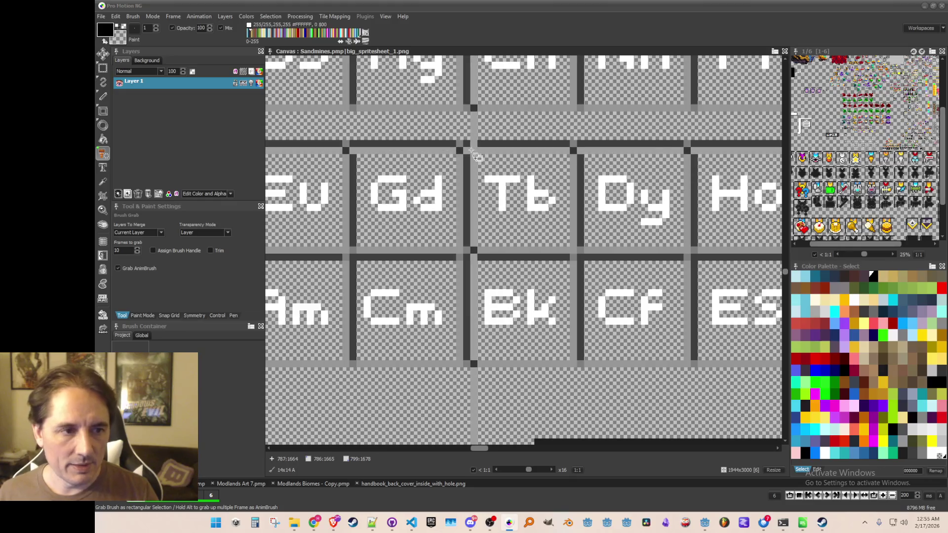
key(d)
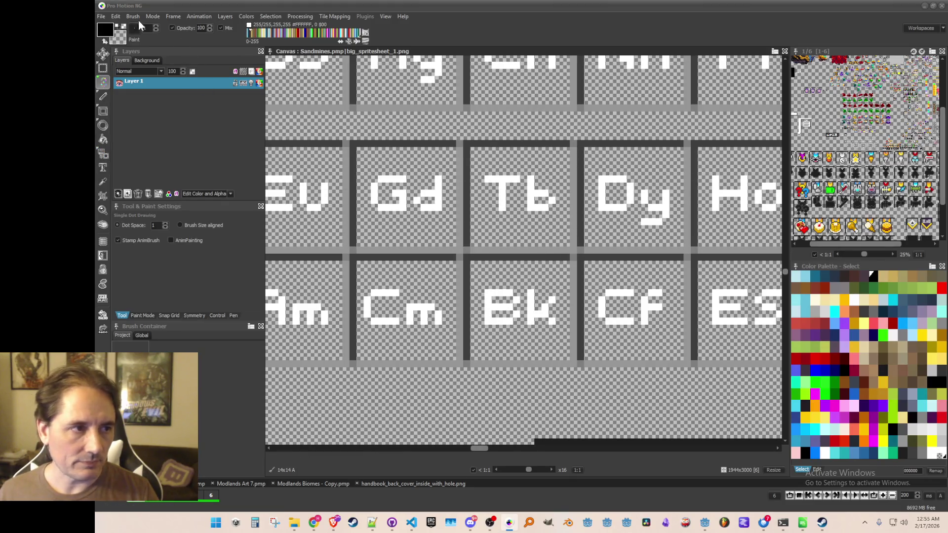
click(134, 17)
click(196, 253)
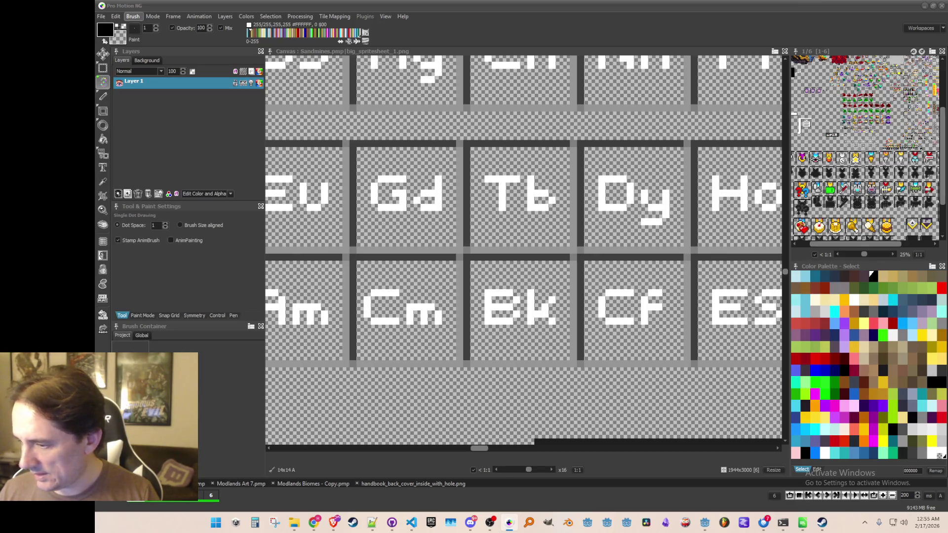
mouse_move(593, 237)
mouse_down()
mouse_move(499, 224)
mouse_move(554, 231)
mouse_up()
scroll(498, 223, down, 1)
- Grab and save the Dy and Ho tiles as brush image files
scroll(553, 218, up, 1)
key(b)
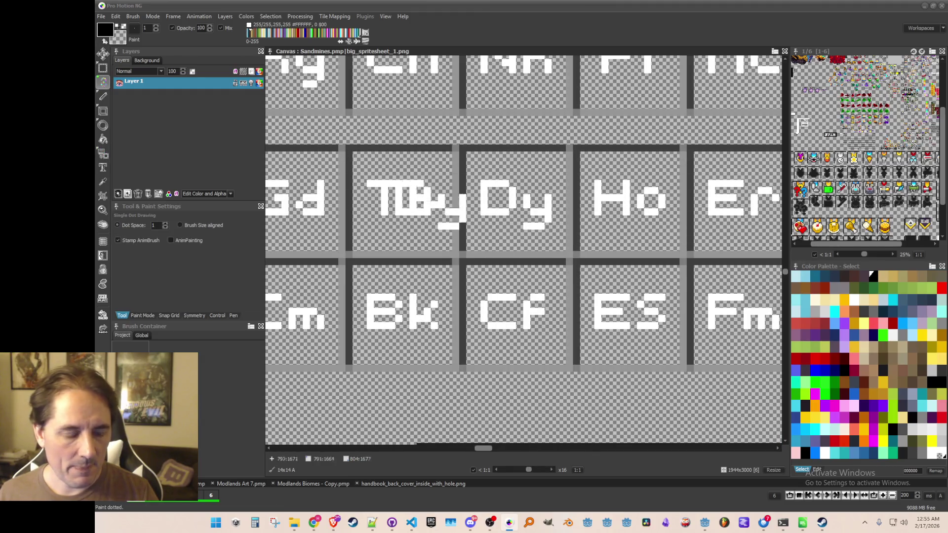
click(133, 17)
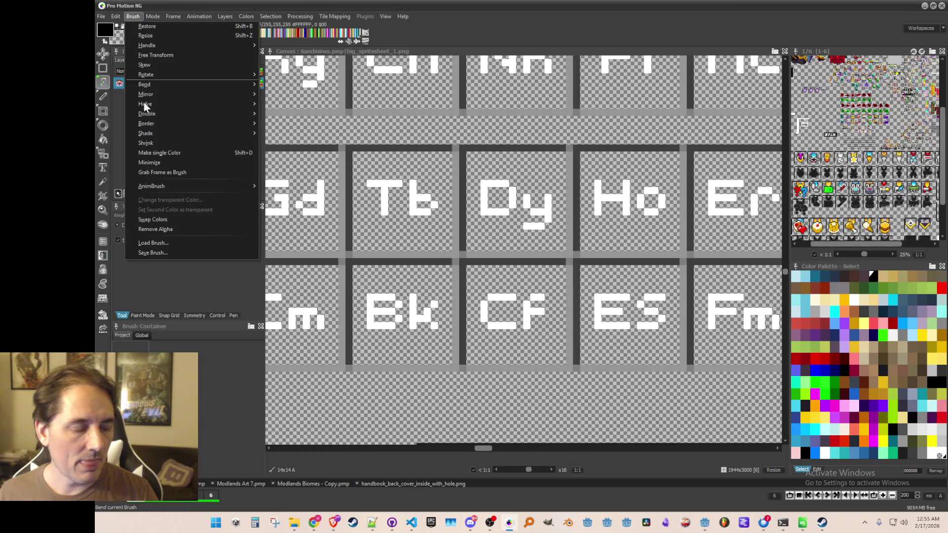
click(182, 246)
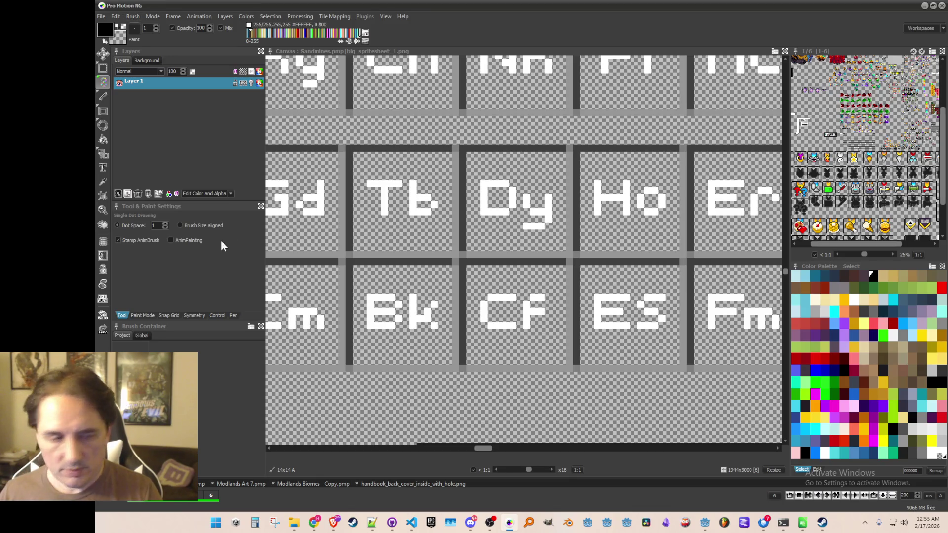
scroll(637, 227, down, 1)
mouse_move(637, 220)
mouse_down()
mouse_move(524, 224)
mouse_move(440, 148)
mouse_up()
scroll(525, 225, up, 1)
key(b)
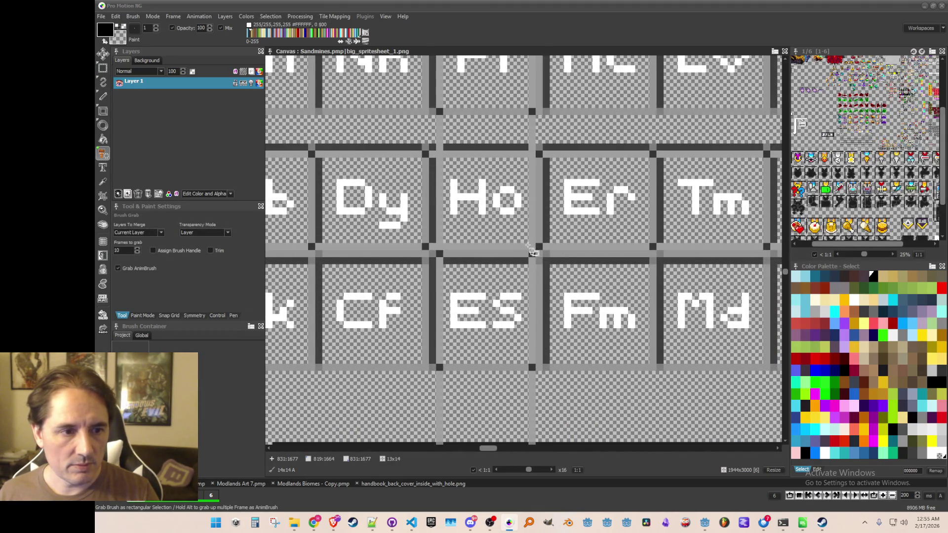
click(135, 16)
click(162, 253)
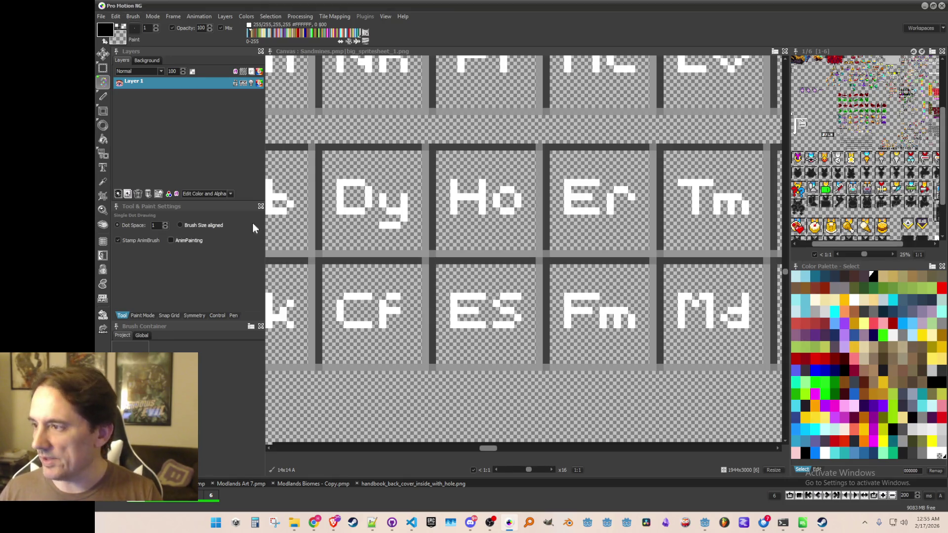
key(Return)
- Grab and save the next tile (Er) and the Tm tile as brush images
scroll(514, 200, right, 2)
key(b)
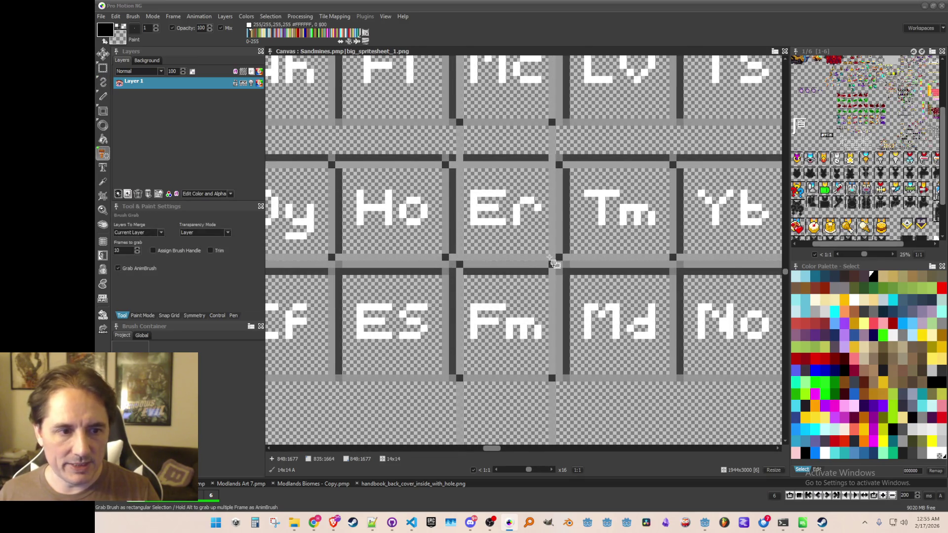
click(540, 236)
click(136, 17)
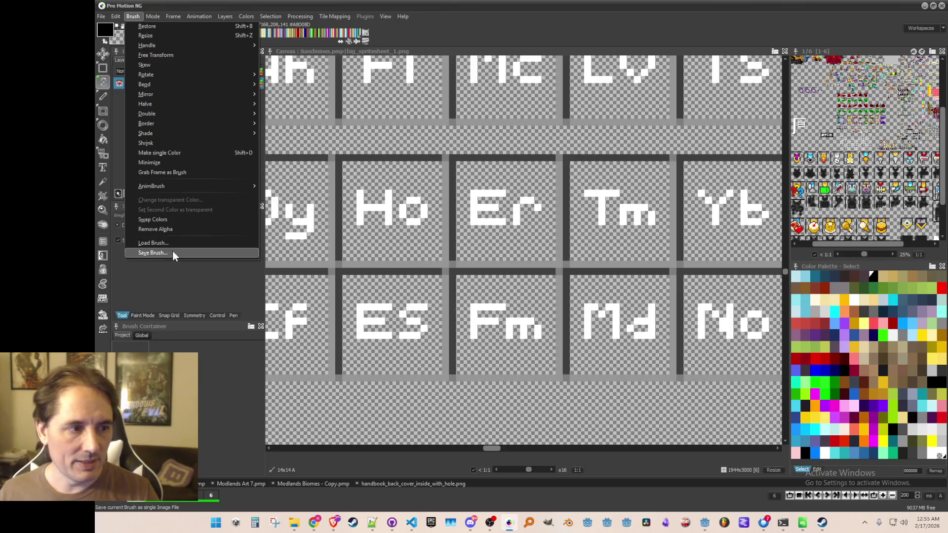
click(172, 251)
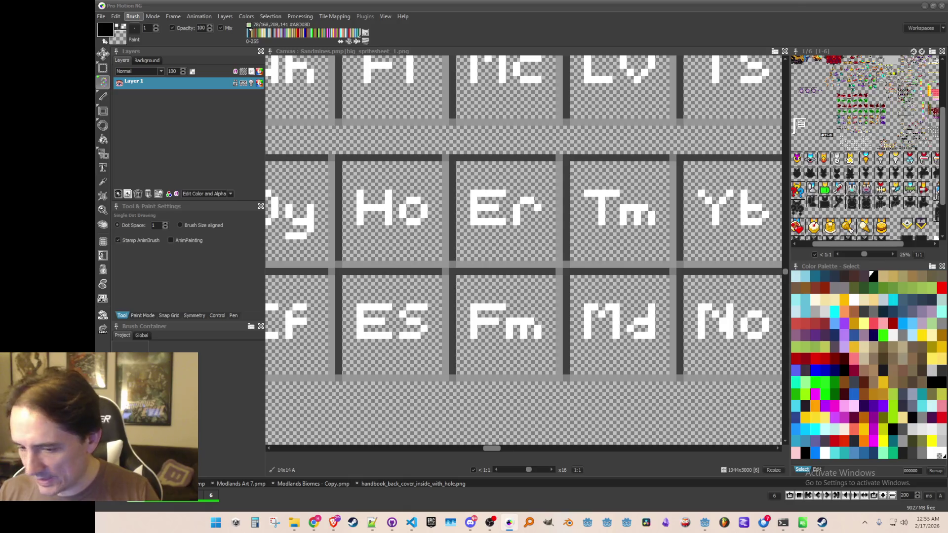
scroll(543, 168, right, 3)
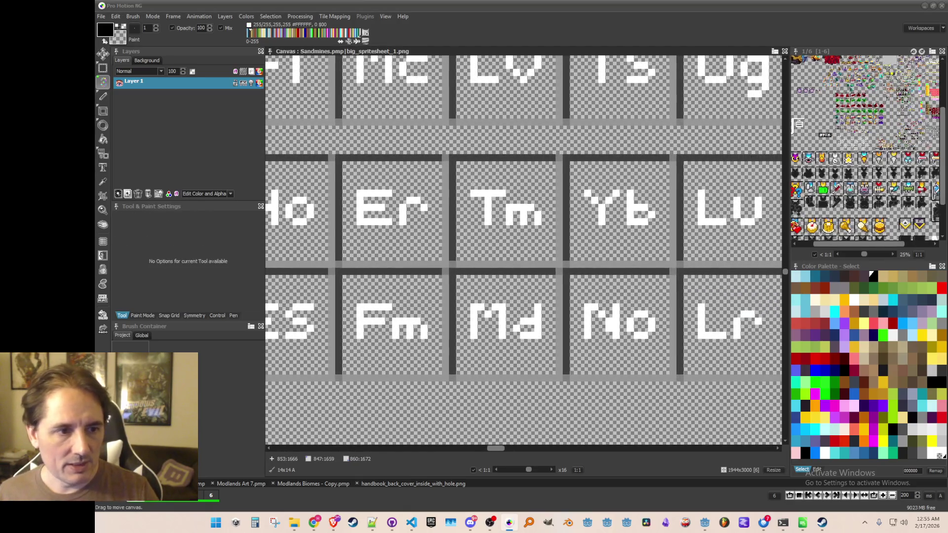
key(b)
scroll(467, 232, right, 3)
drag(467, 233, 396, 179)
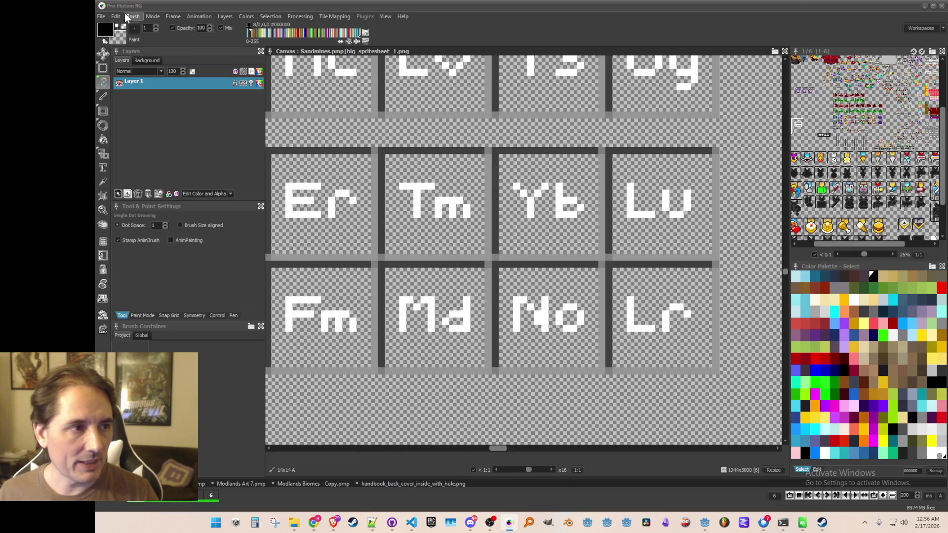
click(126, 18)
click(193, 252)
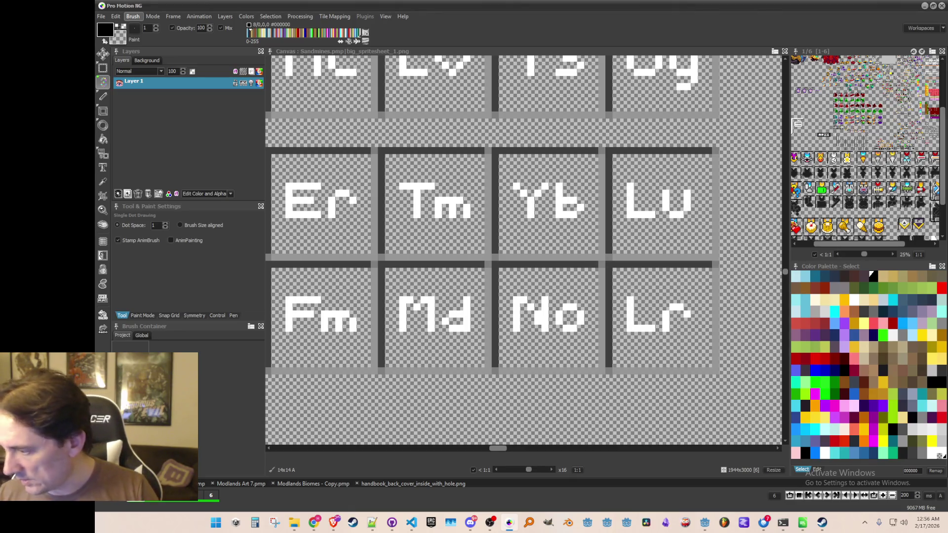
- Grab and save the Yb and Lu tiles as brush image files
key(b)
drag(503, 158, 605, 258)
click(133, 16)
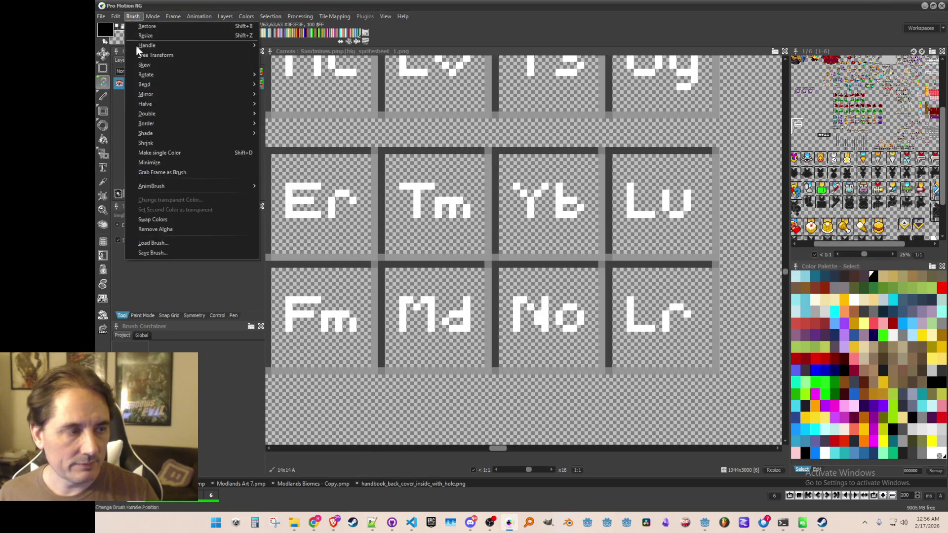
click(173, 251)
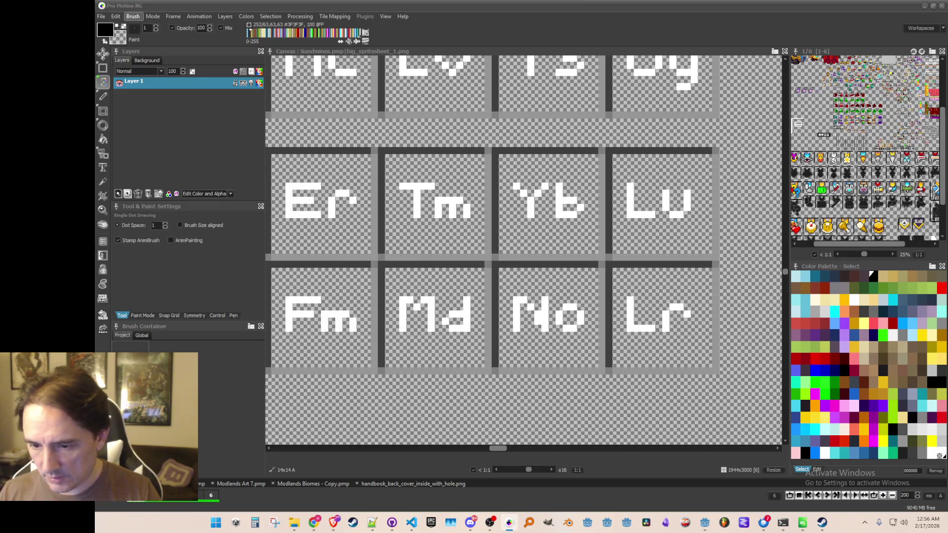
key(b)
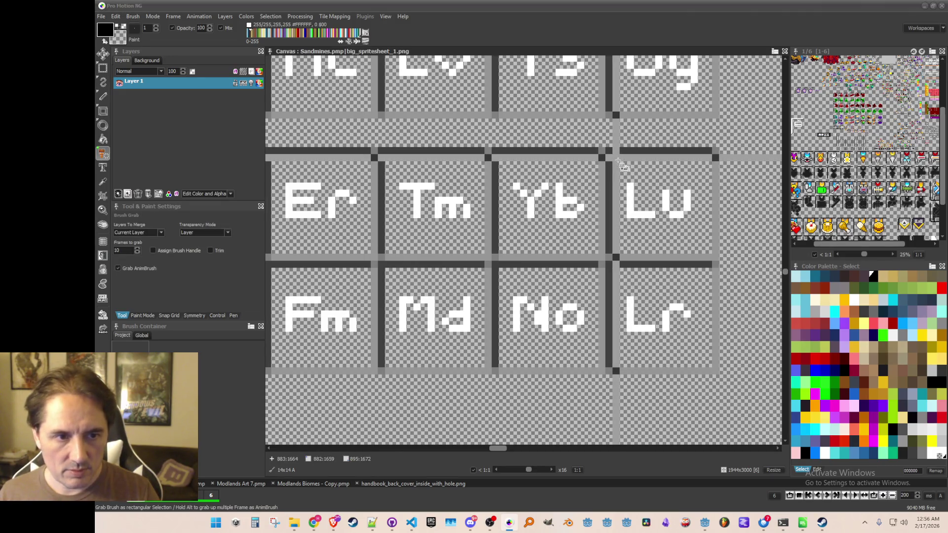
key(d)
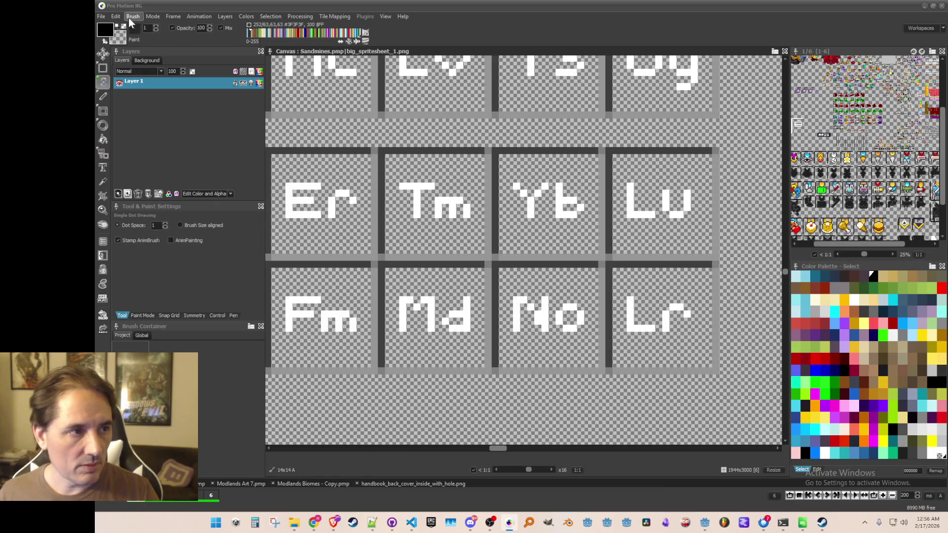
click(128, 18)
click(151, 252)
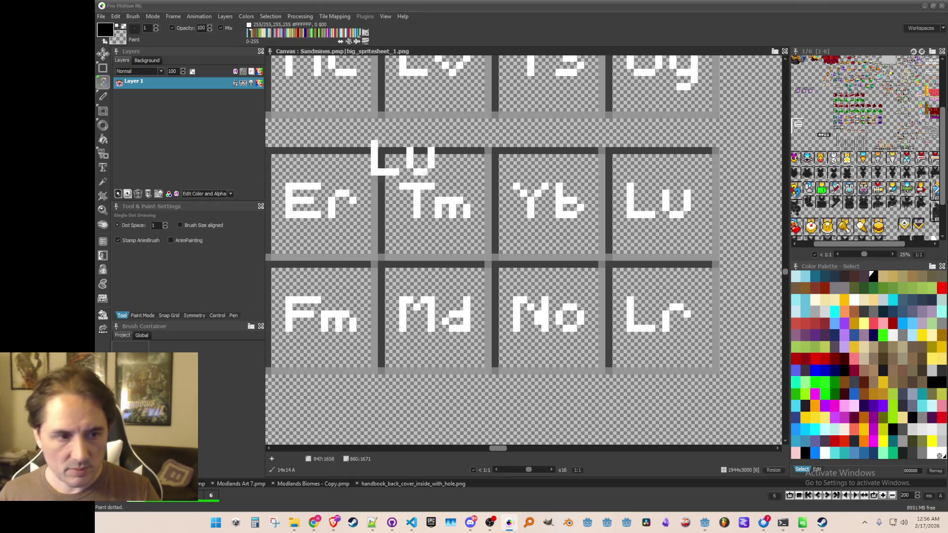
- Grab the Ac tile as a brush and save it as an image file
scroll(463, 275, down, 4)
scroll(494, 245, up, 5)
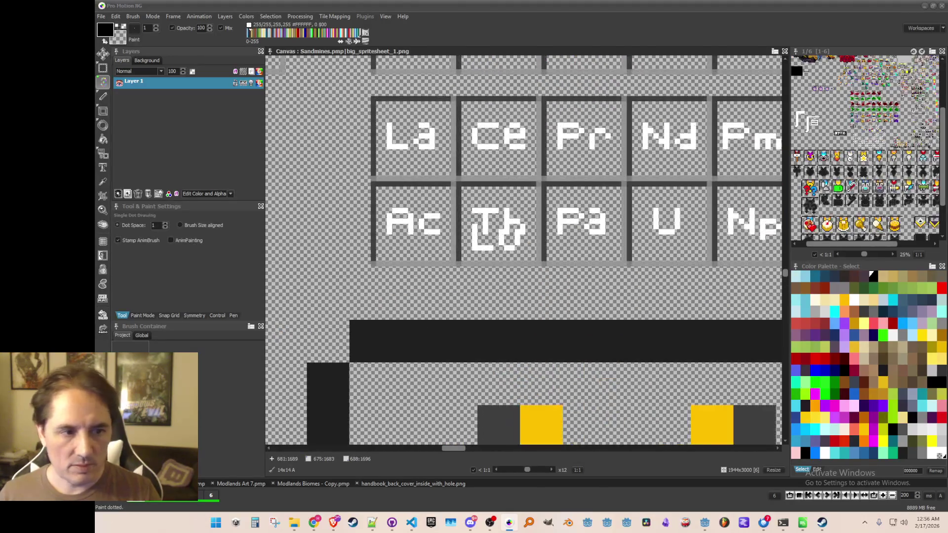
drag(494, 245, 534, 246)
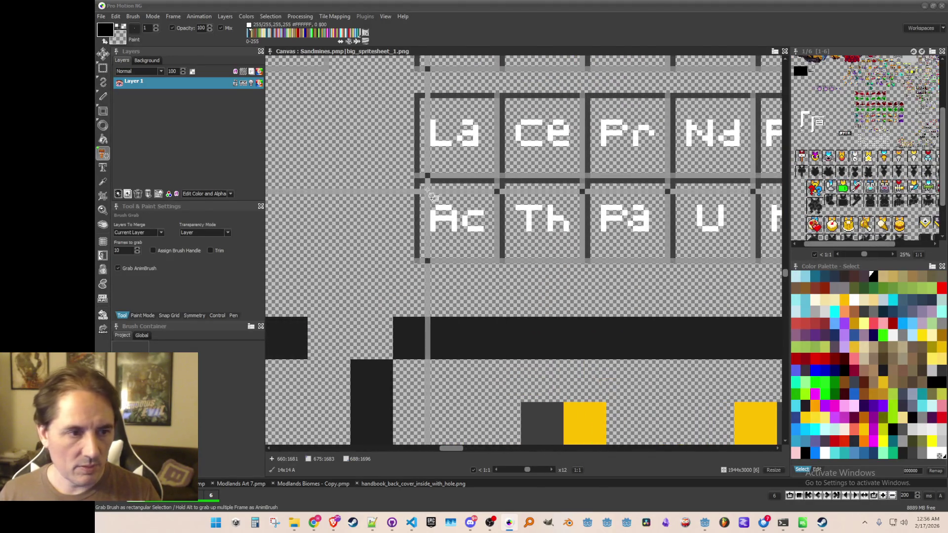
drag(424, 187, 488, 241)
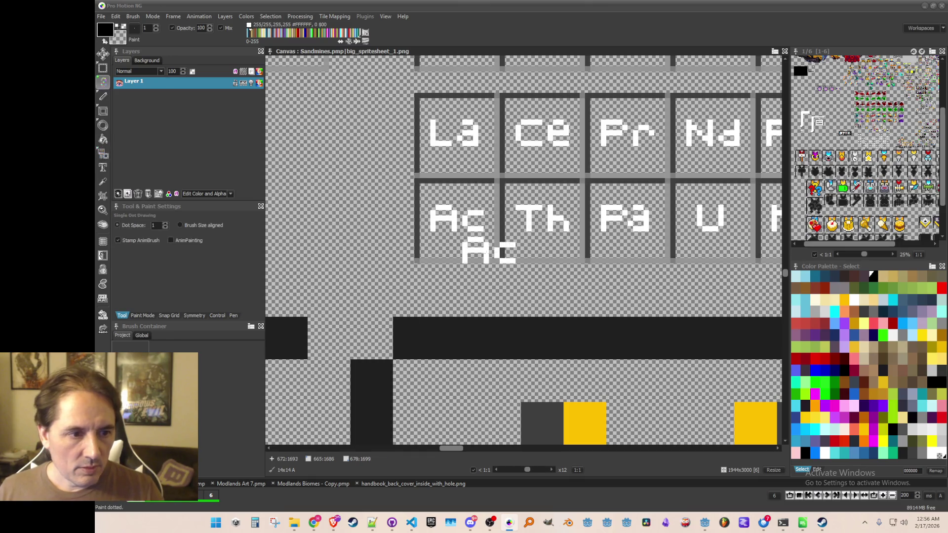
click(133, 16)
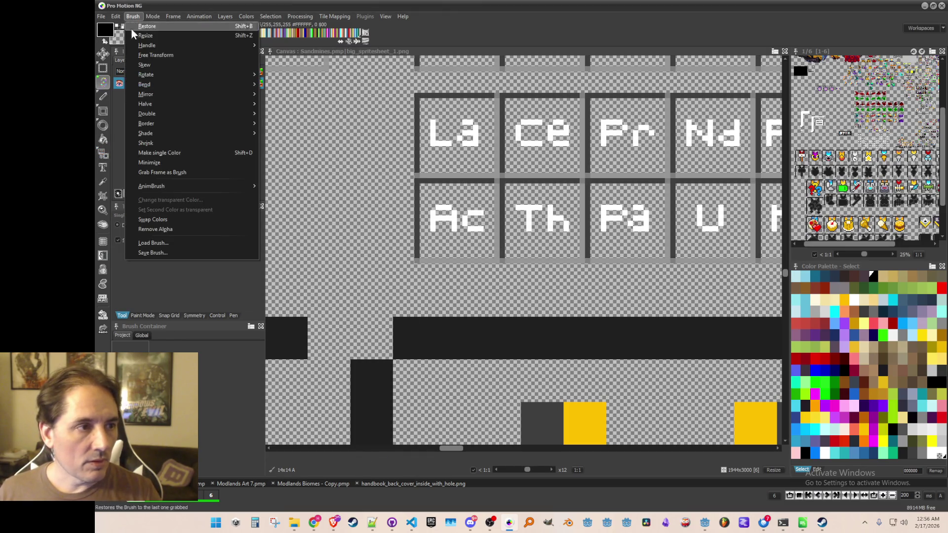
click(147, 251)
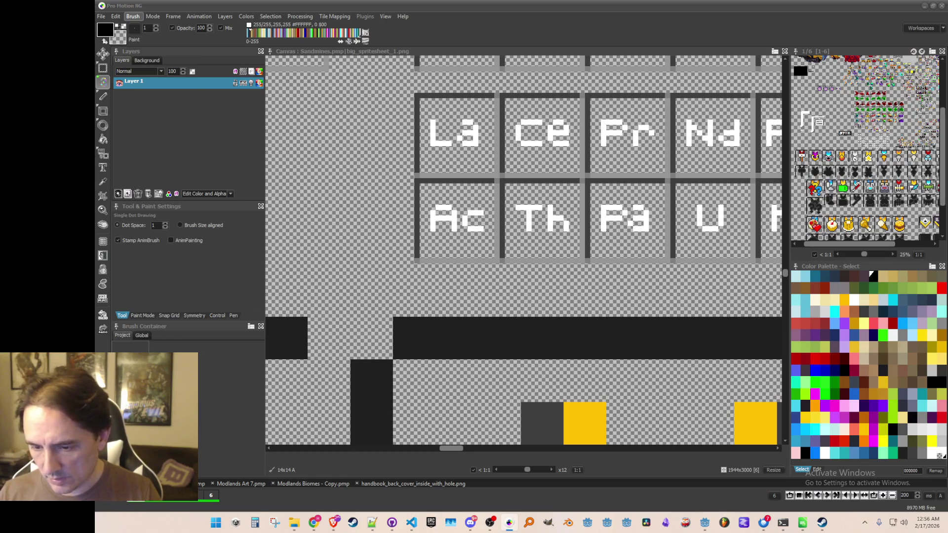
- Grab the Th tile and save it as its own brush file
key(b)
mouse_move(513, 196)
mouse_down()
mouse_move(561, 259)
mouse_move(582, 258)
mouse_up()
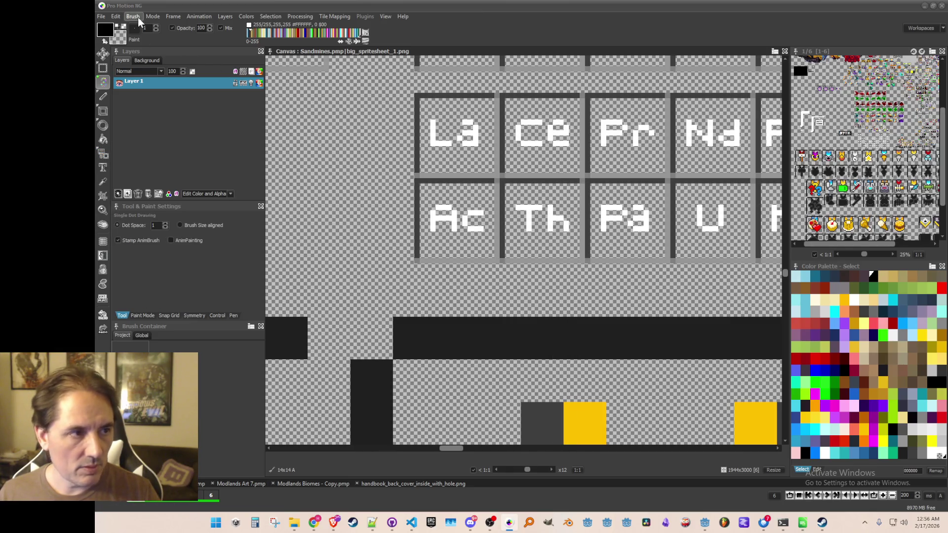
click(139, 21)
click(165, 250)
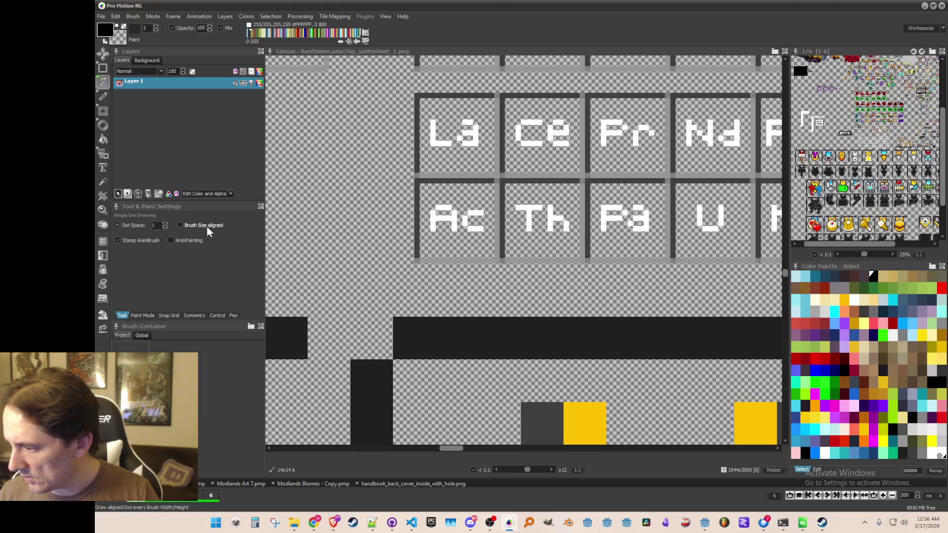
- Grab the Pa tile and save it as a brush file
drag(539, 218, 476, 206)
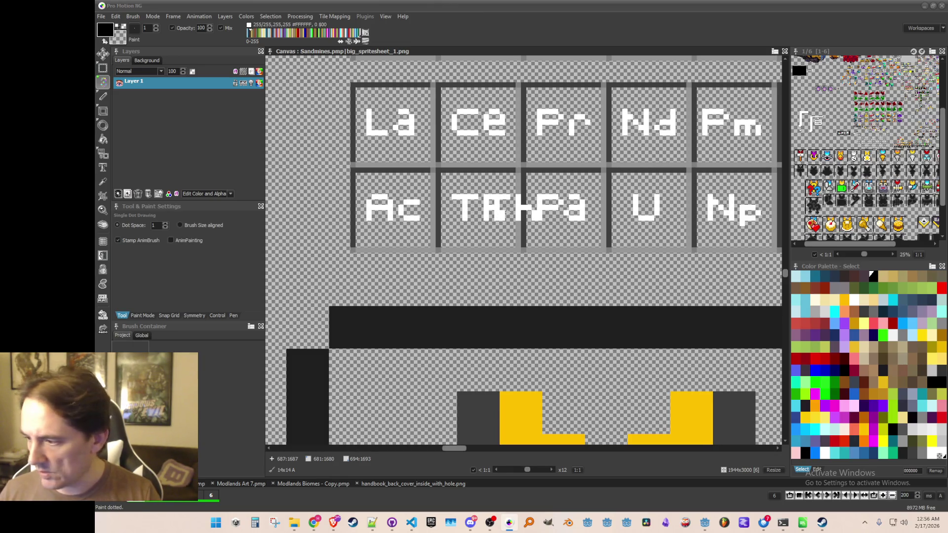
scroll(545, 232, up, 1)
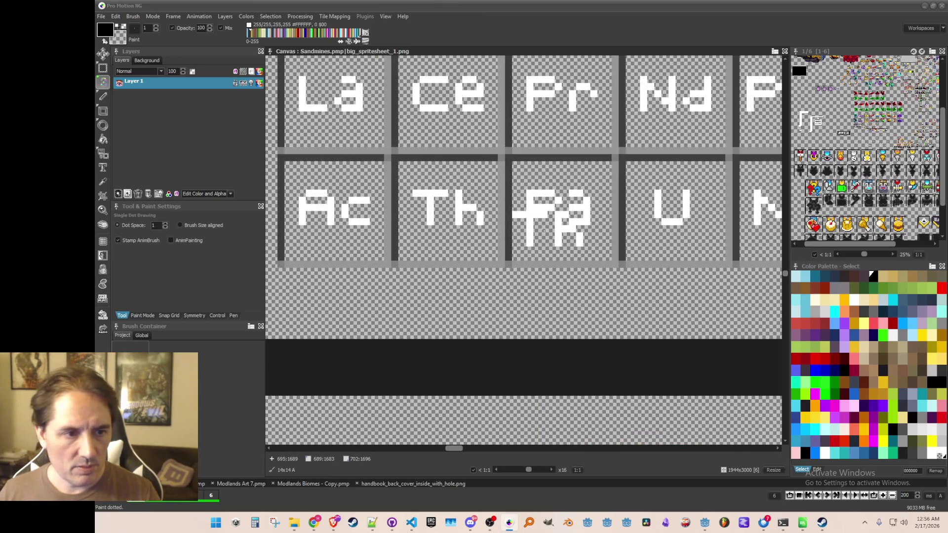
key(b)
drag(600, 237, 609, 257)
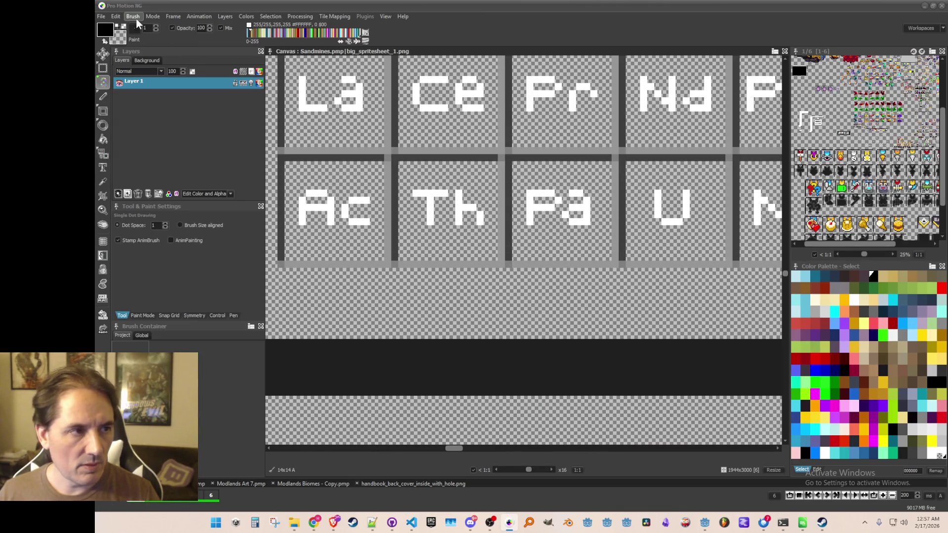
click(135, 17)
click(172, 253)
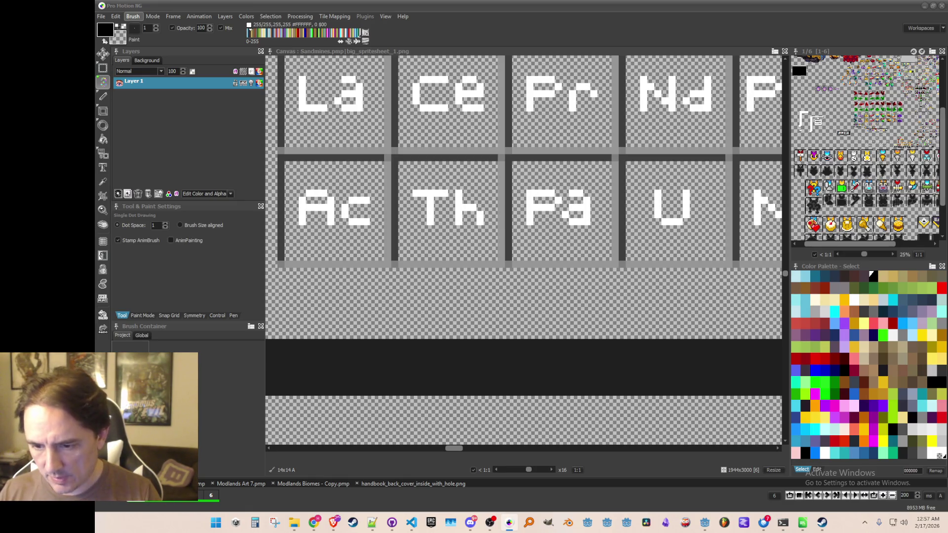
- Grab the U tile and save it as a brush file
scroll(607, 213, down, 2)
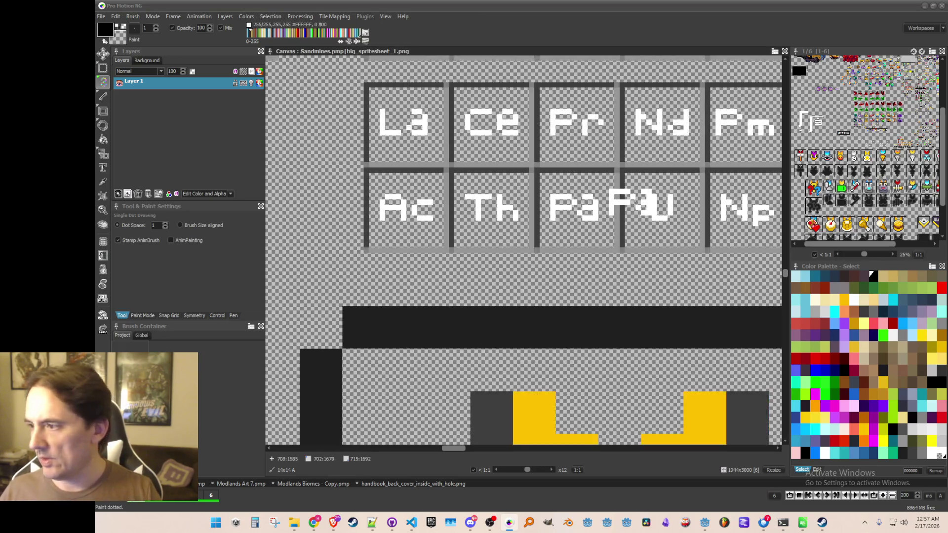
drag(579, 236, 498, 229)
scroll(498, 228, up, 1)
key(b)
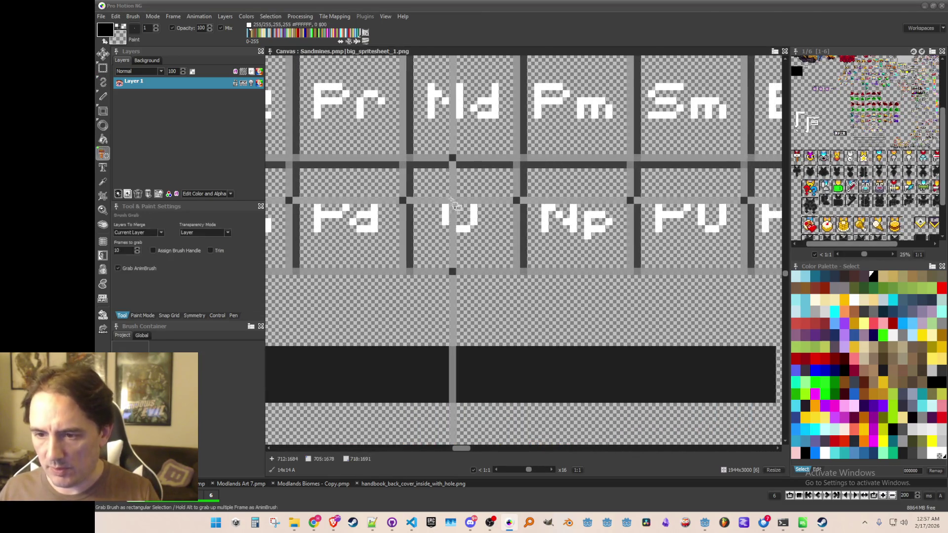
drag(417, 171, 509, 264)
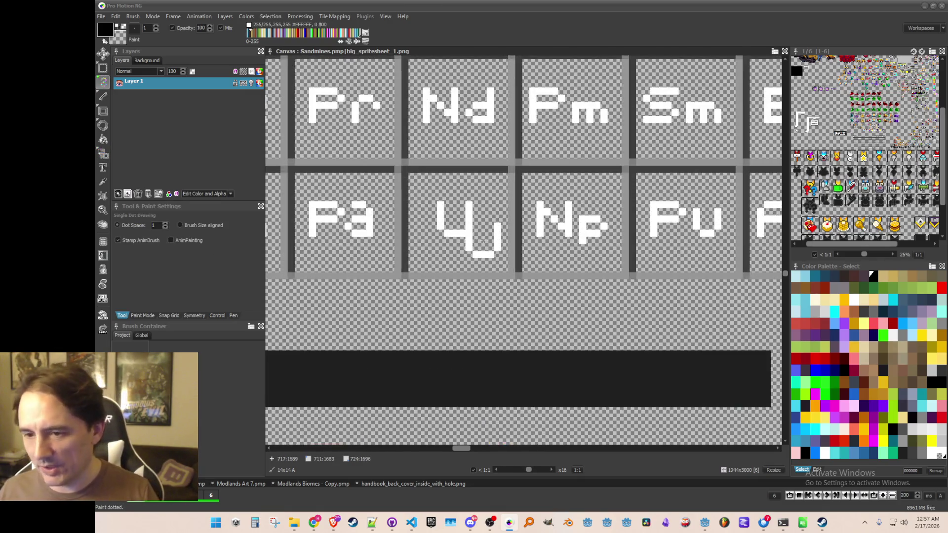
click(130, 16)
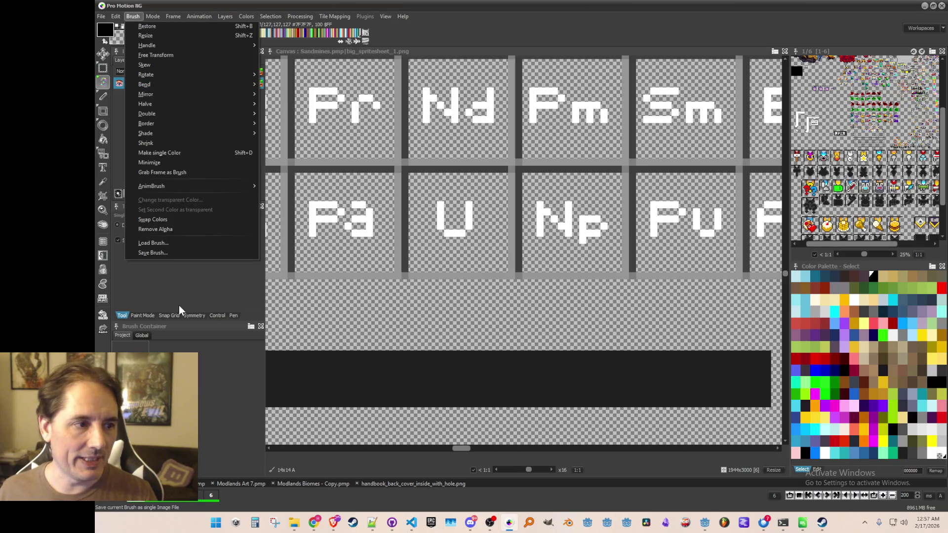
click(171, 252)
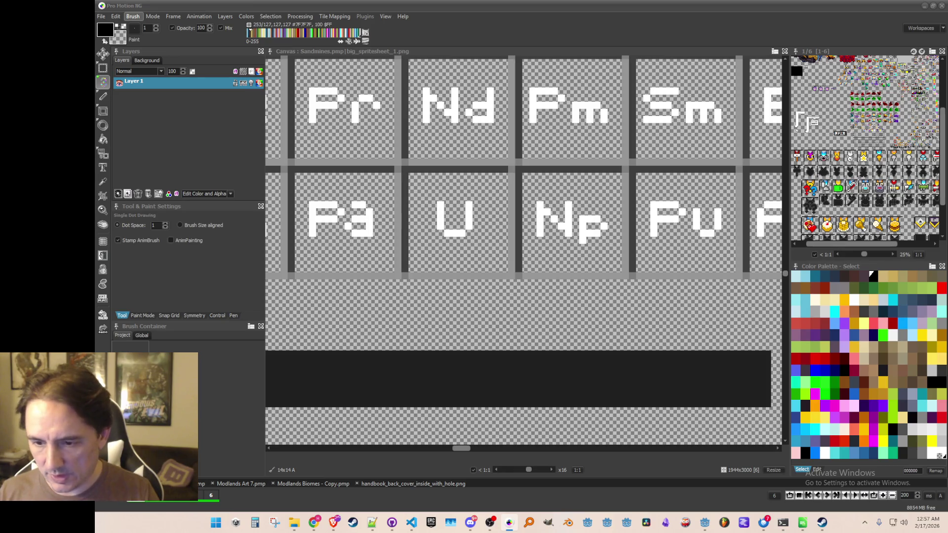
- Save the grabbed Np tile as a brush file
key(b)
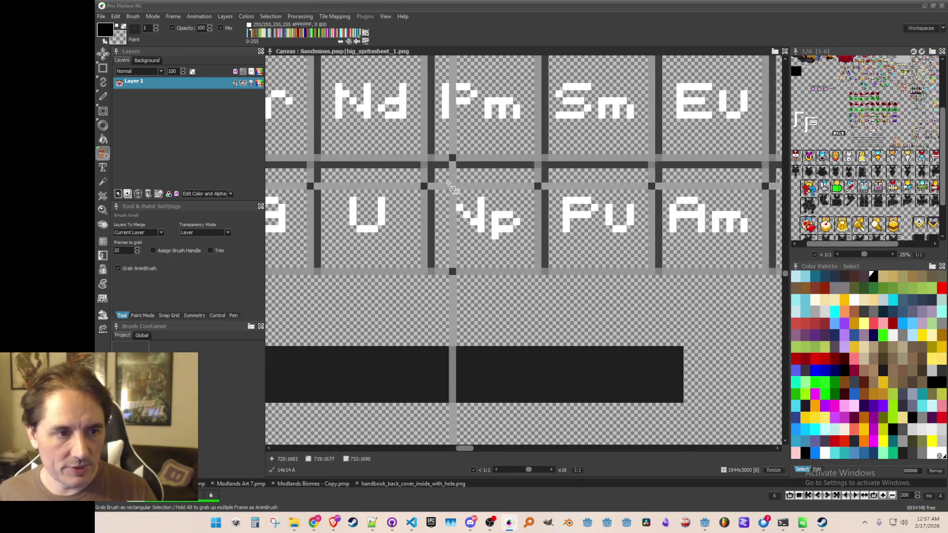
key(d)
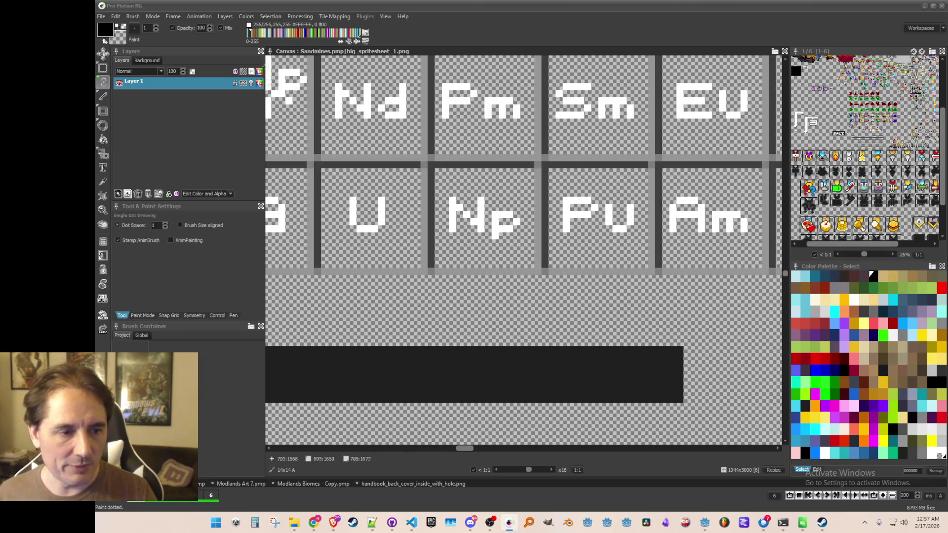
click(133, 16)
click(170, 256)
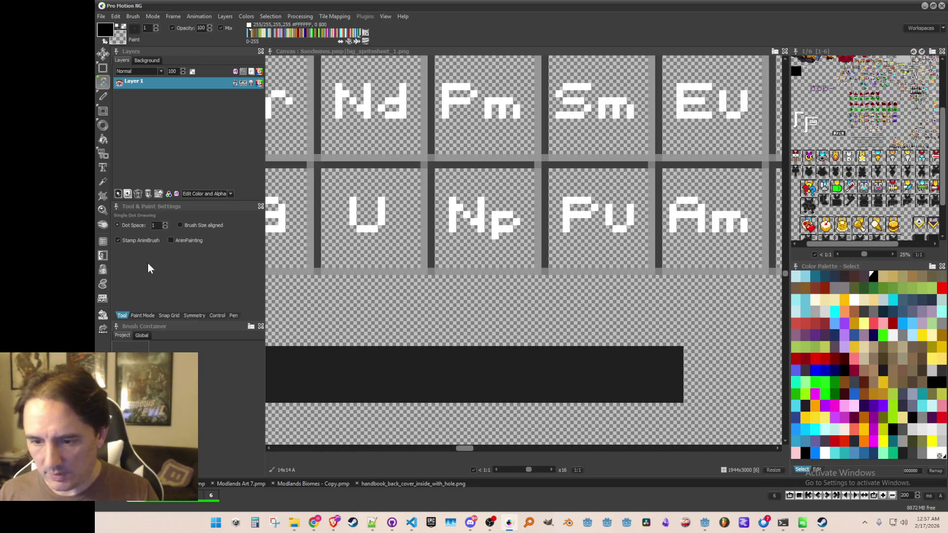
- Save the next grabbed actinide tile as another brush file
key(b)
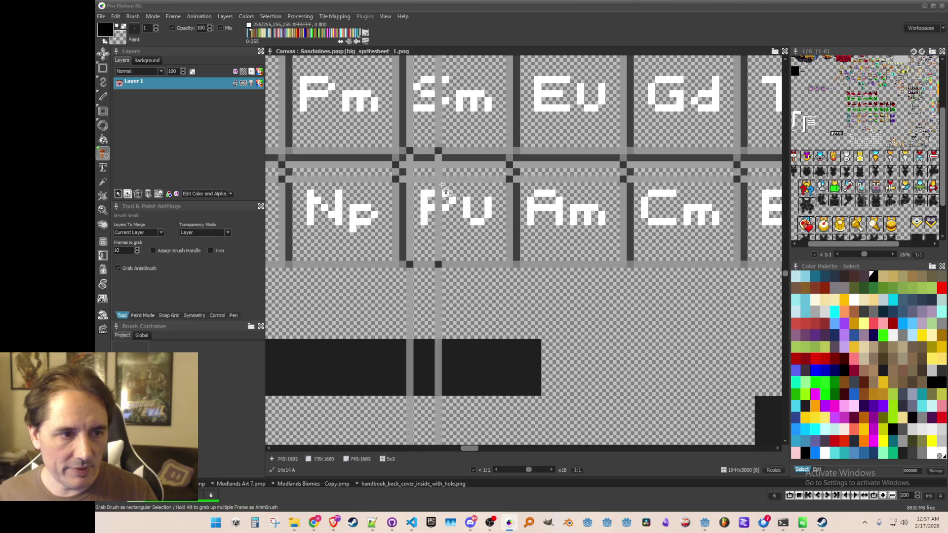
key(d)
click(133, 16)
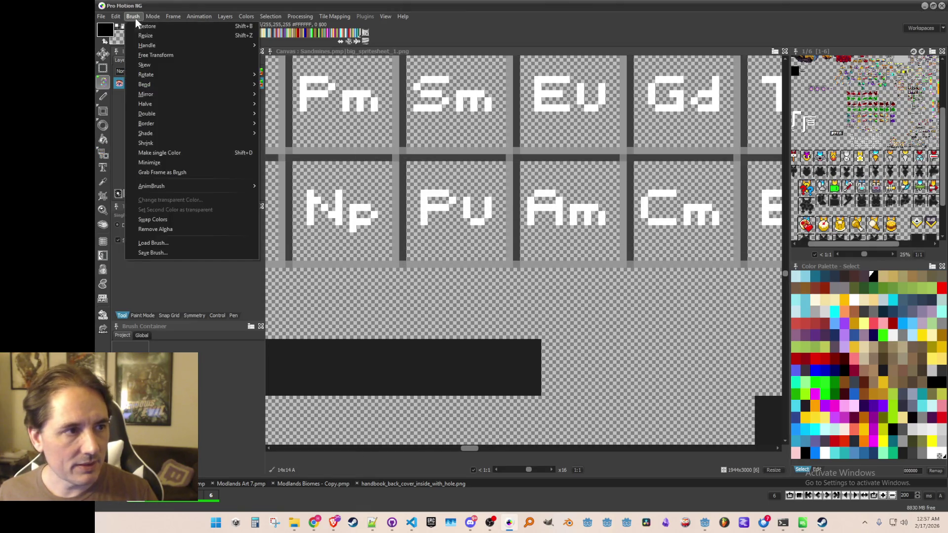
click(166, 253)
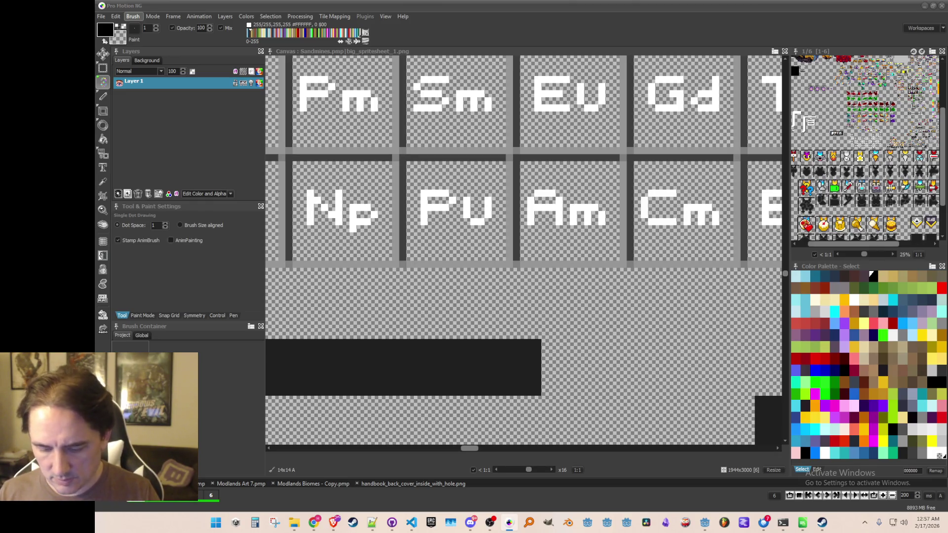
- Save the grabbed Am tile as a brush file
mouse_move(539, 178)
mouse_down()
mouse_move(417, 163)
mouse_move(501, 250)
mouse_up()
key(b)
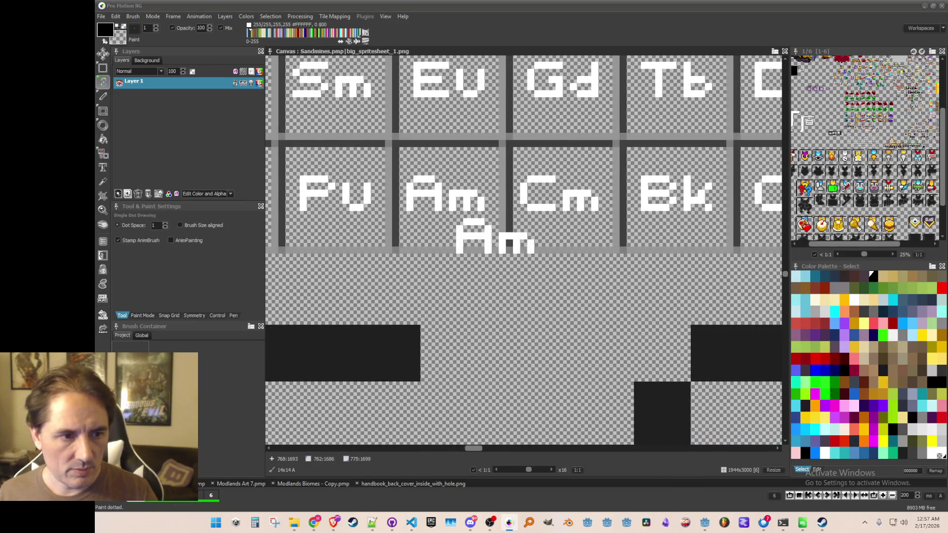
click(134, 16)
click(154, 250)
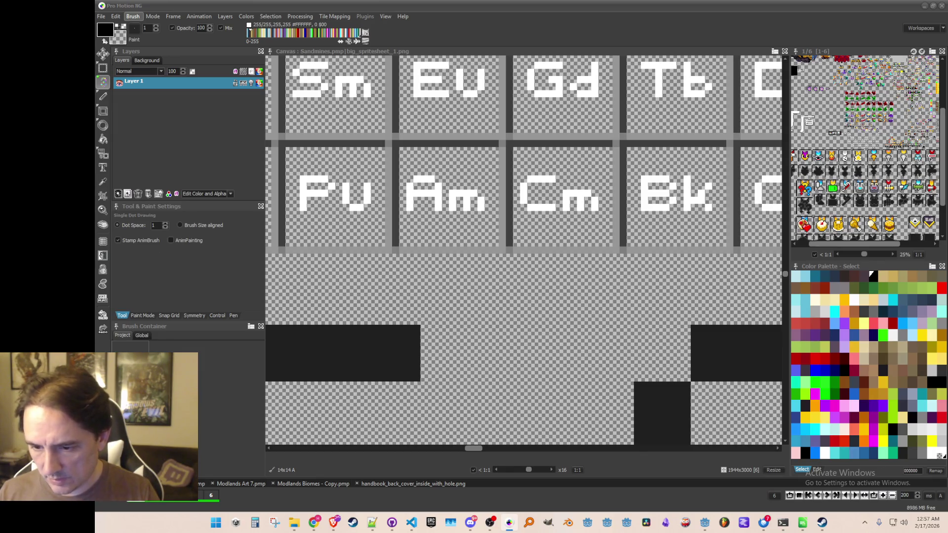
- Grab the Cm tile and save it as a brush file
drag(549, 198, 454, 203)
key(b)
mouse_move(425, 159)
mouse_down()
mouse_move(474, 243)
mouse_move(519, 253)
mouse_up()
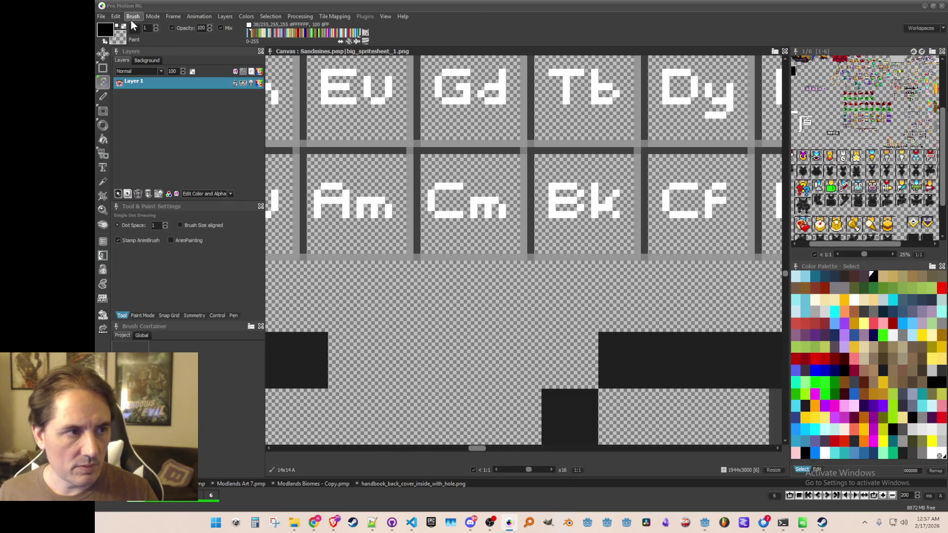
click(133, 16)
click(164, 253)
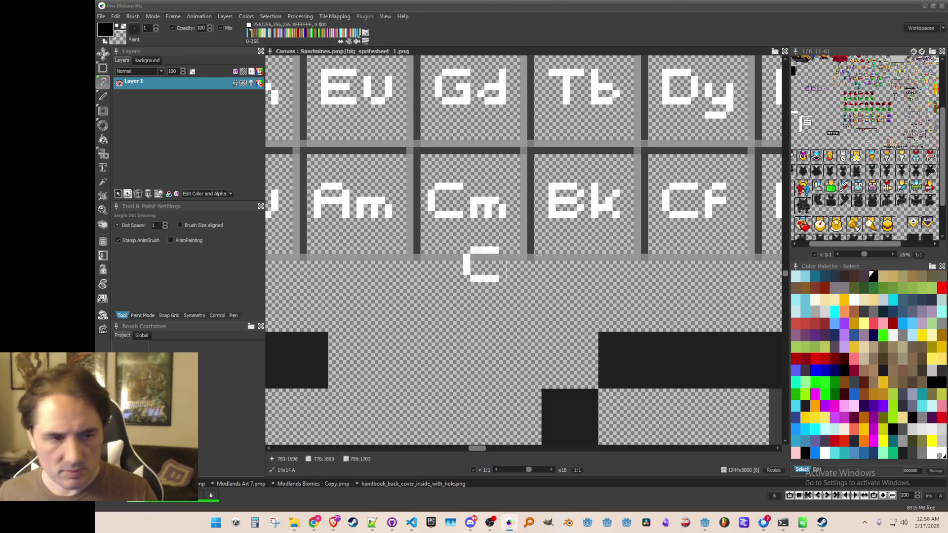
- Grab the Bk tile and save it as a brush file
drag(561, 201, 434, 201)
key(b)
mouse_move(404, 170)
mouse_down()
mouse_move(475, 255)
mouse_move(504, 265)
mouse_up()
click(133, 17)
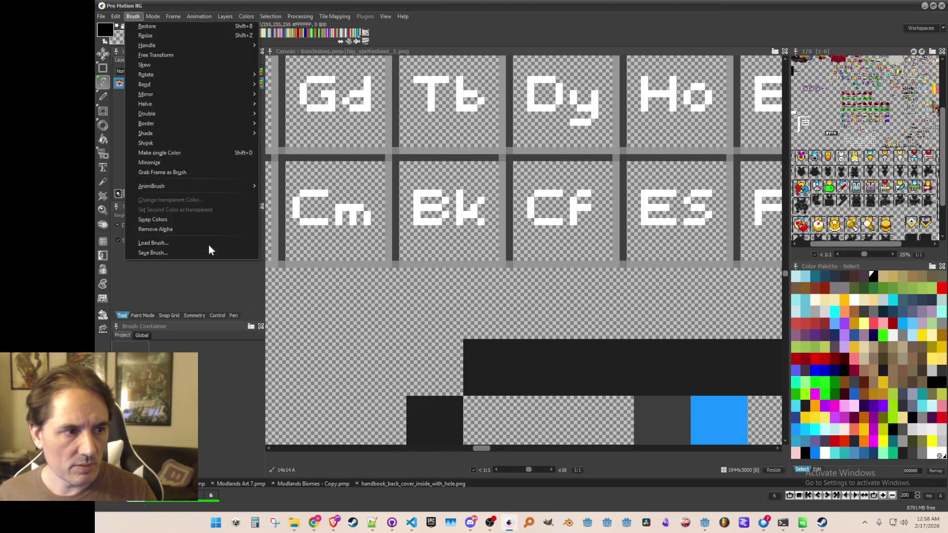
click(201, 255)
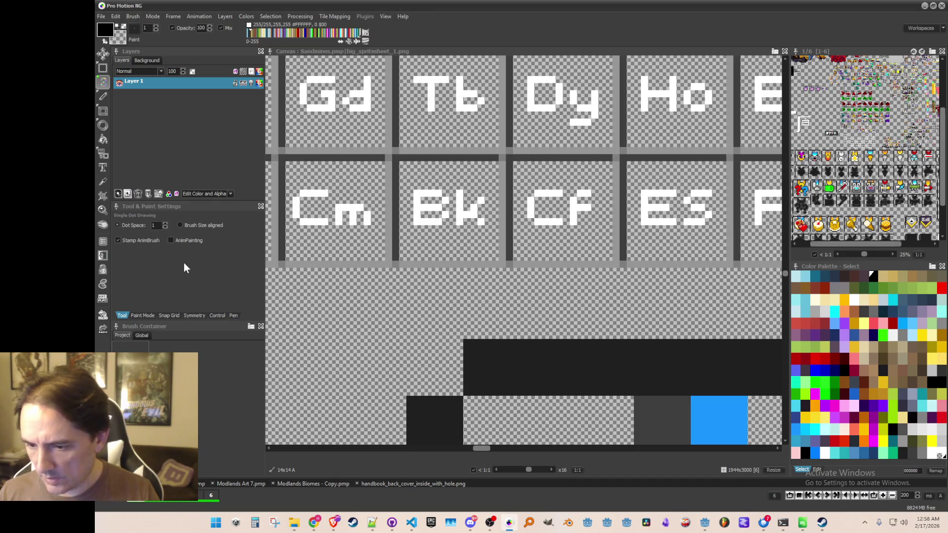
- Save the tile grabbed near the Er and Fm tiles as a brush file
drag(496, 247, 425, 262)
key(b)
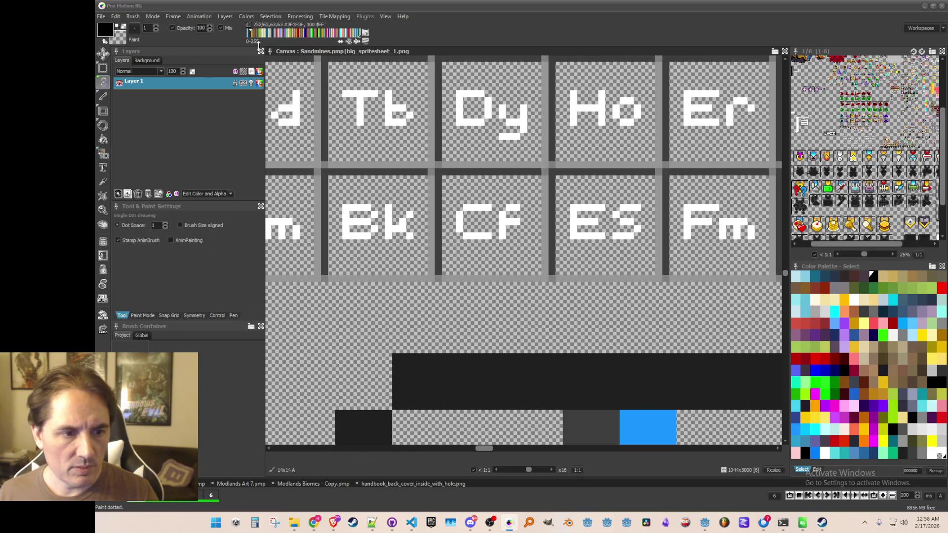
click(133, 16)
click(176, 254)
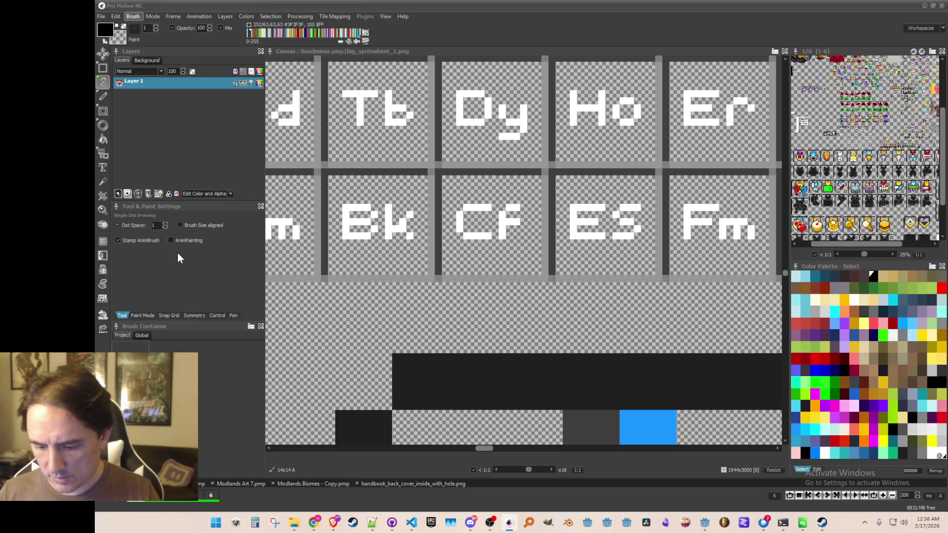
- Save the tile grabbed near the Tm and Md tiles as a brush file
key(b)
mouse_move(519, 197)
mouse_down()
mouse_move(406, 184)
mouse_move(439, 237)
mouse_move(484, 262)
mouse_up()
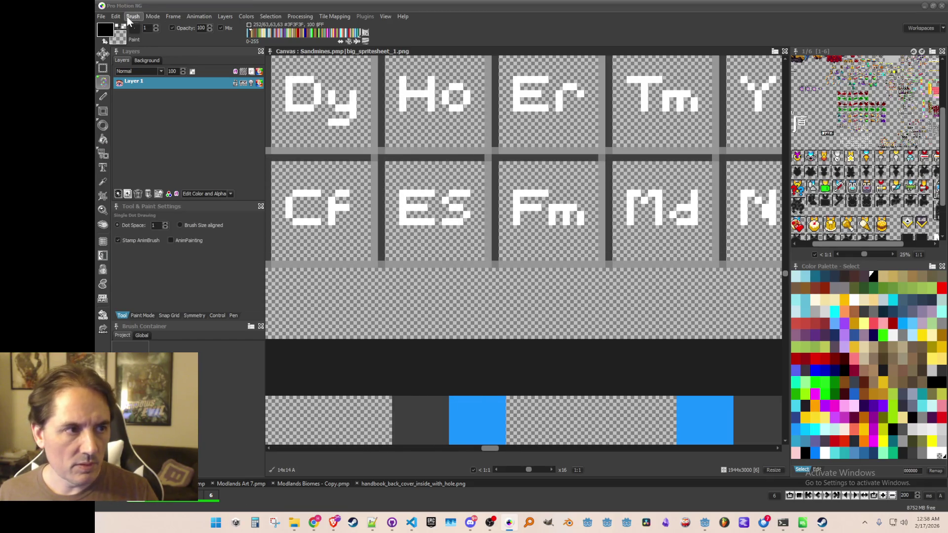
click(126, 17)
click(148, 249)
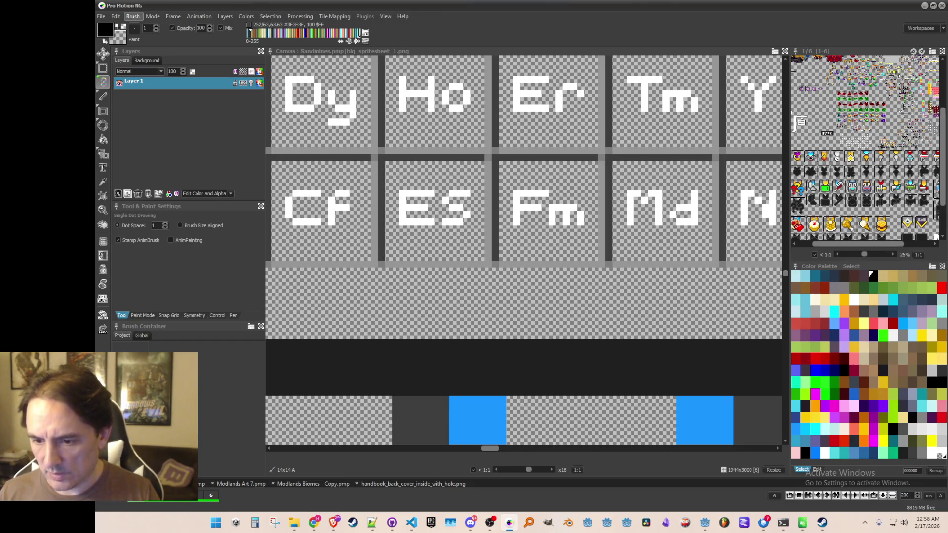
- Save the current tile brush as another brush file
key(b)
key(Escape)
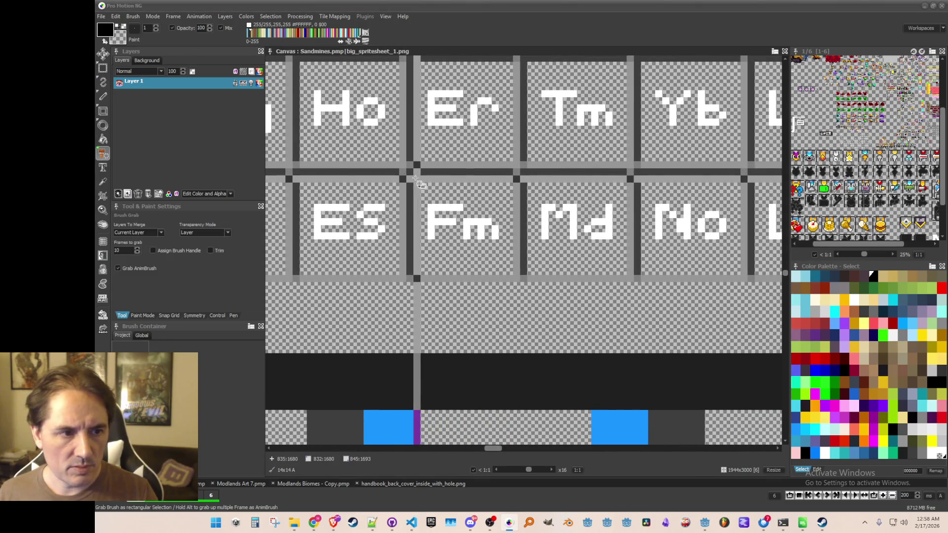
click(133, 16)
click(177, 253)
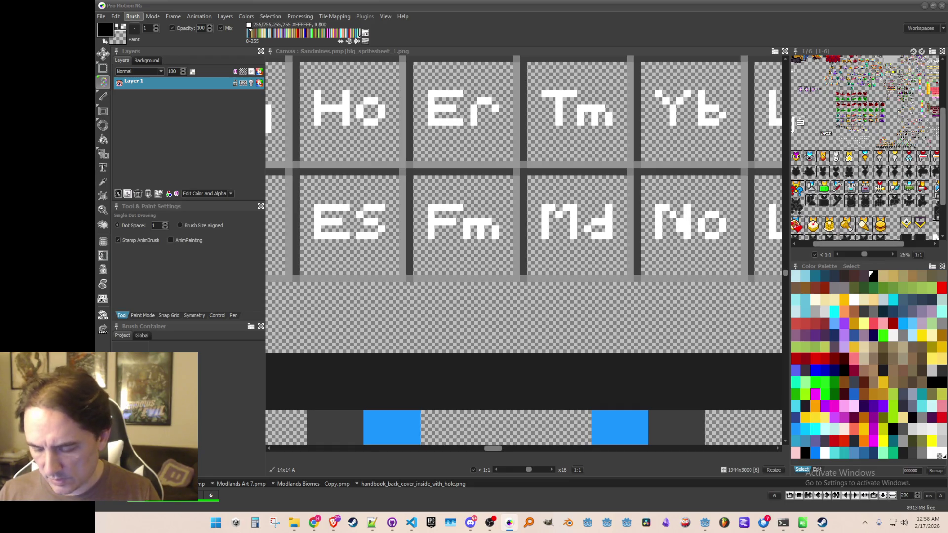
scroll(576, 207, down, 3)
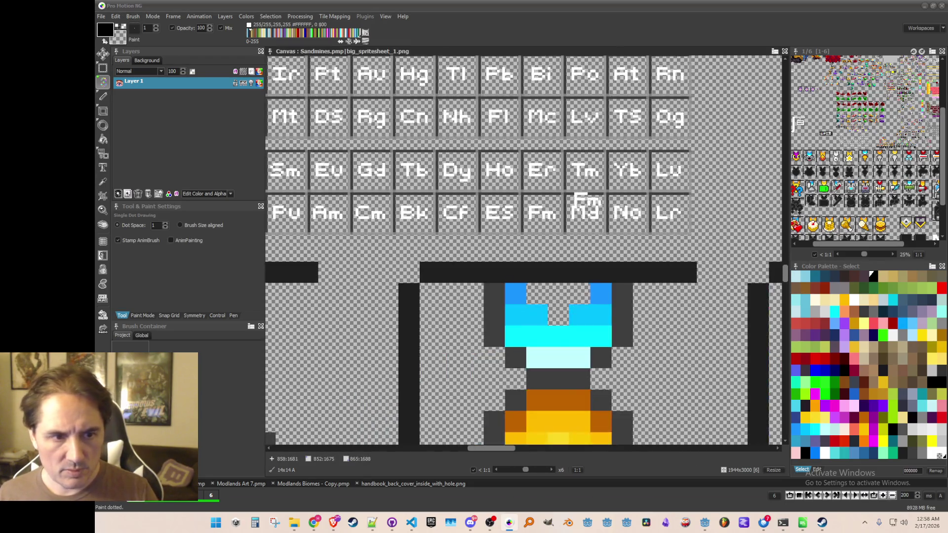
- Grab the Md tile and save it as a brush file
scroll(476, 202, up, 2)
key(b)
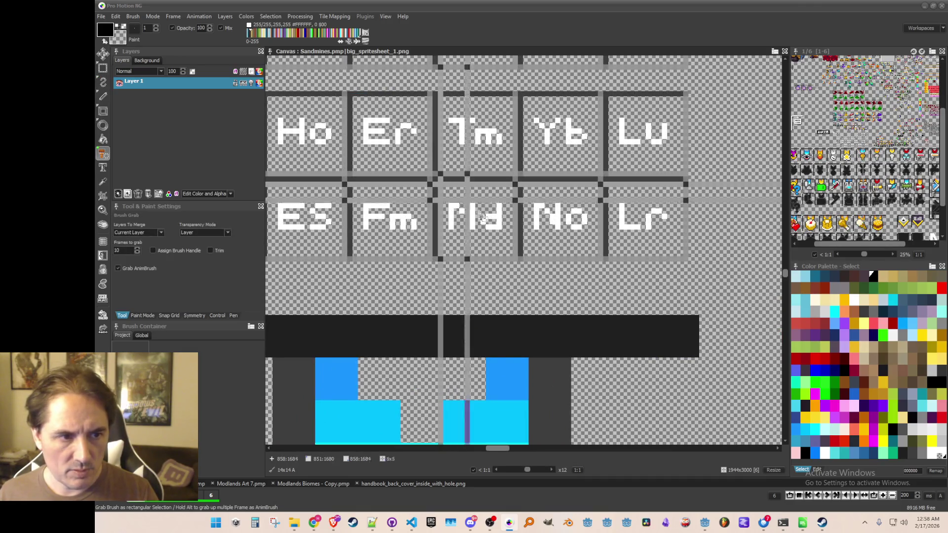
drag(514, 258, 512, 255)
click(133, 17)
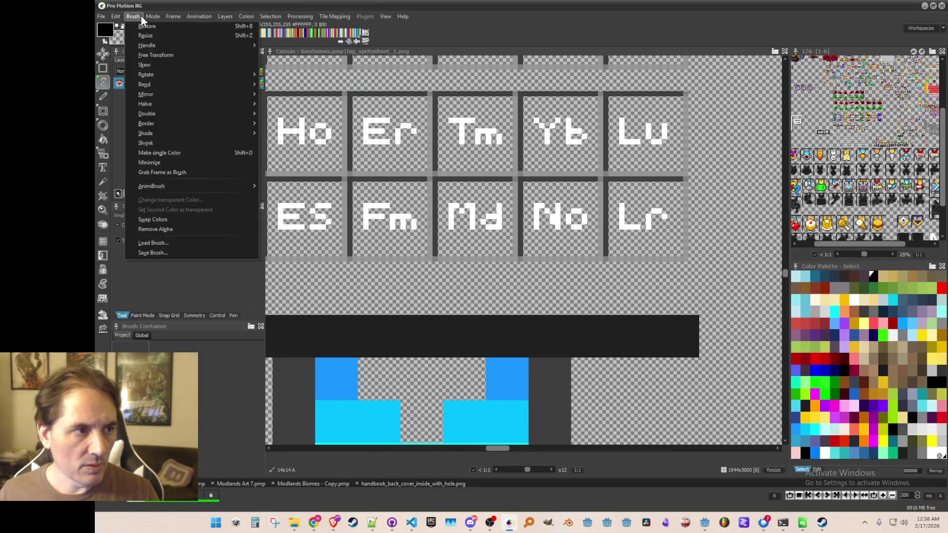
click(185, 254)
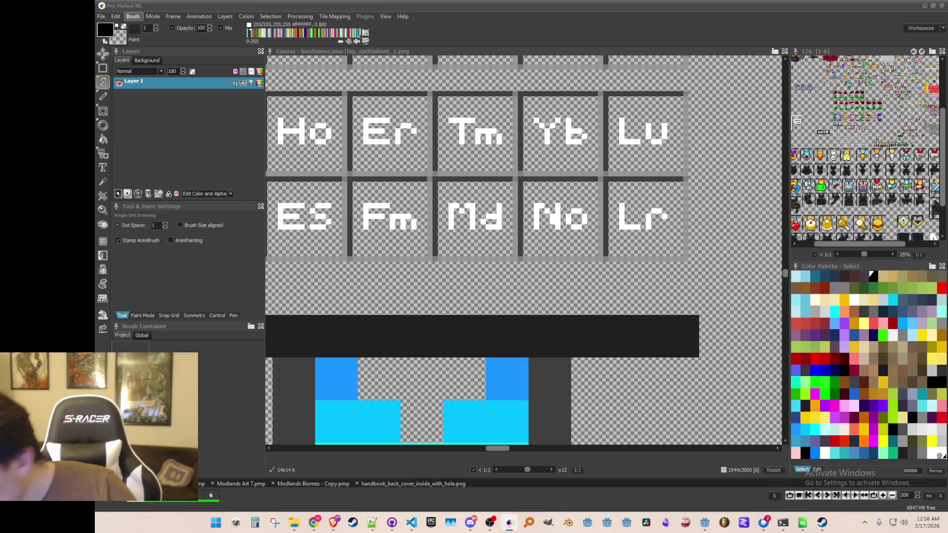
key(Return)
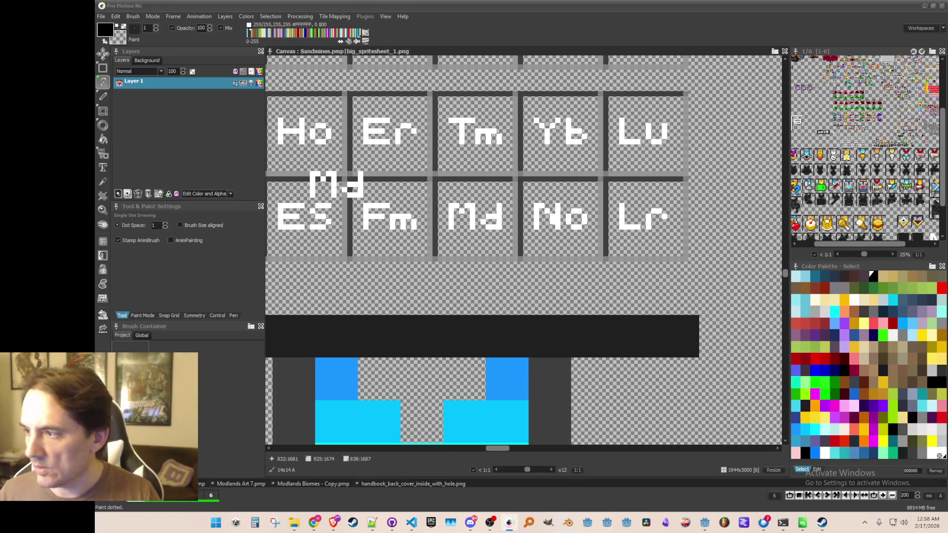
- Undo the stray Fm stamp and save the current tile brush
scroll(512, 233, right, 2)
key(b)
scroll(476, 187, up, 1)
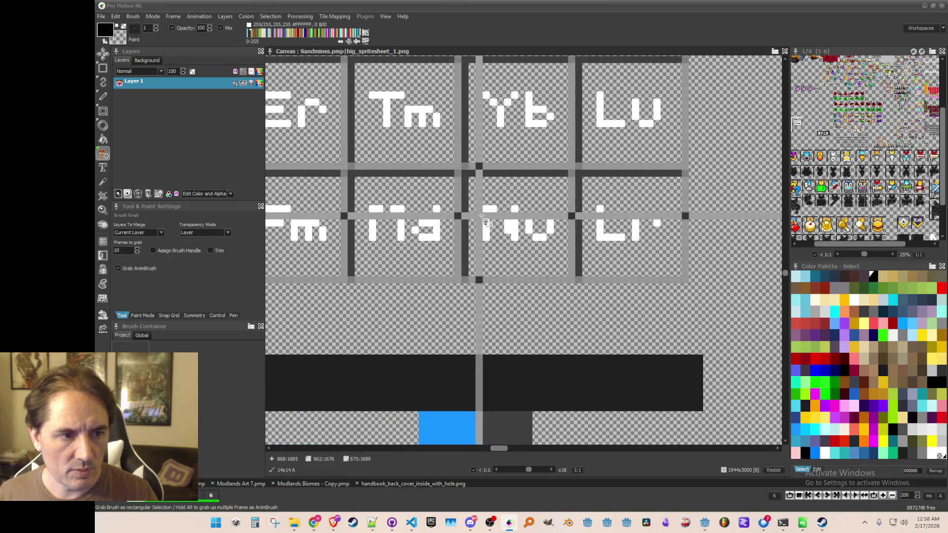
key(ctrl+z)
key(ctrl+z)
key(ctrl+z)
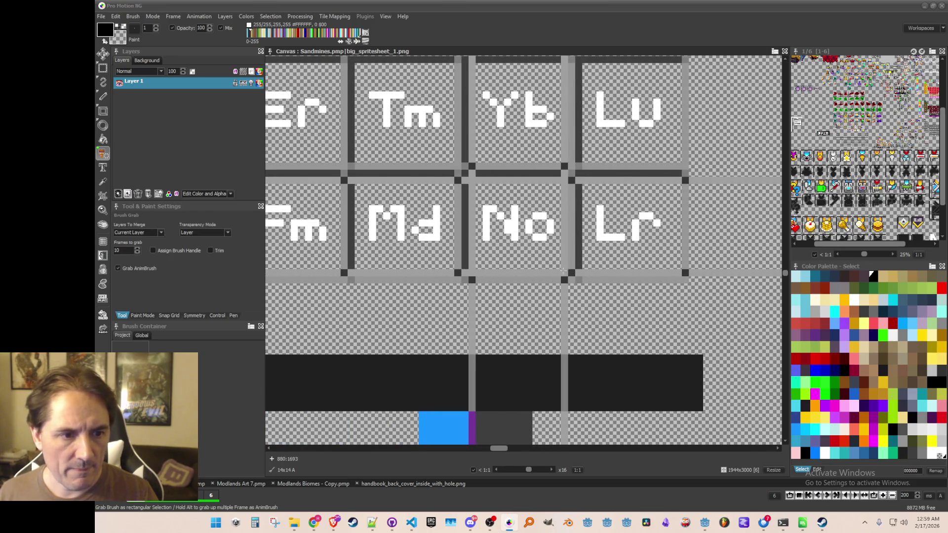
click(133, 16)
click(183, 248)
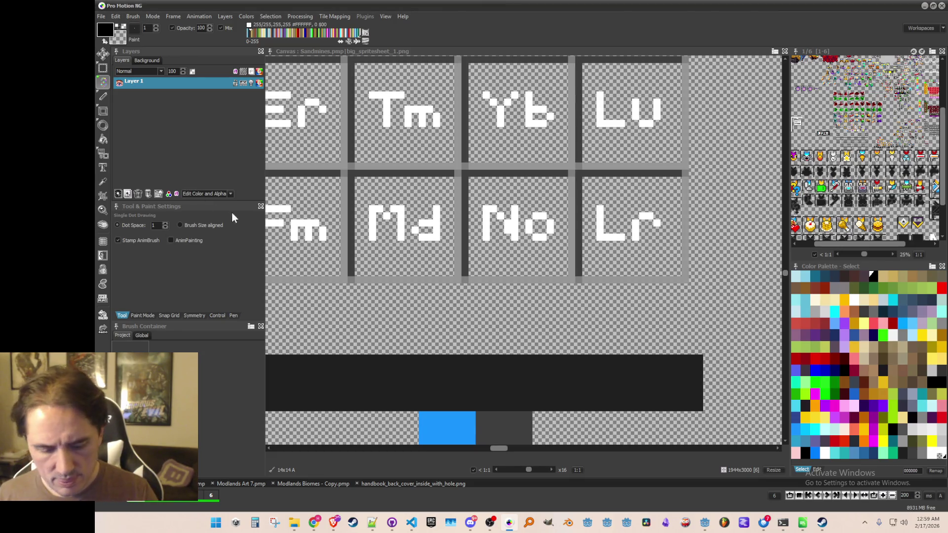
- Grab the Lr tile and save it as a brush file
key(ctrl+y)
key(ctrl+y)
key(ctrl+y)
drag(622, 251, 660, 270)
click(133, 16)
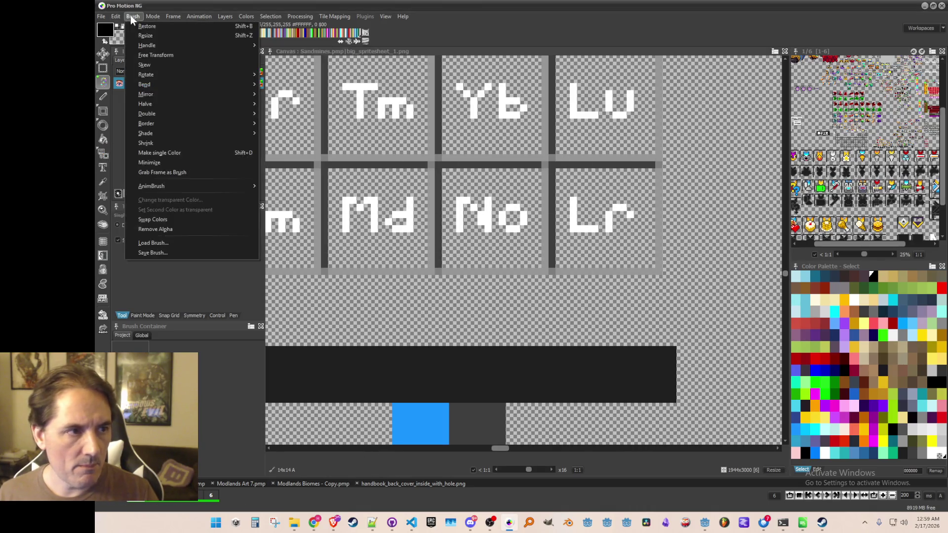
click(166, 256)
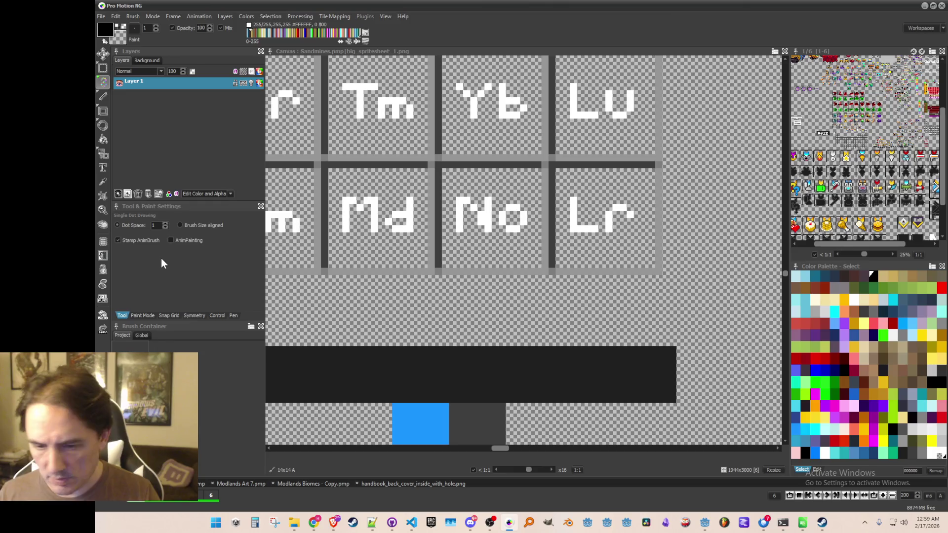
scroll(521, 229, down, 4)
scroll(521, 228, up, 1)
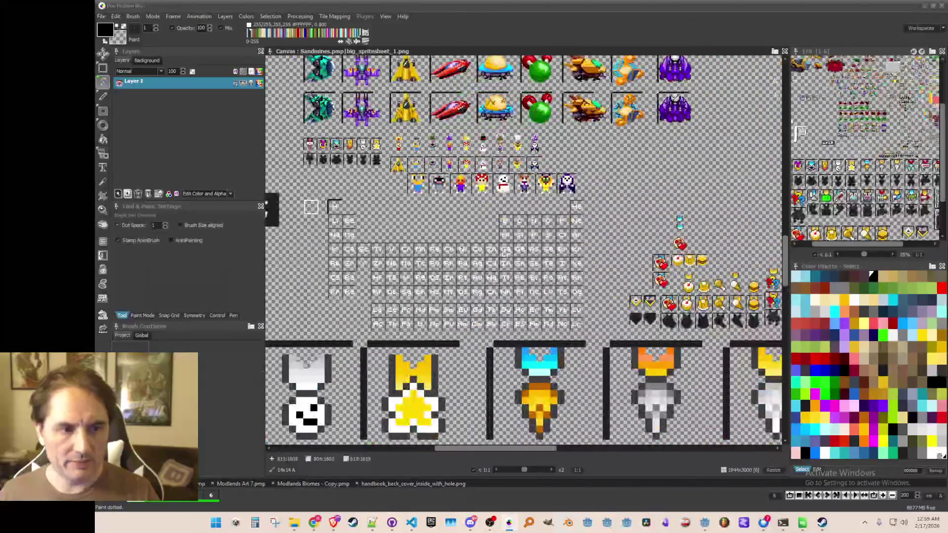
scroll(675, 150, down, 2)
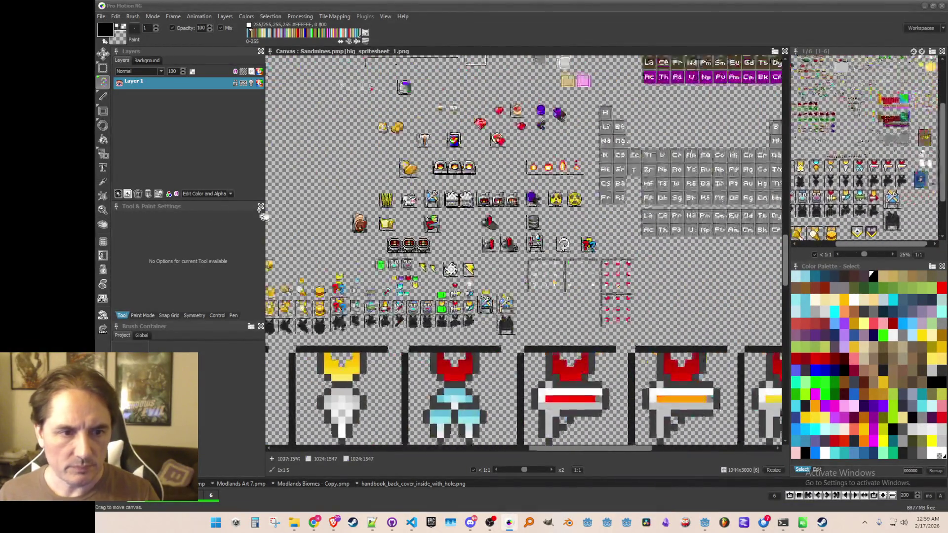
scroll(523, 250, up, 2)
scroll(523, 249, down, 1)
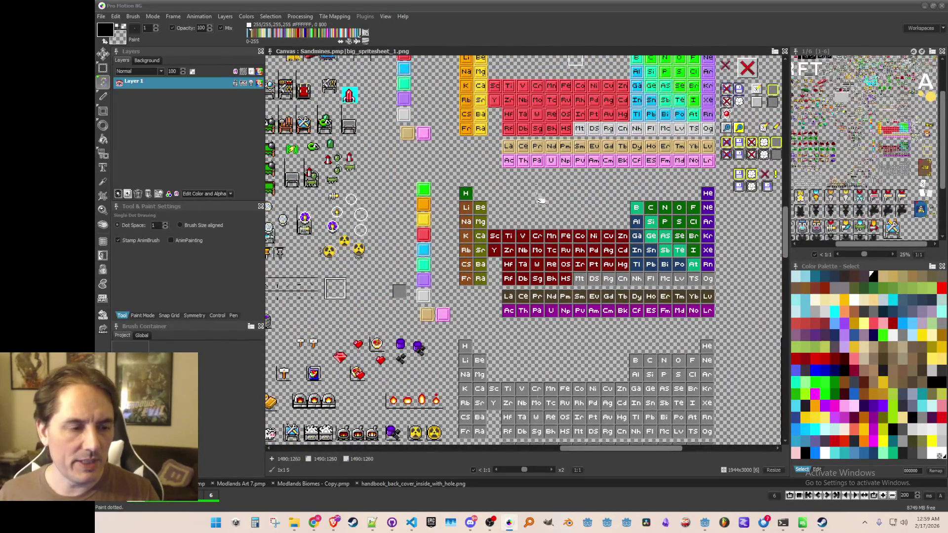
scroll(540, 200, down, 1)
scroll(546, 332, up, 1)
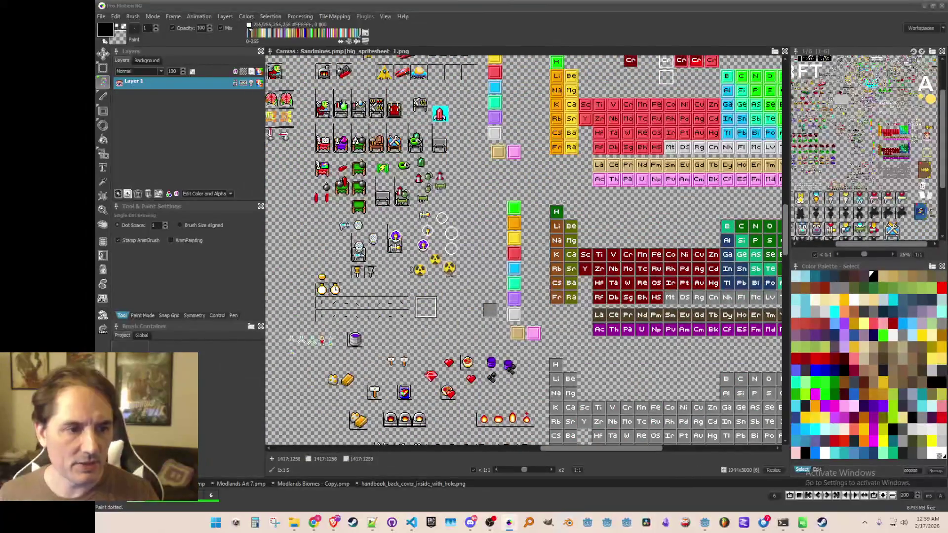